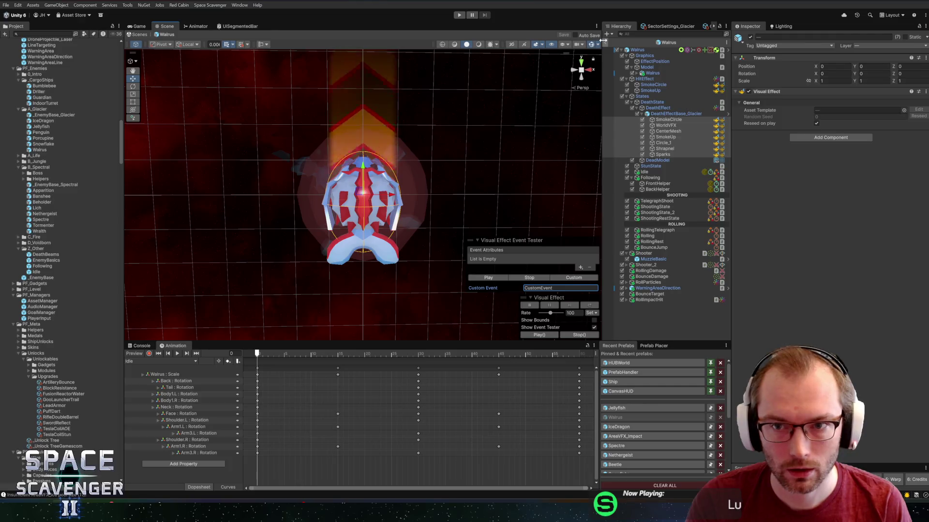
Leave the Walrus prefab view and start the GalaxyPlay game in Play mode.
{"action": "left_click", "coordinate": [606, 44]}
{"action": "left_click", "coordinate": [459, 15]}
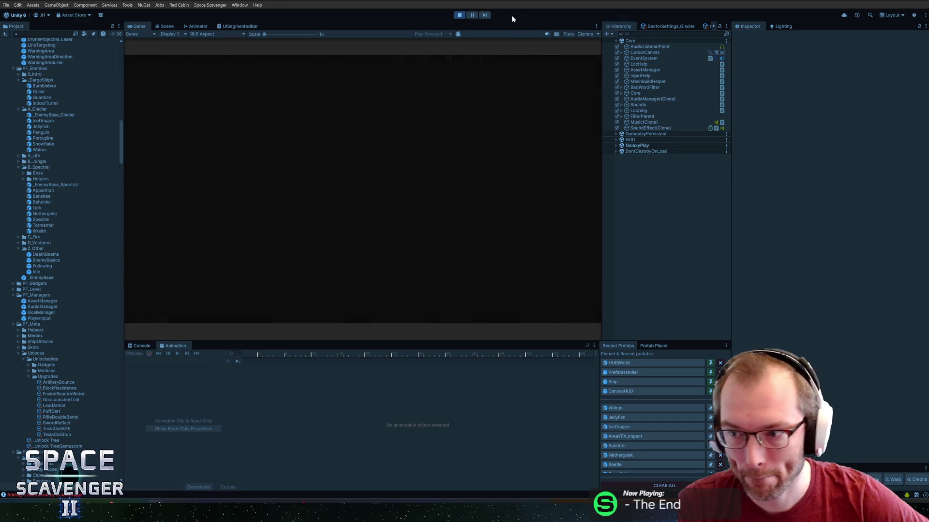
Maximize the Game view, run 'ship stats addMult DamageOverall 10' and fire at the enemy.
{"action": "key", "text": "shift+space"}
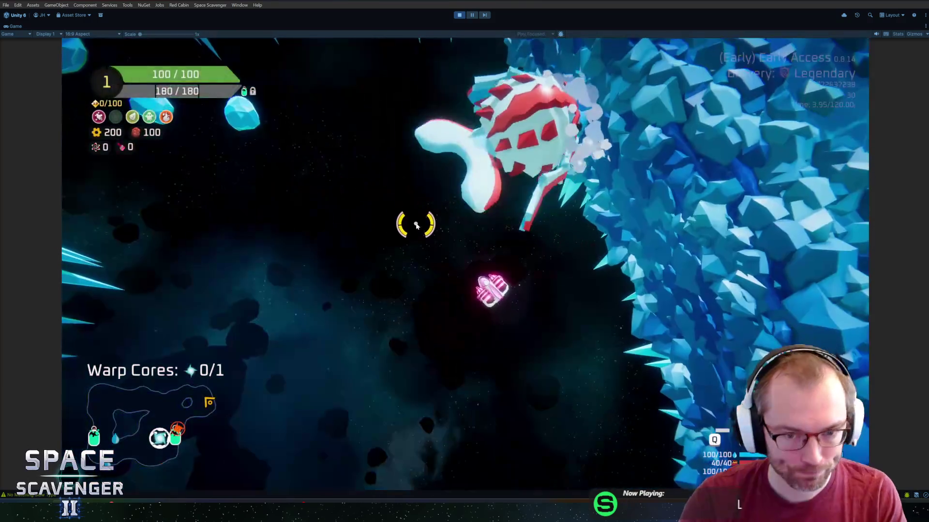
{"action": "key", "text": "grave"}
{"action": "key", "text": "Up"}
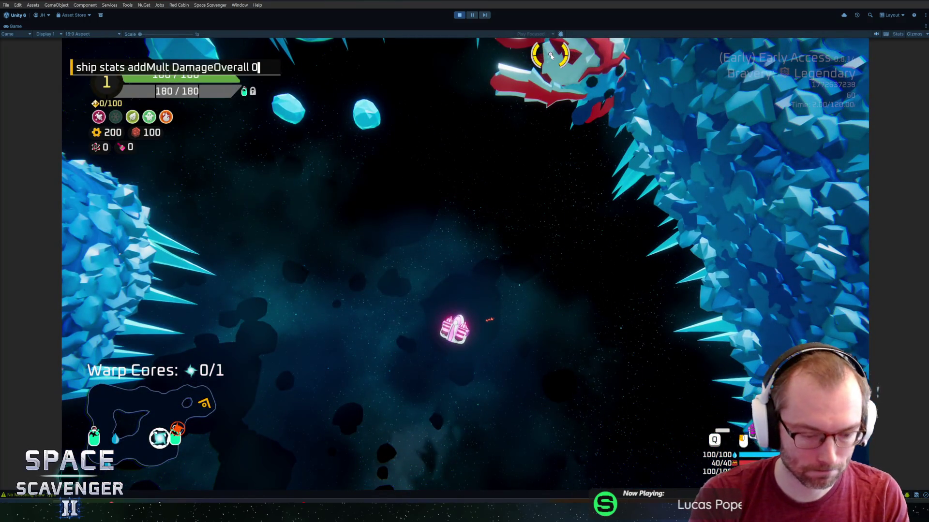
{"action": "key", "text": "BackSpace"}
{"action": "type", "text": "10"}
{"action": "key", "text": "Return"}
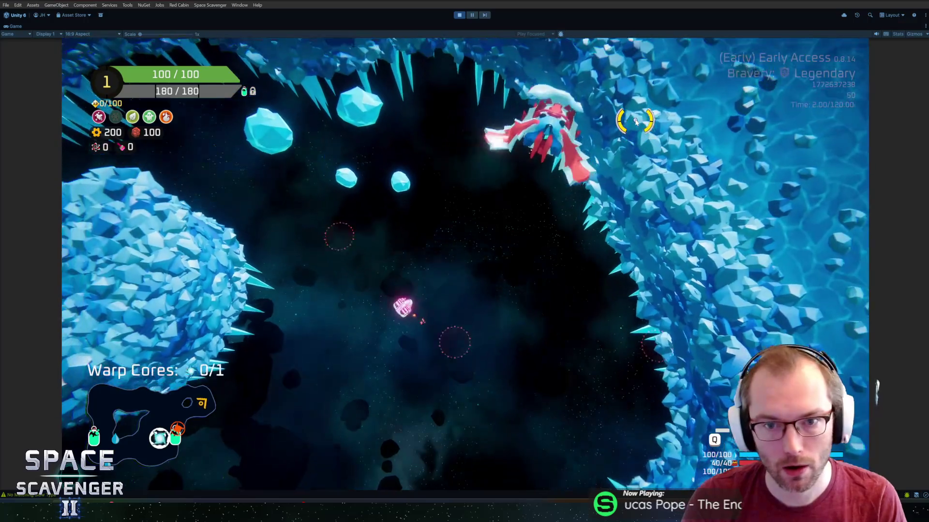
{"action": "mouse_move", "coordinate": [635, 121]}
{"action": "left_mouse_down"}
{"action": "mouse_move", "coordinate": [551, 145]}
{"action": "mouse_move", "coordinate": [598, 121]}
{"action": "mouse_move", "coordinate": [632, 150]}
{"action": "mouse_move", "coordinate": [545, 141]}
{"action": "left_mouse_up"}
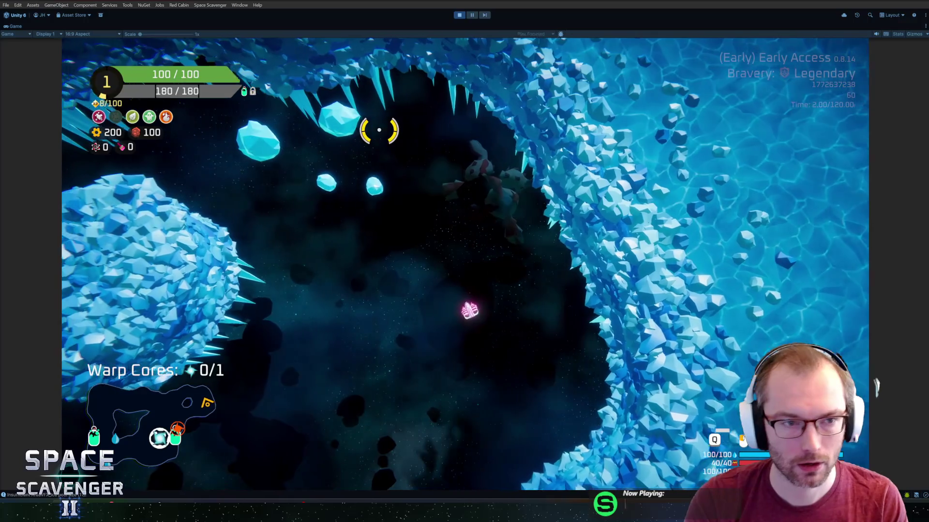
Run 'spawn Walrus' in the debug console and shoot the spawned walruses.
{"action": "key", "text": "grave"}
{"action": "type", "text": "spawn Walrus"}
{"action": "key", "text": "Return"}
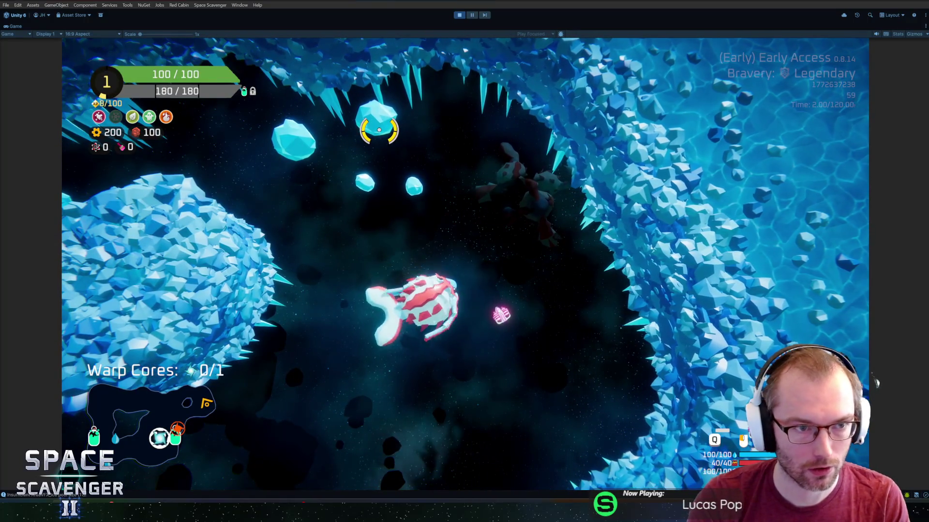
{"action": "mouse_move", "coordinate": [379, 126]}
{"action": "left_mouse_down"}
{"action": "mouse_move", "coordinate": [338, 129]}
{"action": "mouse_move", "coordinate": [362, 124]}
{"action": "mouse_move", "coordinate": [535, 161]}
{"action": "mouse_move", "coordinate": [628, 193]}
{"action": "mouse_move", "coordinate": [588, 204]}
{"action": "mouse_move", "coordinate": [632, 307]}
{"action": "mouse_move", "coordinate": [311, 332]}
{"action": "mouse_move", "coordinate": [176, 257]}
{"action": "mouse_move", "coordinate": [373, 156]}
{"action": "left_mouse_up"}
Stop Play mode and locate the Walrus prefab in the Project files.
{"action": "key", "text": "ctrl+p"}
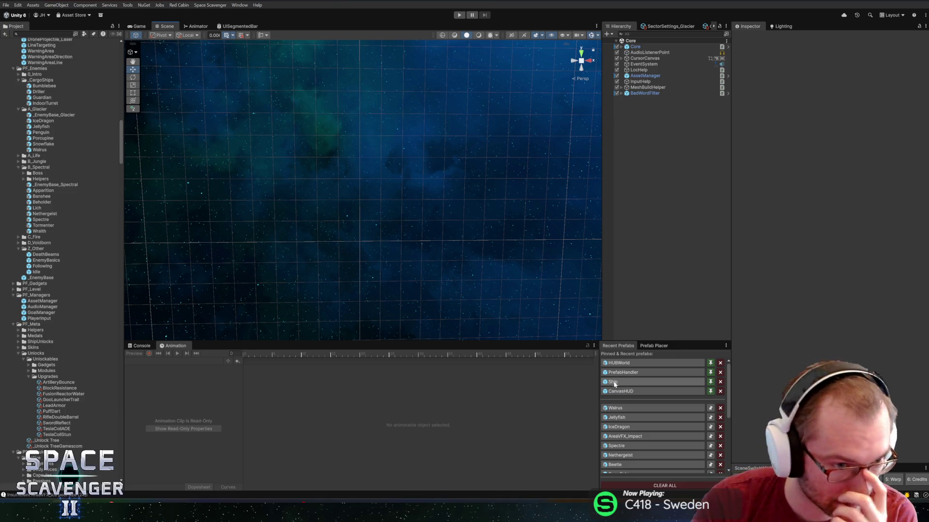
{"action": "left_click", "coordinate": [624, 407]}
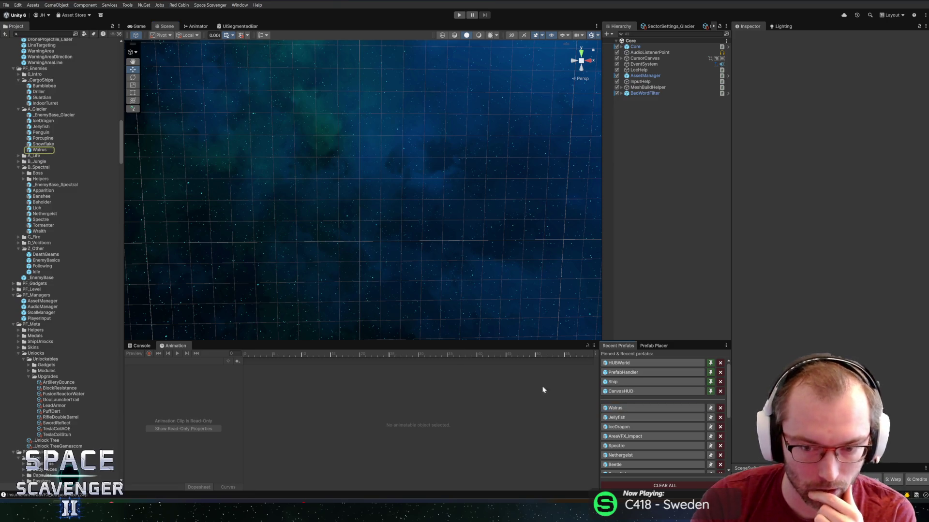
{"action": "scroll", "coordinate": [24, 163], "scroll_direction": "up", "scroll_amount": 3}
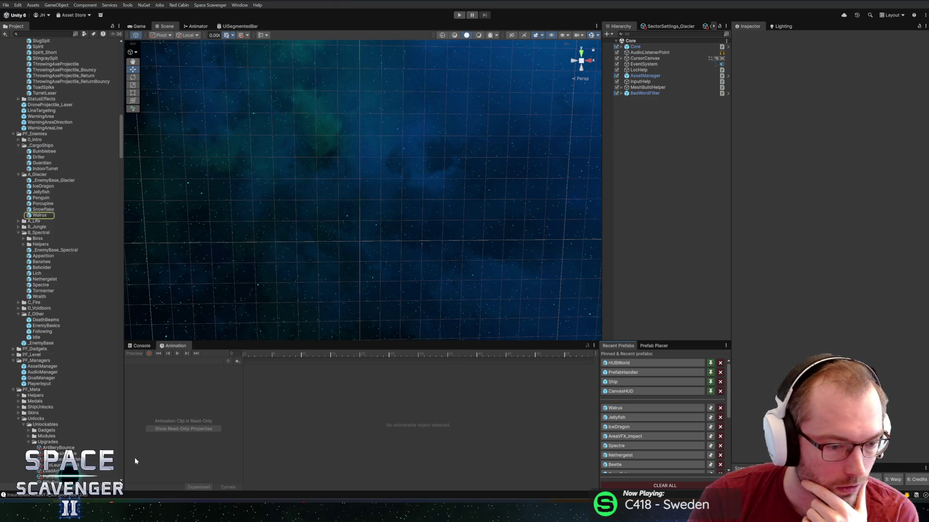
{"action": "key", "text": "alt+Tab"}
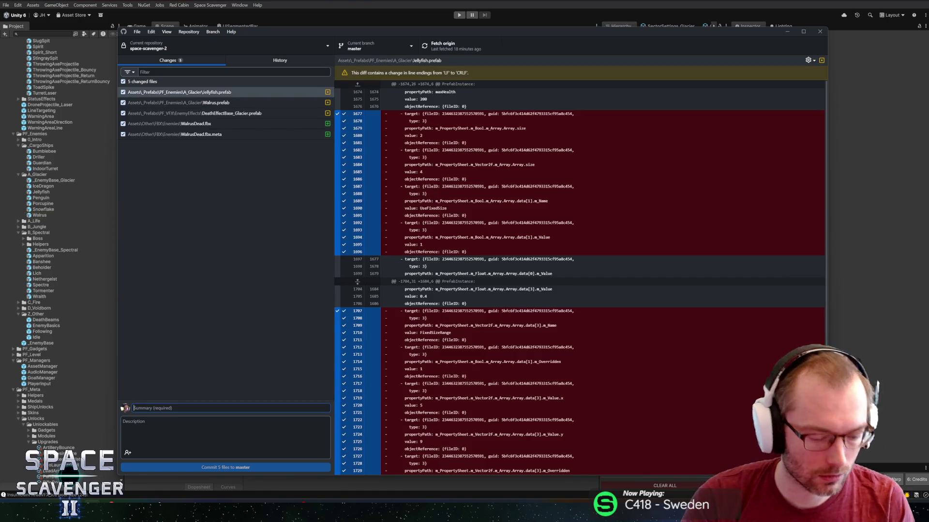
Commit the five files to master as 'Added Walrus death graphics + death effect adjustments' and push to origin.
{"action": "type", "text": "Added Wal"}
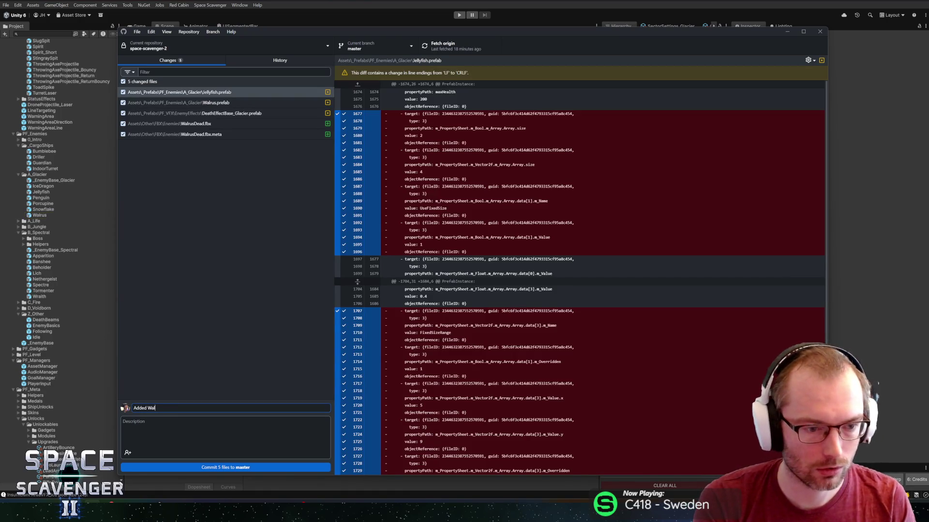
{"action": "type", "text": "rus death gra"}
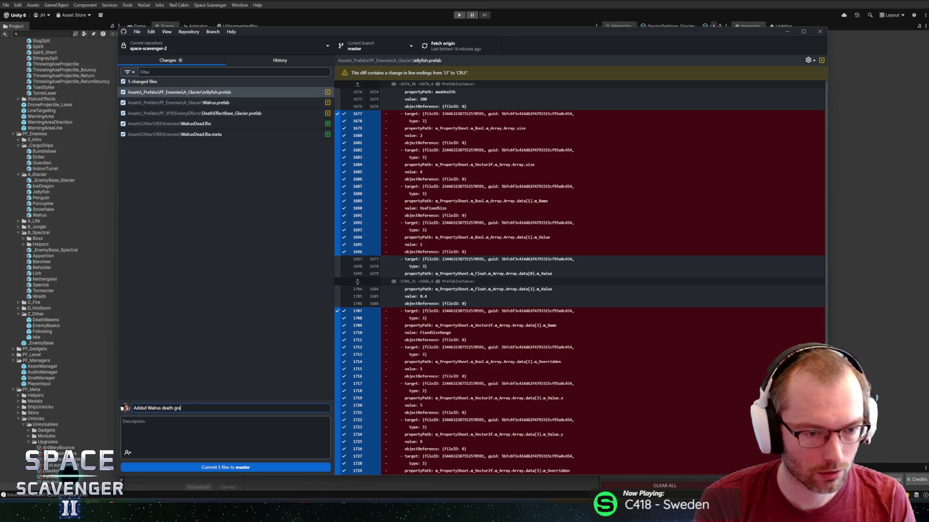
{"action": "type", "text": "phics + d"}
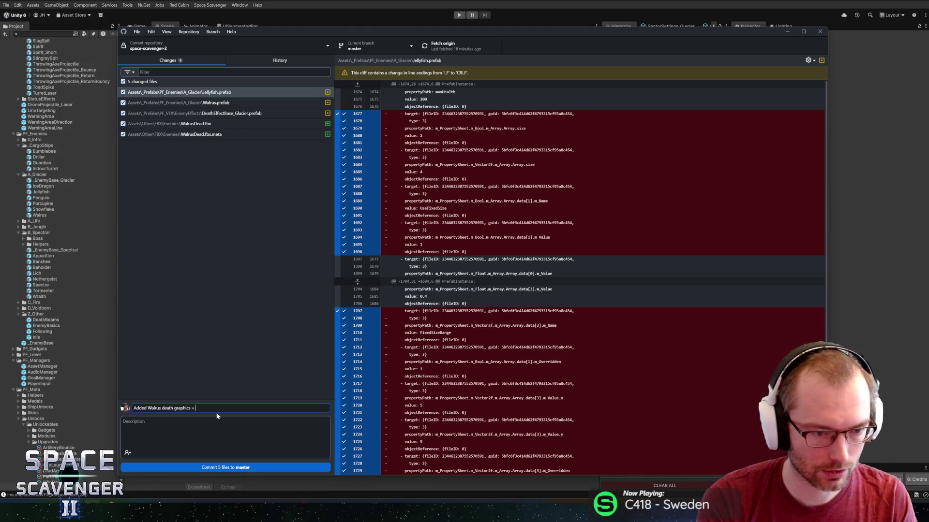
{"action": "type", "text": "eath effect"}
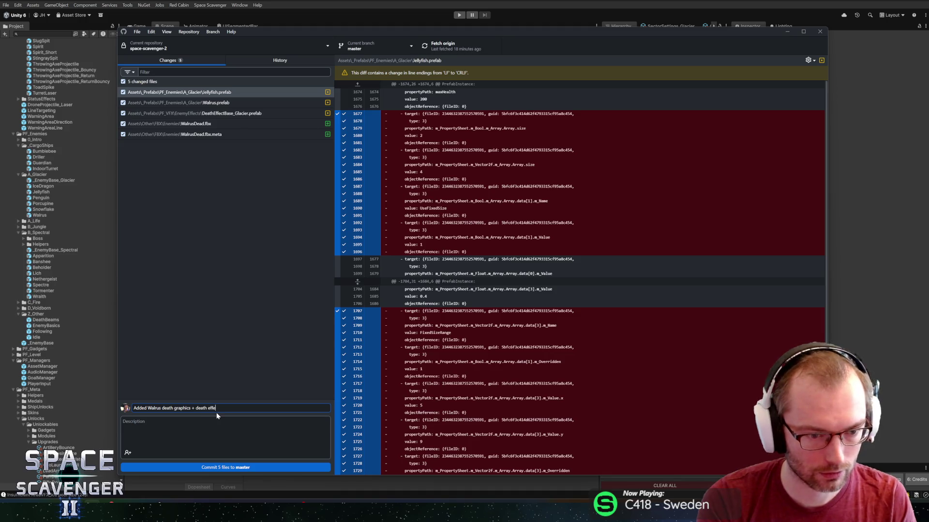
{"action": "type", "text": " adjustmentrs"}
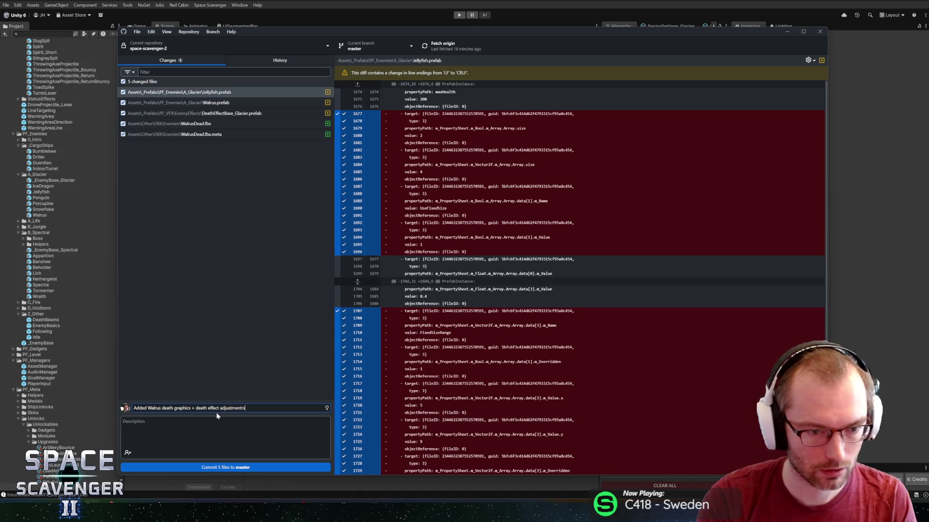
{"action": "left_click", "coordinate": [215, 468]}
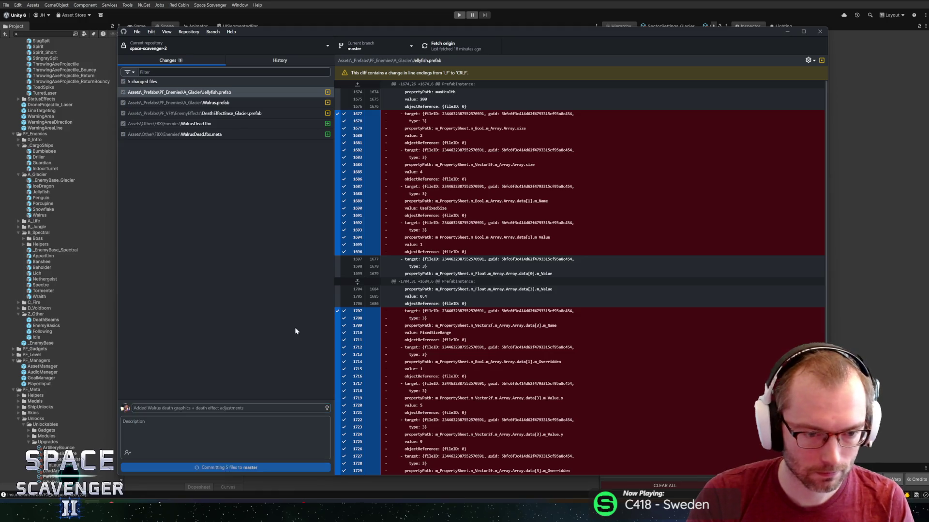
{"action": "left_click", "coordinate": [449, 46]}
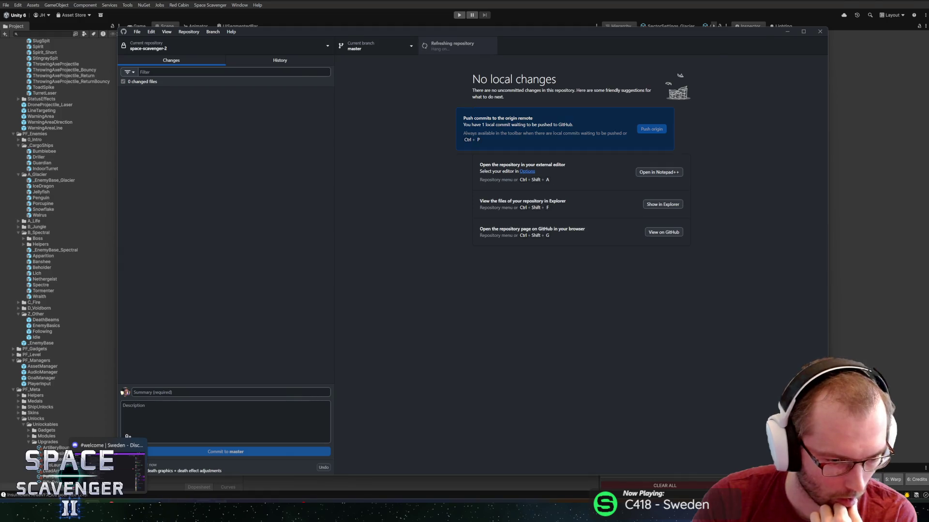
{"action": "key", "text": "alt+Tab"}
Save the Walrus file, then save it again as IceDragon.blend.
{"action": "key", "text": "ctrl+s"}
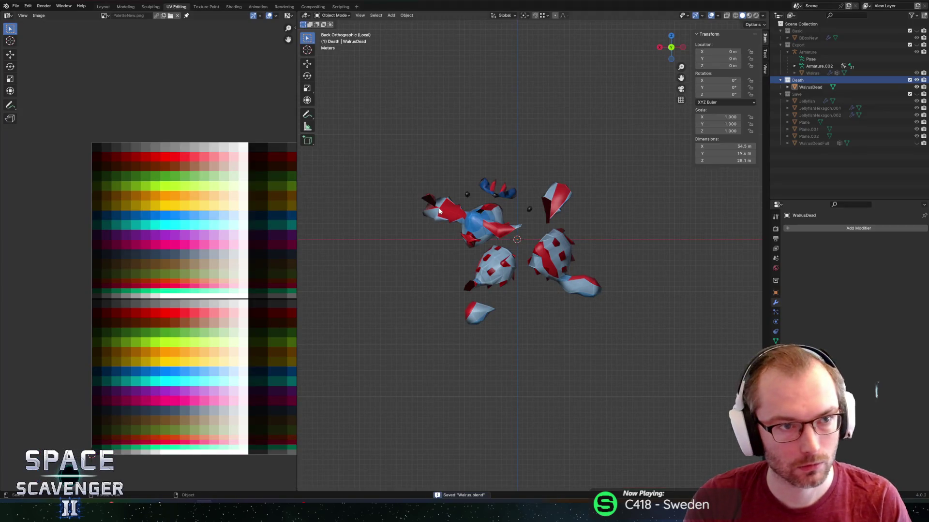
{"action": "key", "text": "ctrl+shift+s"}
{"action": "type", "text": "Ice"}
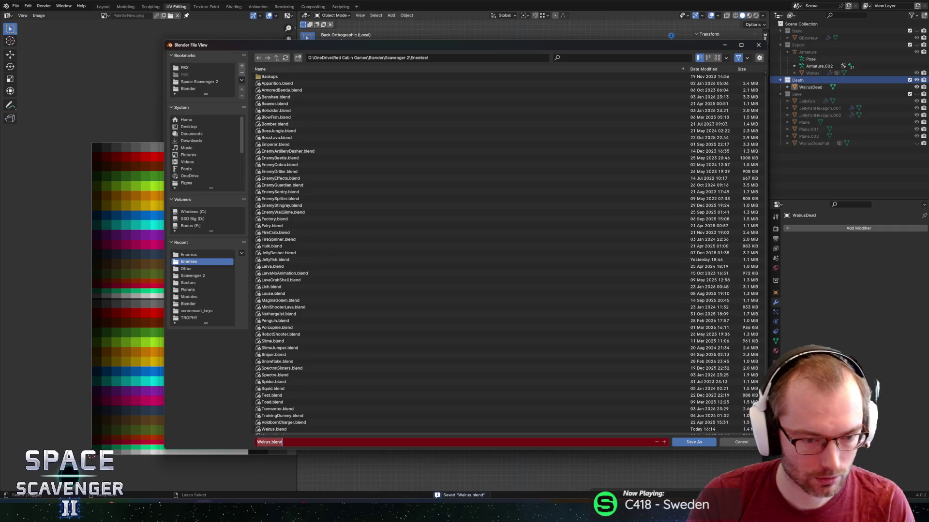
{"action": "type", "text": "Dragon"}
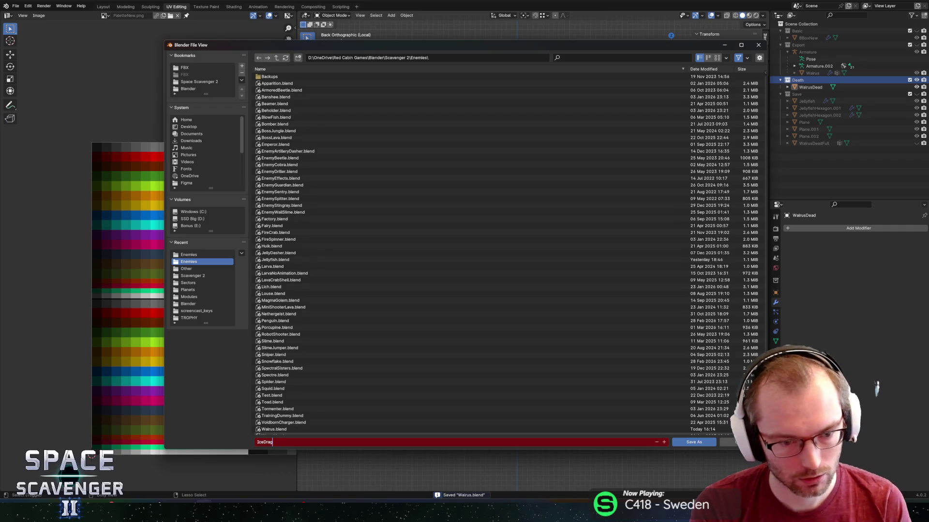
{"action": "key", "text": "Return"}
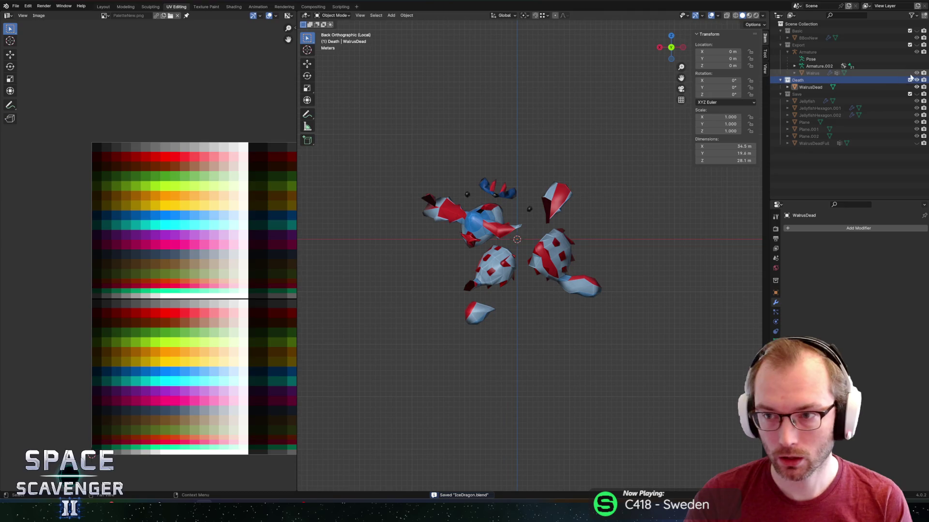
Delete the WalrusDead object, the Walrus mesh and the Armature from the Outliner.
{"action": "left_click", "coordinate": [810, 87]}
{"action": "key", "text": "x"}
{"action": "left_click", "coordinate": [536, 157]}
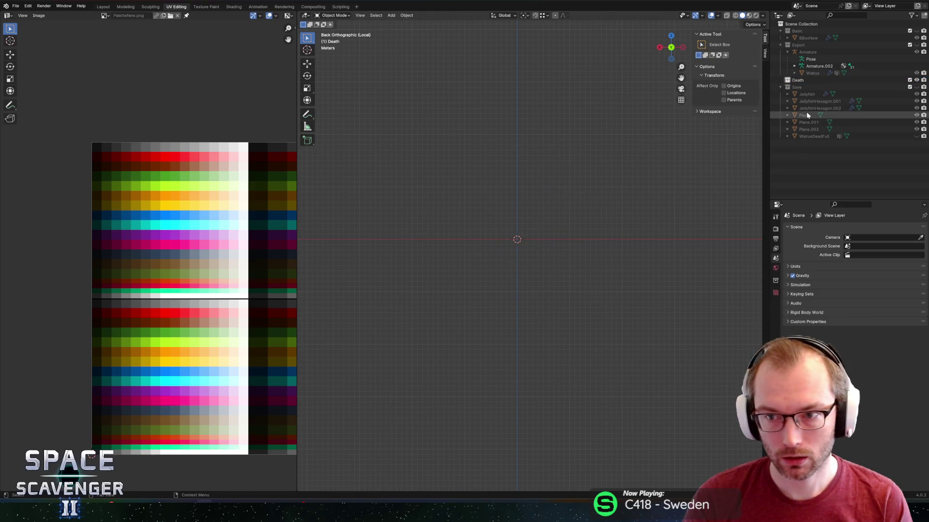
{"action": "left_click", "coordinate": [806, 46]}
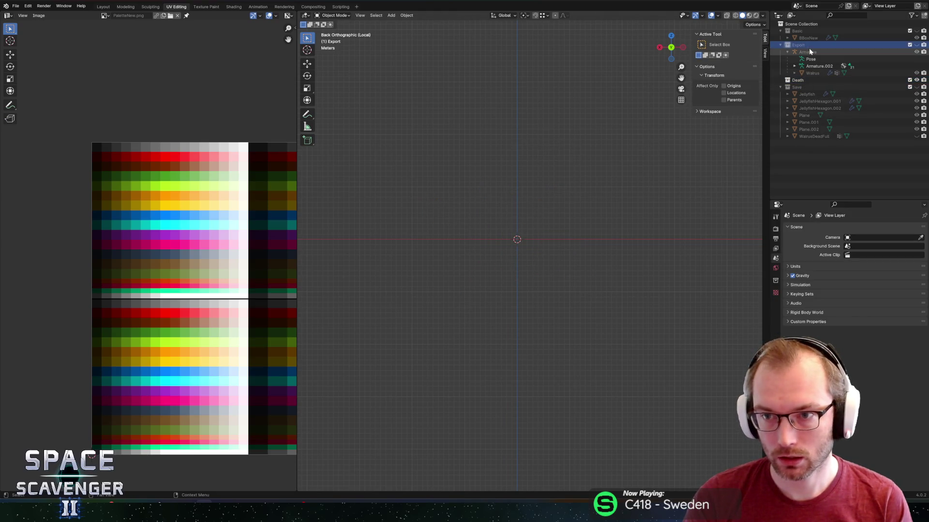
{"action": "left_click", "coordinate": [916, 45]}
{"action": "left_click", "coordinate": [811, 73]}
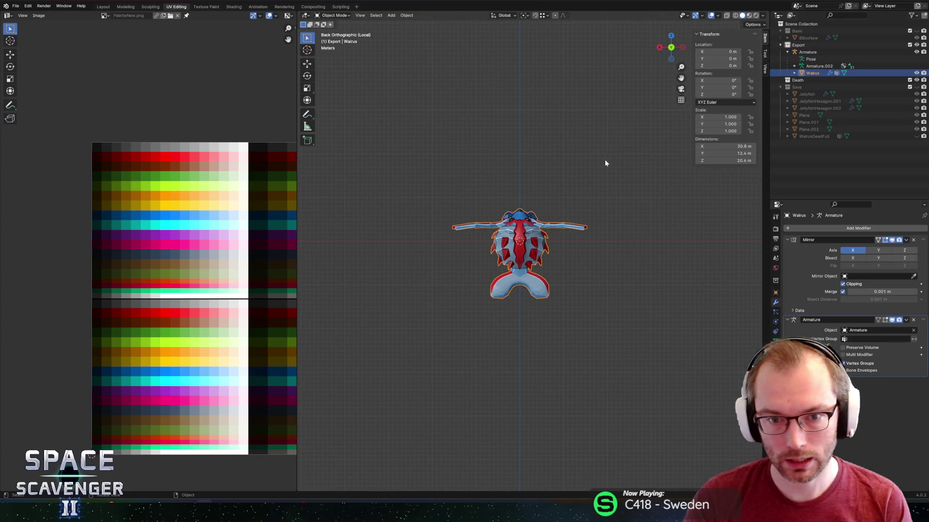
{"action": "key", "text": "x"}
{"action": "left_click", "coordinate": [566, 225]}
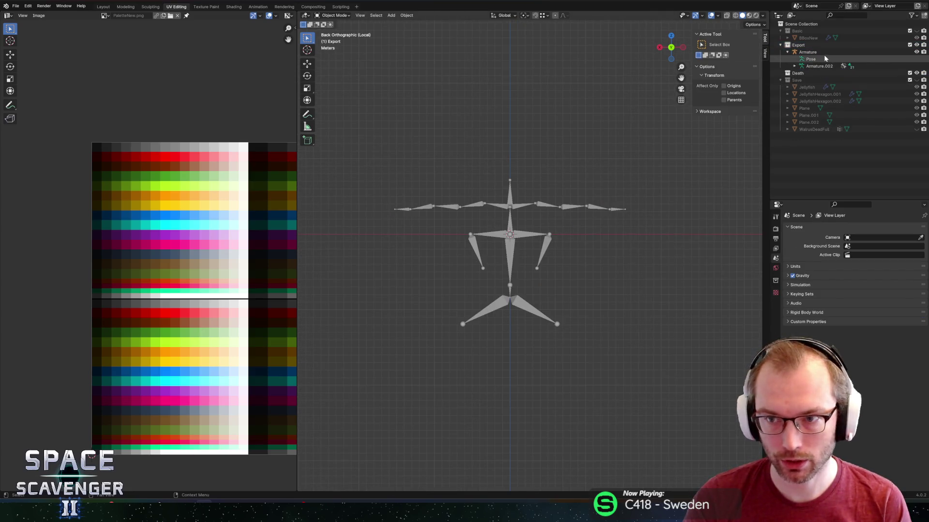
{"action": "left_click", "coordinate": [823, 52]}
{"action": "key", "text": "x"}
{"action": "left_click", "coordinate": [563, 112]}
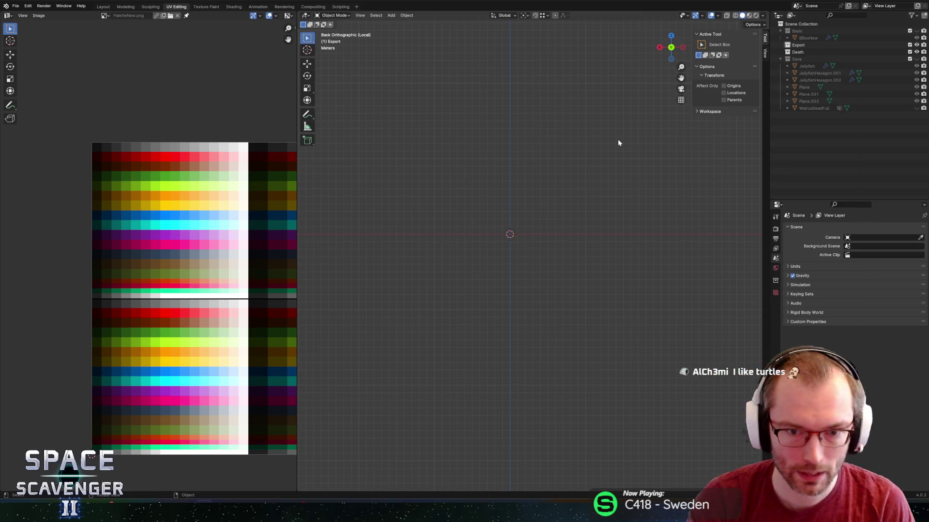
{"action": "key", "text": "alt+Tab"}
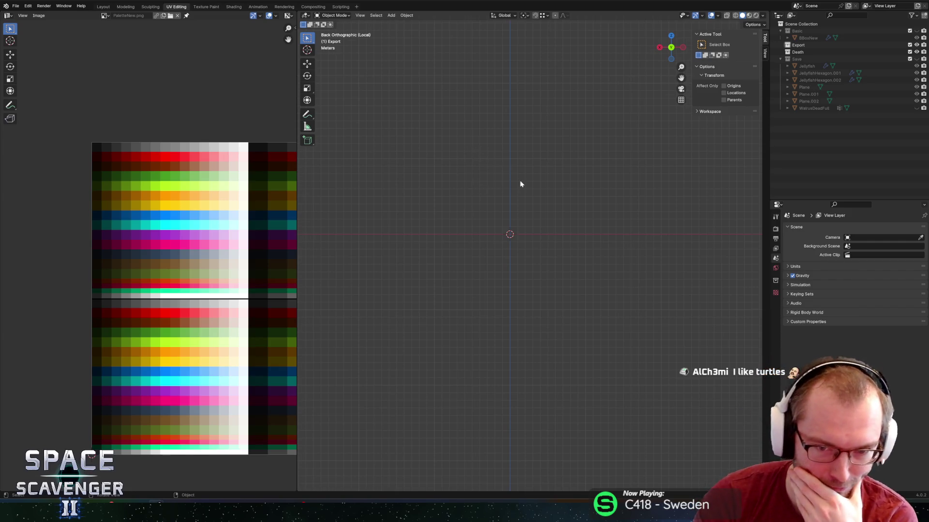
{"action": "middle_click_drag", "start_coordinate": [519, 188], "coordinate": [524, 205]}
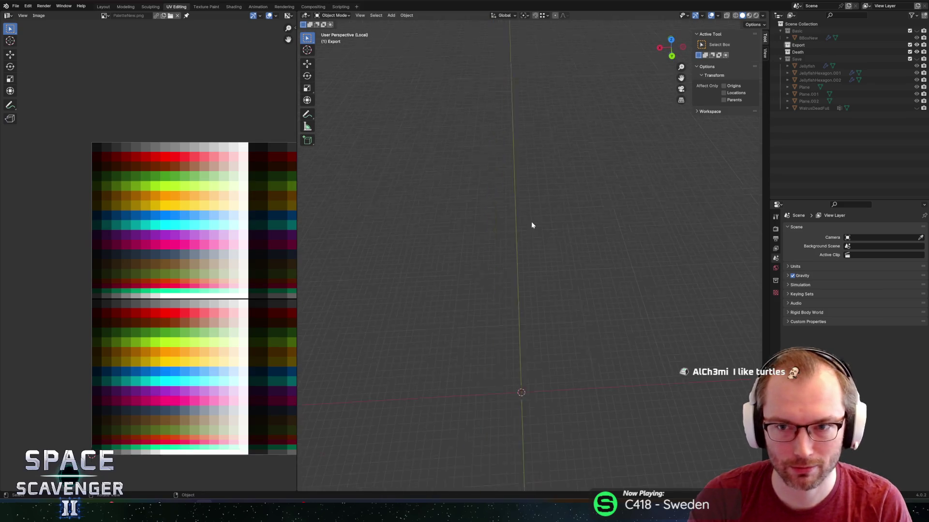
{"action": "left_click", "coordinate": [670, 55]}
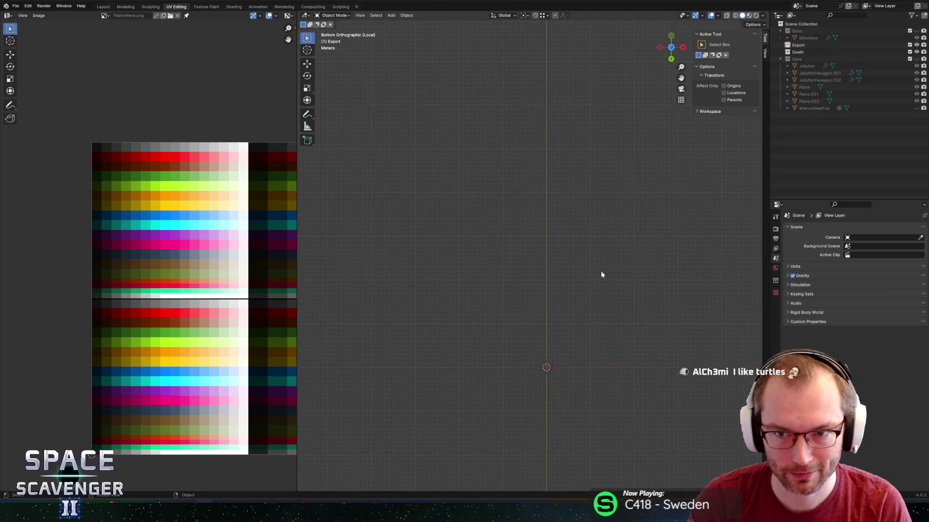
{"action": "mouse_move", "coordinate": [671, 54]}
{"action": "left_mouse_down"}
{"action": "mouse_move", "coordinate": [616, 174]}
{"action": "mouse_move", "coordinate": [679, 55]}
{"action": "left_mouse_up"}
{"action": "left_click", "coordinate": [671, 48]}
{"action": "left_click", "coordinate": [678, 54]}
{"action": "mouse_move", "coordinate": [554, 245]}
{"action": "middle_mouse_down"}
{"action": "mouse_move", "coordinate": [566, 234]}
{"action": "mouse_move", "coordinate": [552, 244]}
{"action": "mouse_move", "coordinate": [560, 251]}
{"action": "middle_mouse_up"}
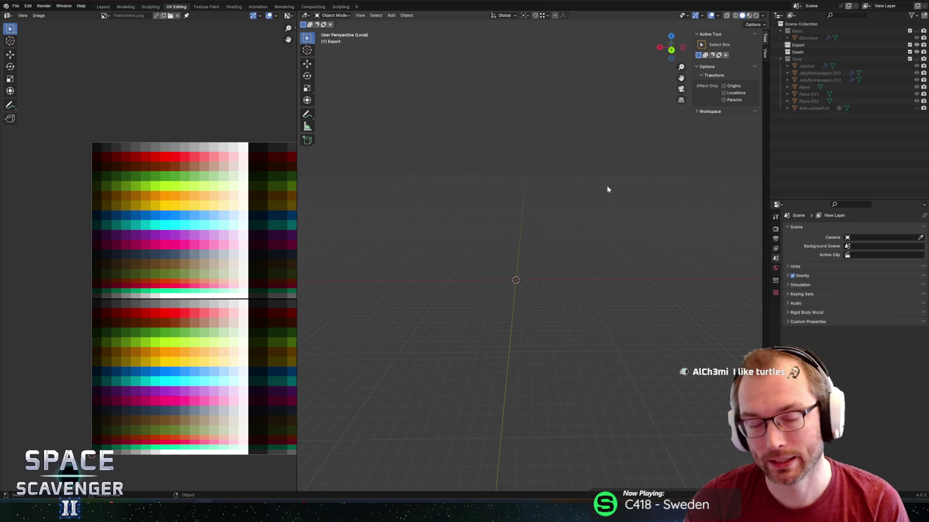
{"action": "mouse_move", "coordinate": [526, 260]}
{"action": "middle_mouse_down"}
{"action": "mouse_move", "coordinate": [550, 272]}
{"action": "mouse_move", "coordinate": [538, 301]}
{"action": "mouse_move", "coordinate": [551, 296]}
{"action": "middle_mouse_up"}
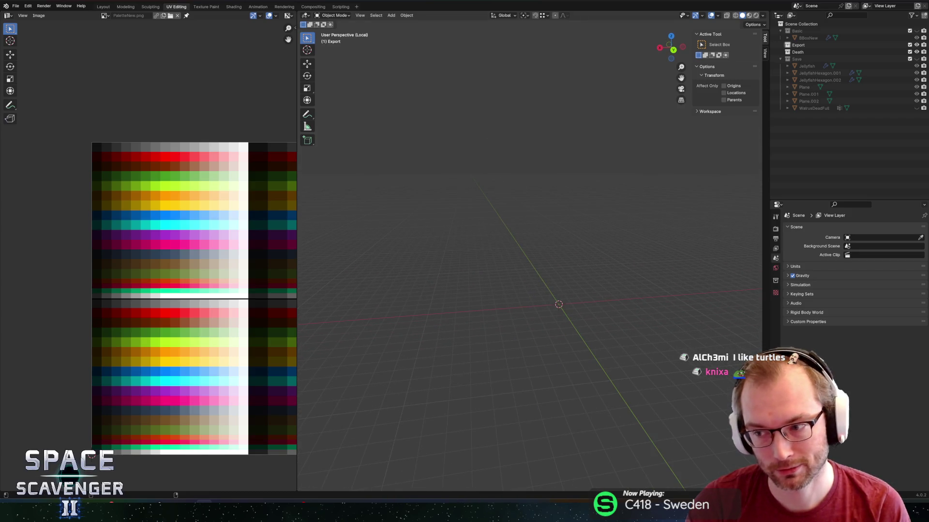
{"action": "mouse_move", "coordinate": [595, 235]}
{"action": "middle_mouse_down"}
{"action": "mouse_move", "coordinate": [570, 221]}
{"action": "mouse_move", "coordinate": [595, 209]}
{"action": "mouse_move", "coordinate": [607, 216]}
{"action": "mouse_move", "coordinate": [602, 251]}
{"action": "mouse_move", "coordinate": [599, 233]}
{"action": "mouse_move", "coordinate": [584, 234]}
{"action": "mouse_move", "coordinate": [564, 215]}
{"action": "middle_mouse_up"}
{"action": "key", "text": "shift+a"}
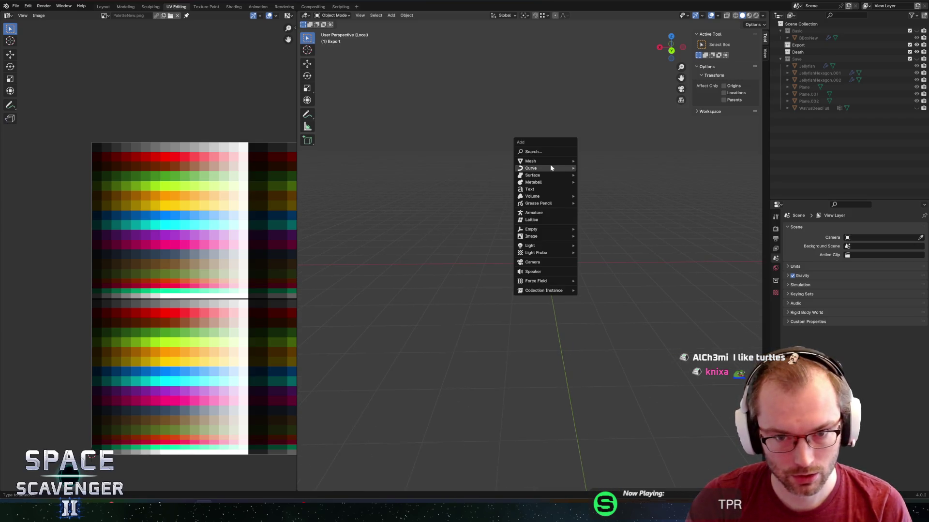
Add a cube to the Export collection and scale it by 3.
{"action": "mouse_move", "coordinate": [549, 163]}
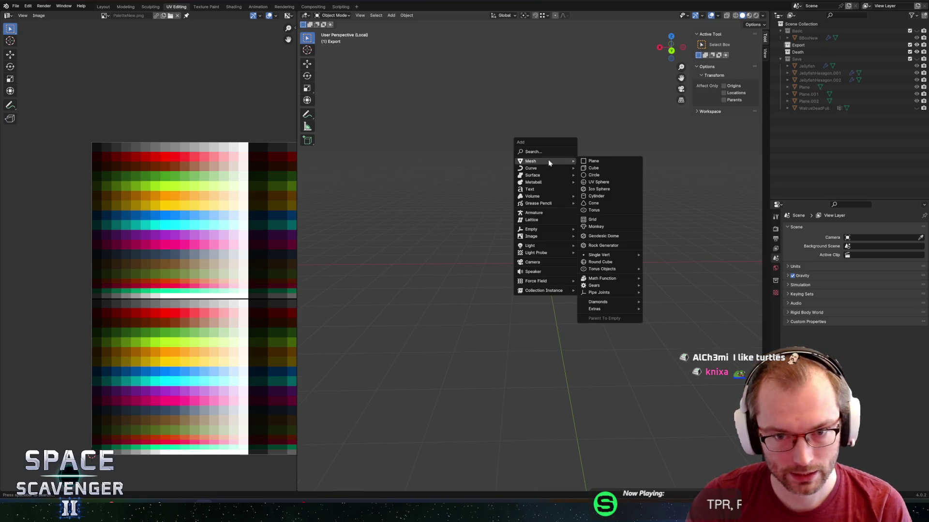
{"action": "left_click", "coordinate": [598, 168]}
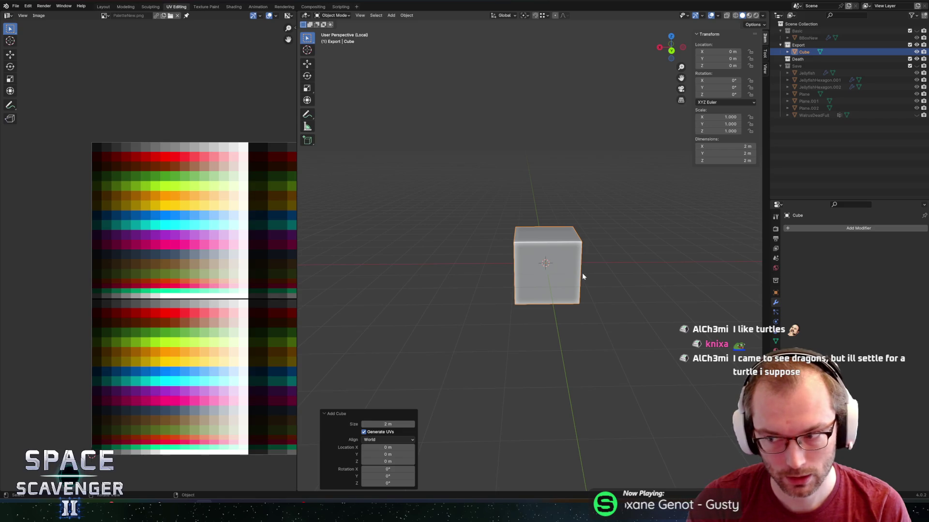
{"action": "type", "text": "s3"}
{"action": "key", "text": "Return"}
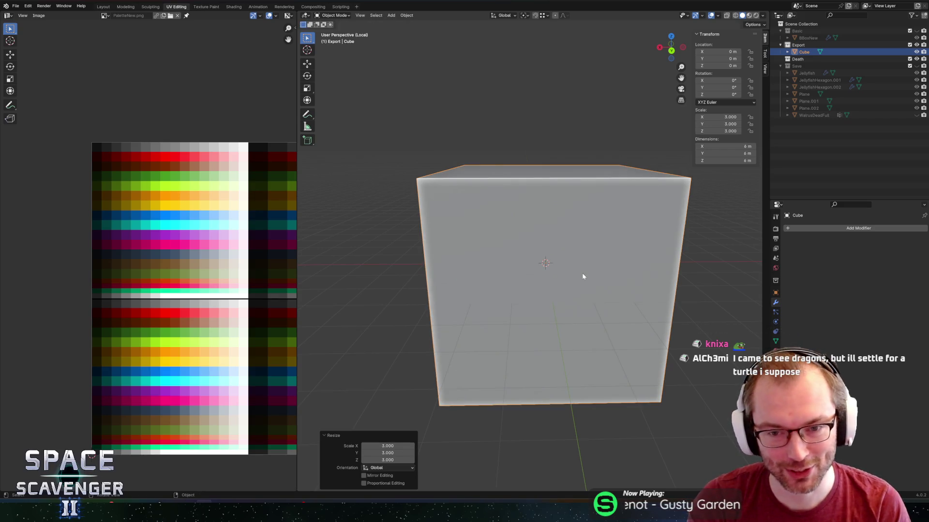
{"action": "scroll", "coordinate": [580, 271], "scroll_direction": "down", "scroll_amount": 10}
{"action": "mouse_move", "coordinate": [592, 259]}
{"action": "middle_mouse_down"}
{"action": "mouse_move", "coordinate": [642, 271]}
{"action": "mouse_move", "coordinate": [566, 257]}
{"action": "mouse_move", "coordinate": [607, 244]}
{"action": "mouse_move", "coordinate": [559, 215]}
{"action": "middle_mouse_up"}
{"action": "scroll", "coordinate": [626, 271], "scroll_direction": "up", "scroll_amount": 5}
Delete the cube's right-side vertices in Edit Mode, leaving a 3 m wide half box.
{"action": "key", "text": "Tab"}
{"action": "mouse_move", "coordinate": [493, 155]}
{"action": "left_mouse_down"}
{"action": "mouse_move", "coordinate": [587, 319]}
{"action": "mouse_move", "coordinate": [590, 235]}
{"action": "mouse_move", "coordinate": [582, 213]}
{"action": "left_mouse_up"}
{"action": "left_click_drag", "start_coordinate": [525, 198], "coordinate": [599, 330], "text": "shift"}
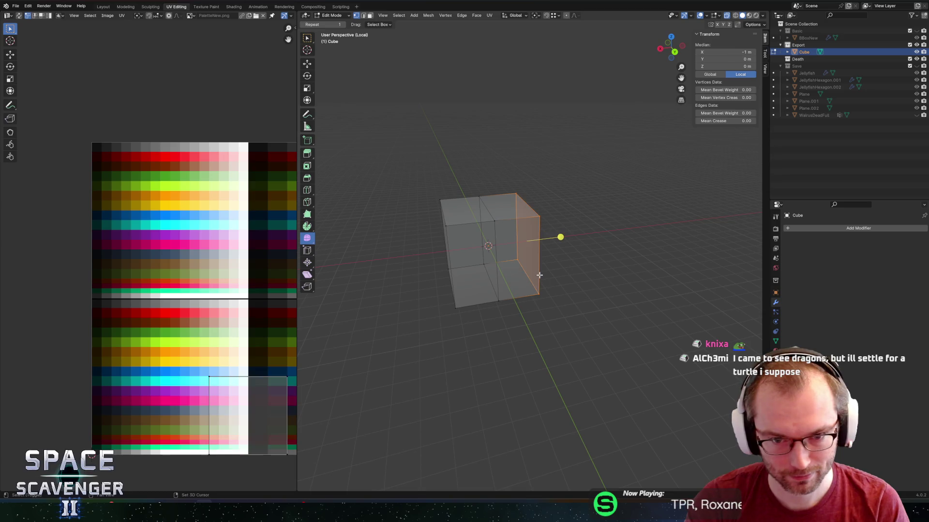
{"action": "key", "text": "x"}
{"action": "left_click", "coordinate": [503, 228]}
{"action": "key", "text": "Tab"}
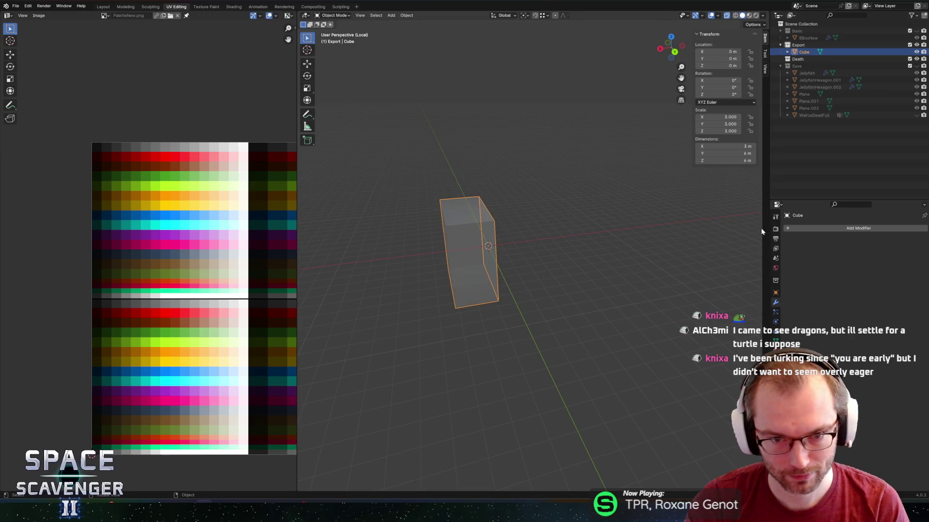
Add a Mirror modifier to the cube and check the mirrored mesh in Edit Mode.
{"action": "left_click", "coordinate": [805, 228]}
{"action": "type", "text": "mirr"}
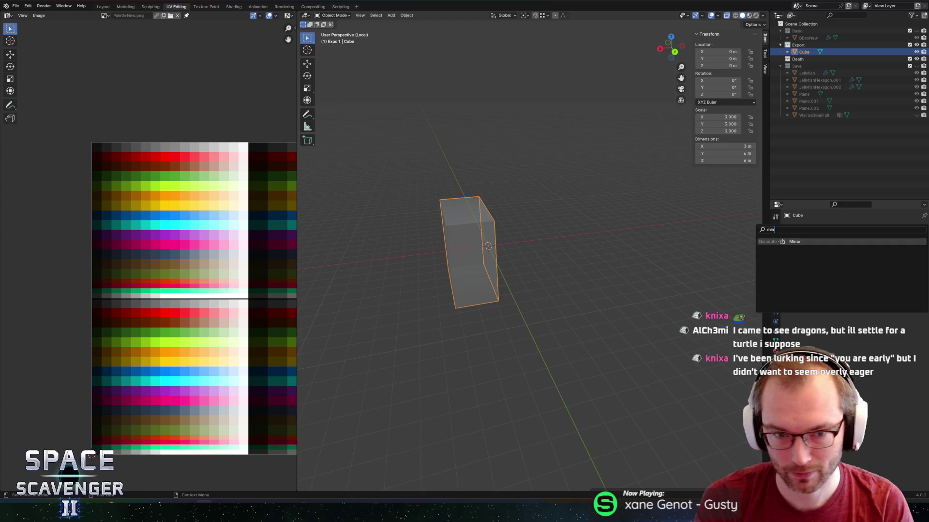
{"action": "key", "text": "Return"}
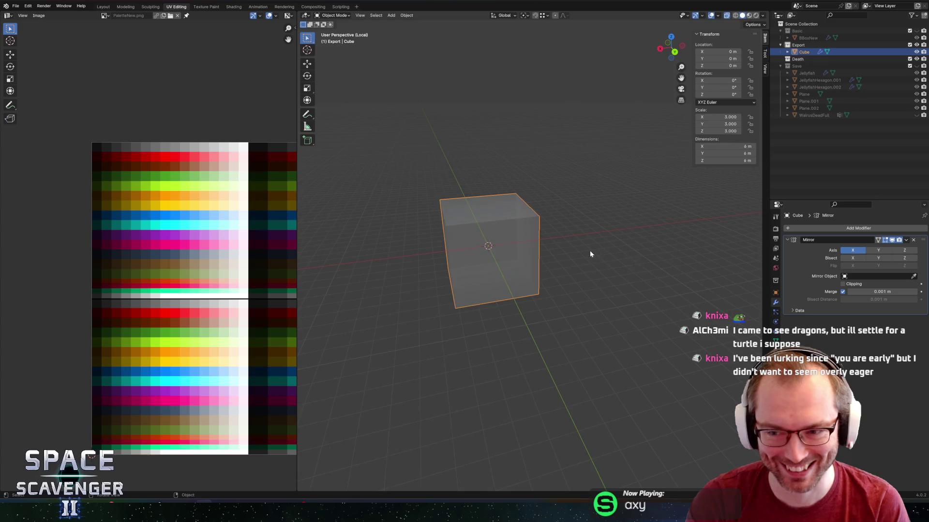
{"action": "mouse_move", "coordinate": [590, 254]}
{"action": "middle_mouse_down"}
{"action": "mouse_move", "coordinate": [543, 249]}
{"action": "mouse_move", "coordinate": [659, 261]}
{"action": "mouse_move", "coordinate": [614, 263]}
{"action": "mouse_move", "coordinate": [624, 263]}
{"action": "mouse_move", "coordinate": [608, 274]}
{"action": "mouse_move", "coordinate": [704, 275]}
{"action": "middle_mouse_up"}
{"action": "key", "text": "Tab"}
{"action": "key", "text": "Tab"}
{"action": "key", "text": "Tab"}
{"action": "key", "text": "a"}
{"action": "scroll", "coordinate": [612, 262], "scroll_direction": "up", "scroll_amount": 4}
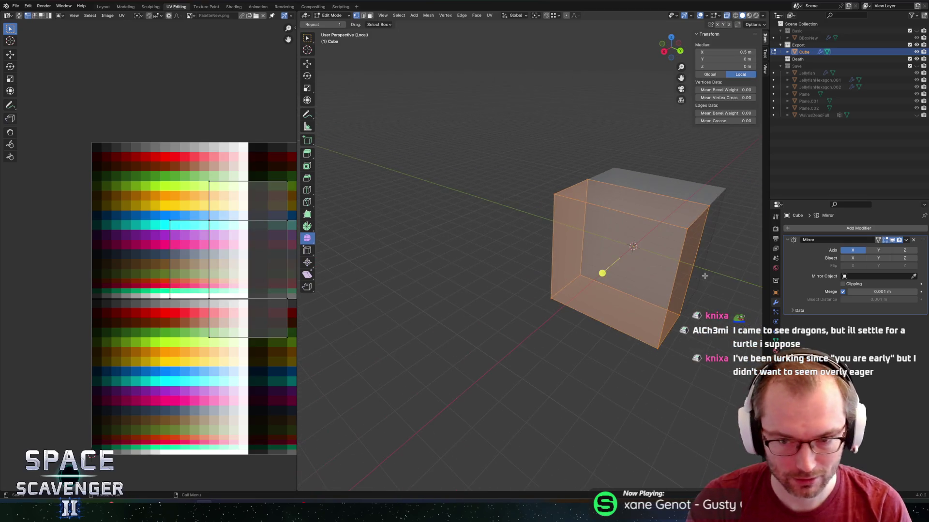
{"action": "key", "text": "Tab"}
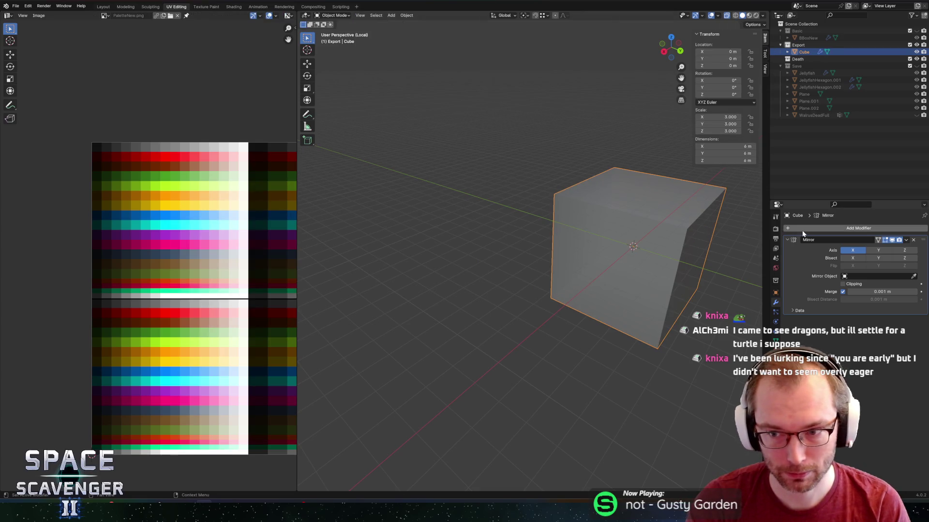
Add a Subdivision Surface modifier, apply scale, raise viewport levels to 2 and apply Mirror.
{"action": "left_click", "coordinate": [833, 230]}
{"action": "type", "text": "subd"}
{"action": "key", "text": "Return"}
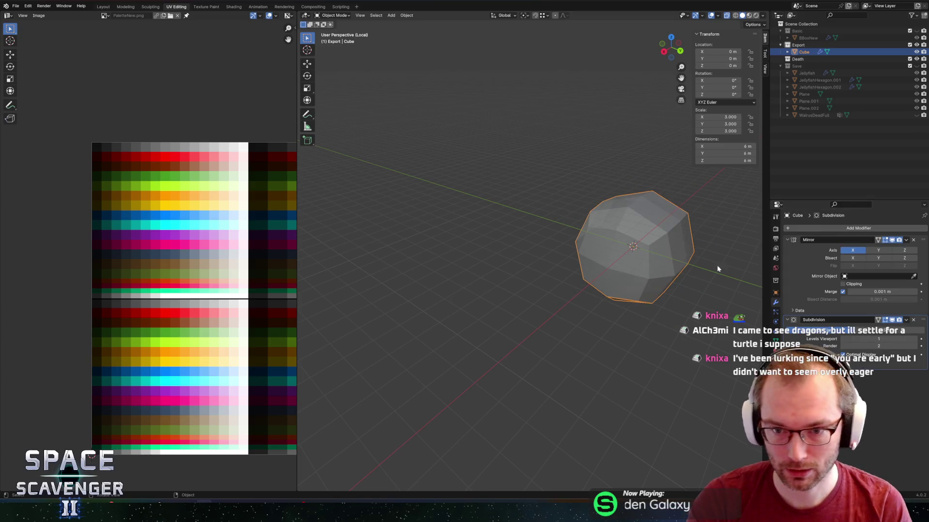
{"action": "middle_click_drag", "start_coordinate": [717, 265], "coordinate": [607, 262]}
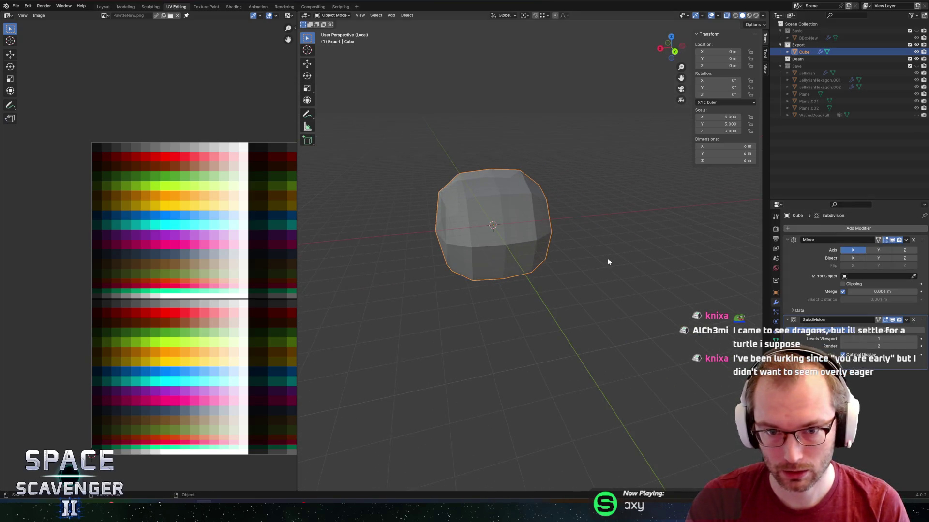
{"action": "key", "text": "ctrl+a"}
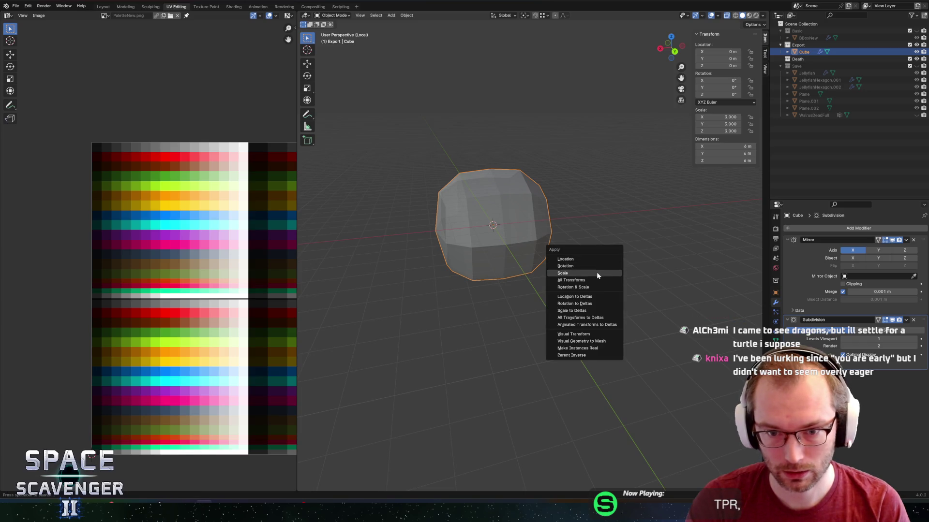
{"action": "left_click", "coordinate": [596, 273]}
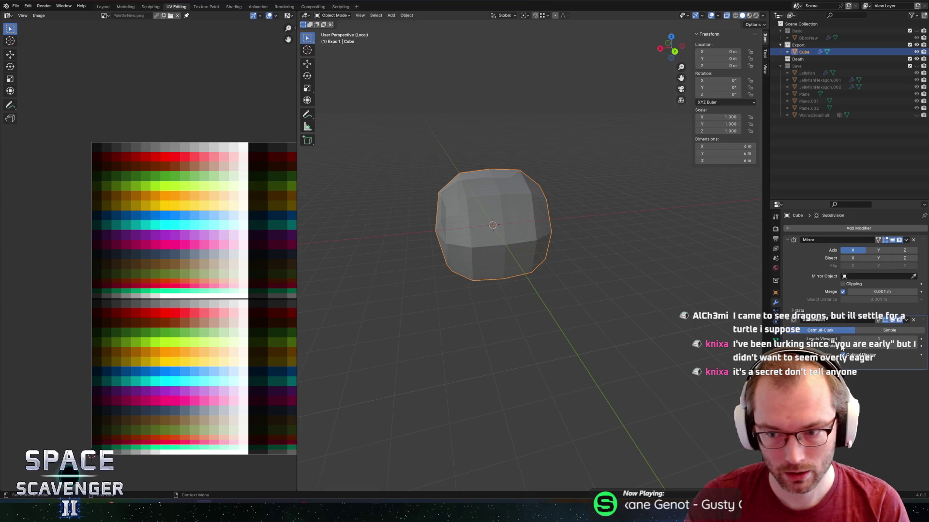
{"action": "left_click", "coordinate": [915, 340]}
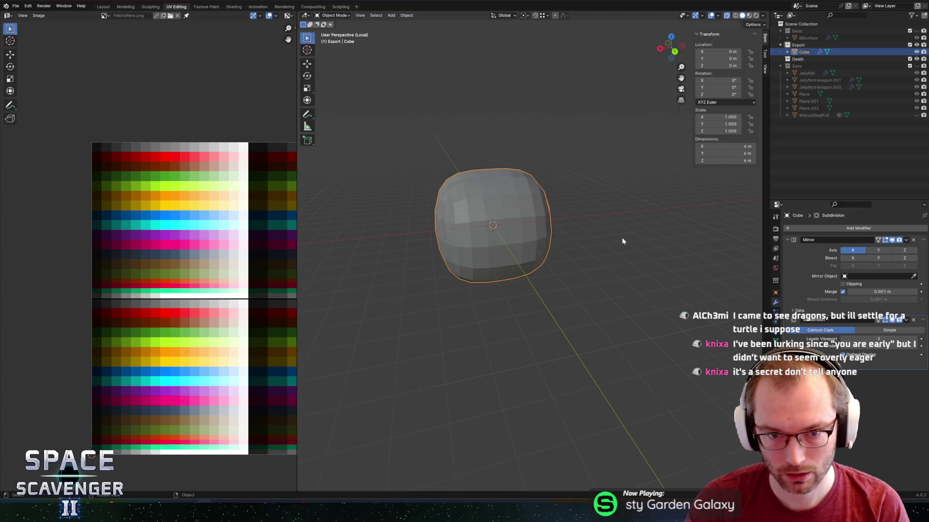
{"action": "middle_click_drag", "start_coordinate": [622, 241], "coordinate": [651, 239]}
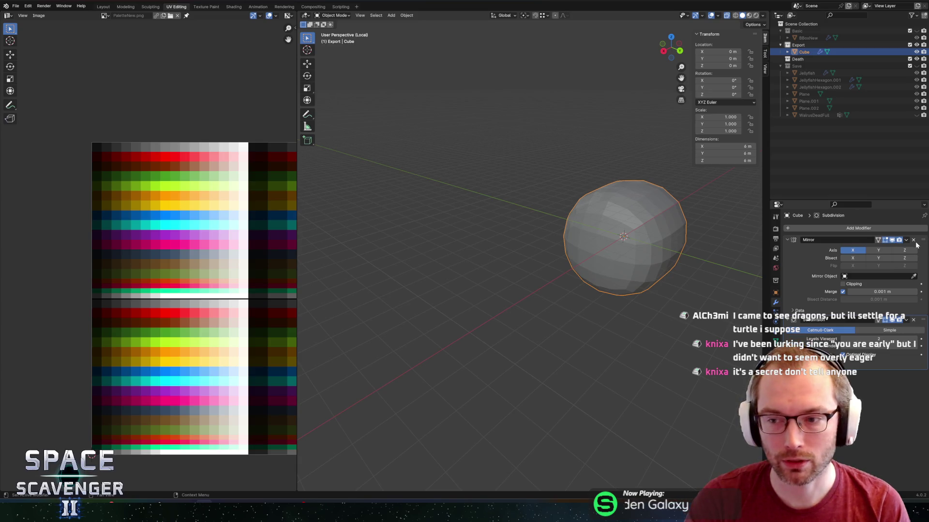
{"action": "key", "text": "ctrl+a"}
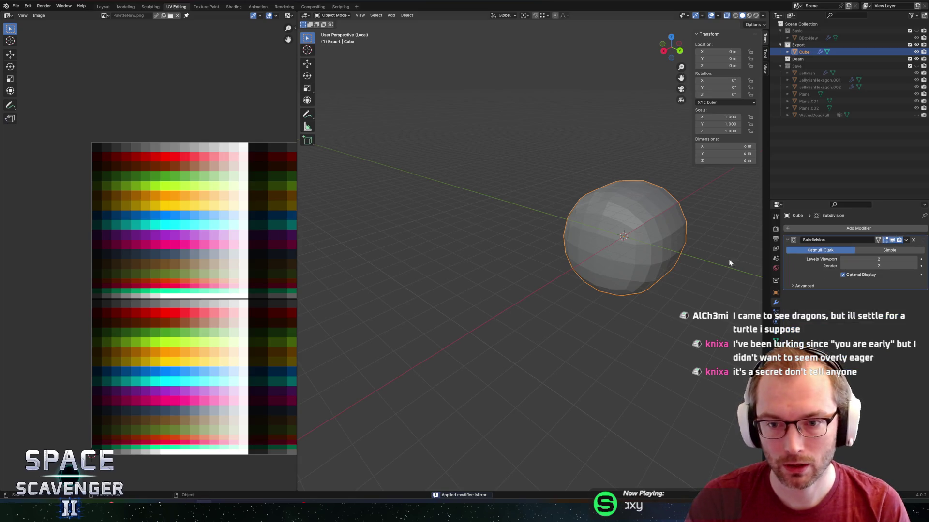
{"action": "mouse_move", "coordinate": [729, 260]}
{"action": "middle_mouse_down"}
{"action": "mouse_move", "coordinate": [613, 232]}
{"action": "mouse_move", "coordinate": [643, 230]}
{"action": "middle_mouse_up"}
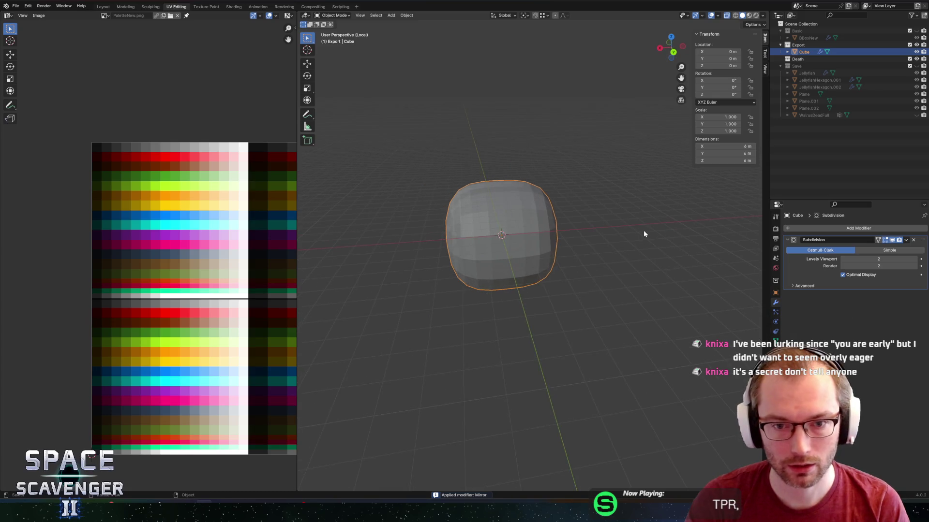
Undo the Mirror application and subdivision changes back to the unsmoothed box.
{"action": "key", "text": "ctrl+z"}
{"action": "key", "text": "ctrl+1"}
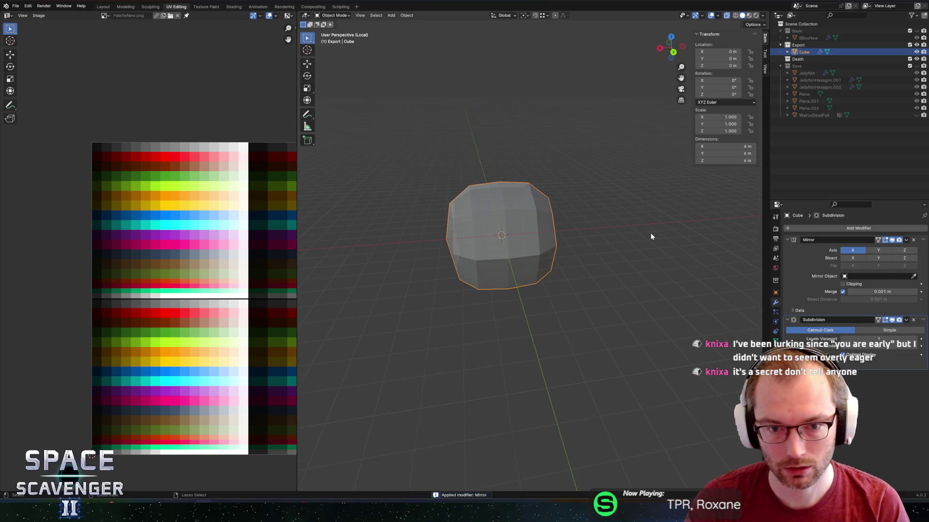
{"action": "key", "text": "ctrl+z"}
{"action": "key", "text": "ctrl+z"}
{"action": "key", "text": "ctrl+z"}
{"action": "key", "text": "ctrl+z"}
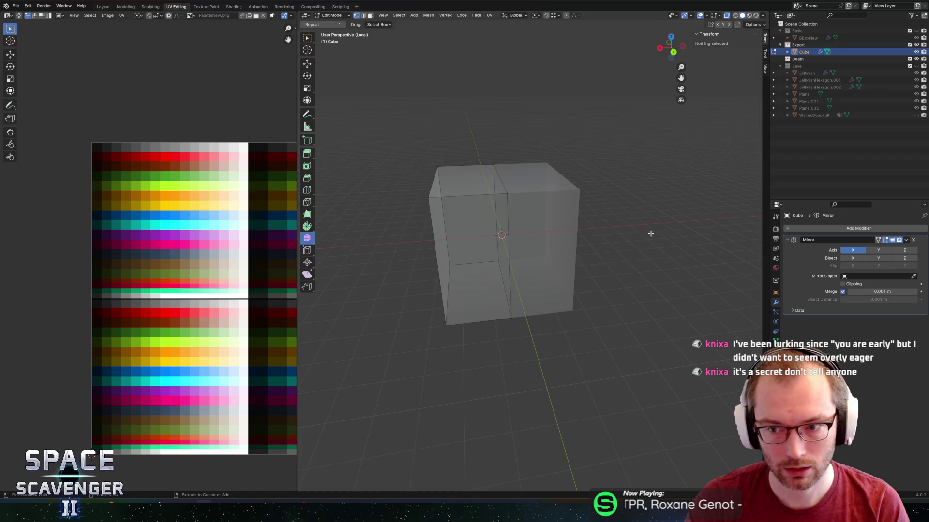
{"action": "key", "text": "ctrl+z"}
{"action": "key", "text": "ctrl+z"}
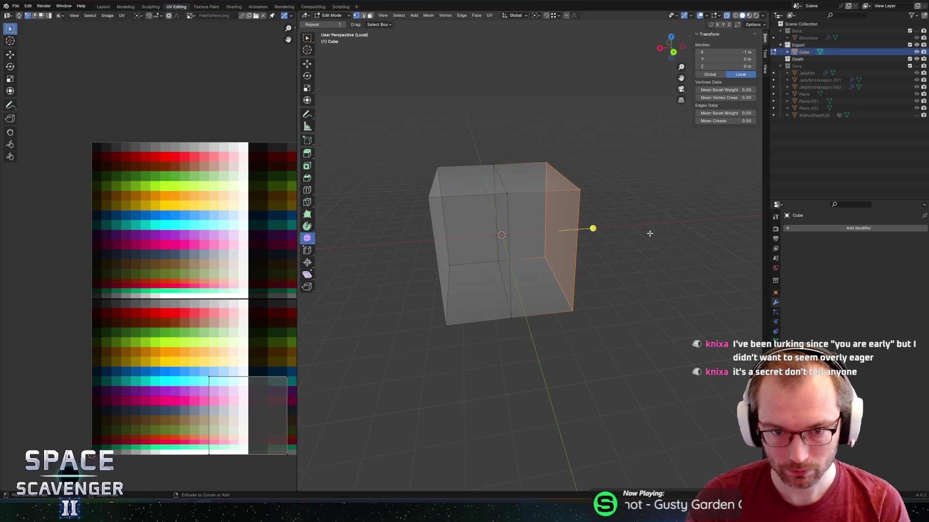
Add centred vertical and horizontal loop cuts around the cube.
{"action": "key", "text": "2"}
{"action": "left_click", "coordinate": [503, 225], "text": "alt"}
{"action": "key", "text": "x"}
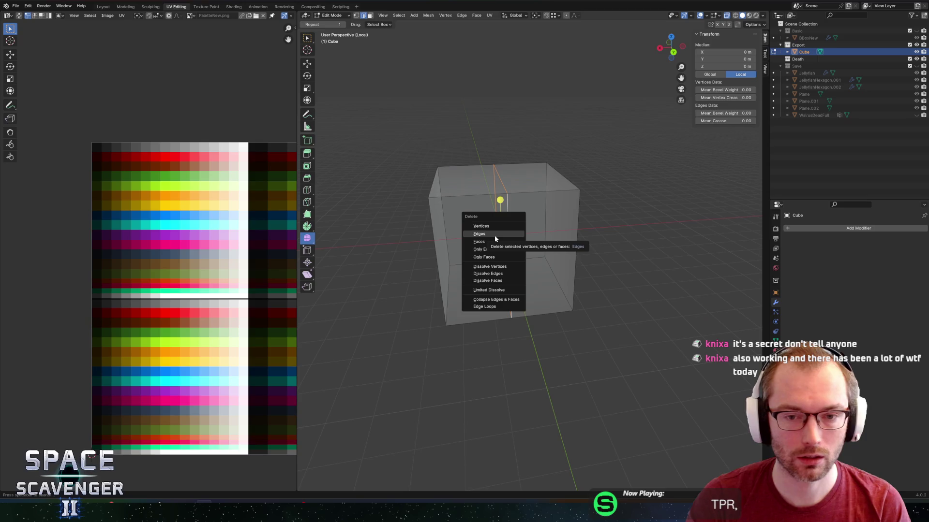
{"action": "middle_click_drag", "start_coordinate": [476, 203], "coordinate": [495, 199]}
{"action": "key", "text": "ctrl+r"}
{"action": "left_click", "coordinate": [458, 202]}
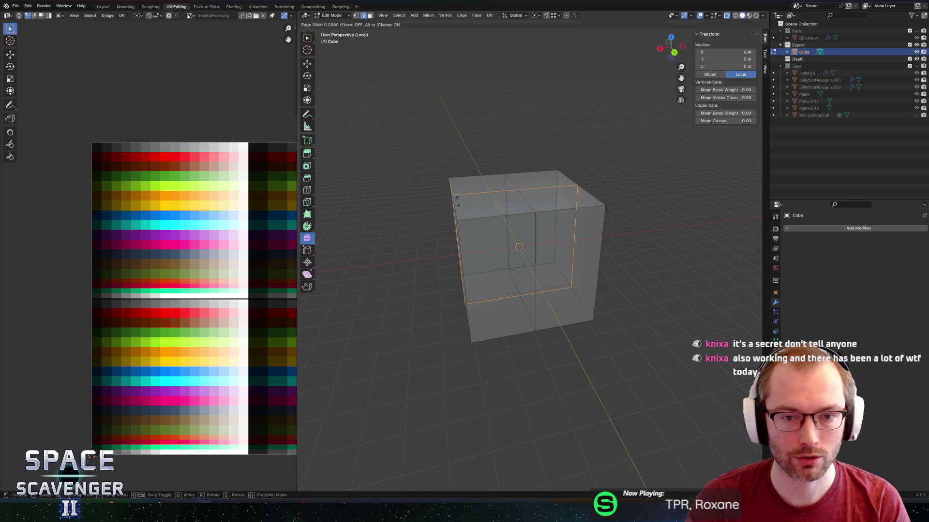
{"action": "right_click", "coordinate": [491, 260]}
{"action": "key", "text": "ctrl+r"}
{"action": "left_click", "coordinate": [466, 269]}
{"action": "right_click", "coordinate": [466, 269]}
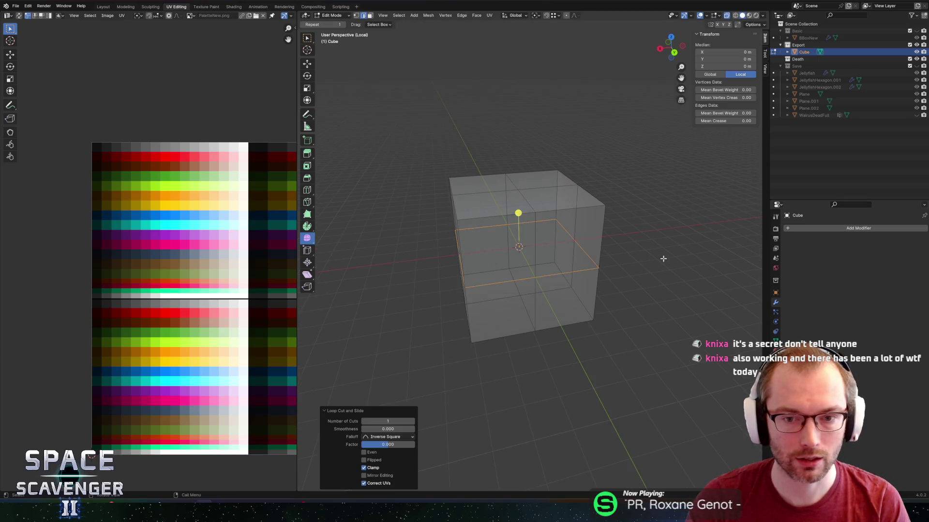
Box-select and delete the right half's vertices of the cube.
{"action": "middle_click_drag", "start_coordinate": [663, 260], "coordinate": [554, 172]}
{"action": "key", "text": "alt+z"}
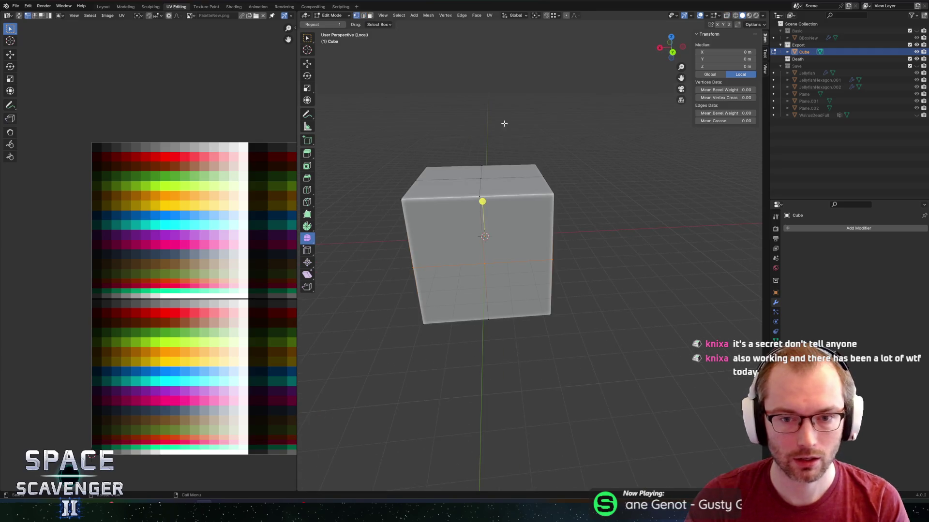
{"action": "mouse_move", "coordinate": [504, 120]}
{"action": "left_mouse_down"}
{"action": "mouse_move", "coordinate": [543, 145]}
{"action": "mouse_move", "coordinate": [642, 370]}
{"action": "left_mouse_up"}
{"action": "key", "text": "x"}
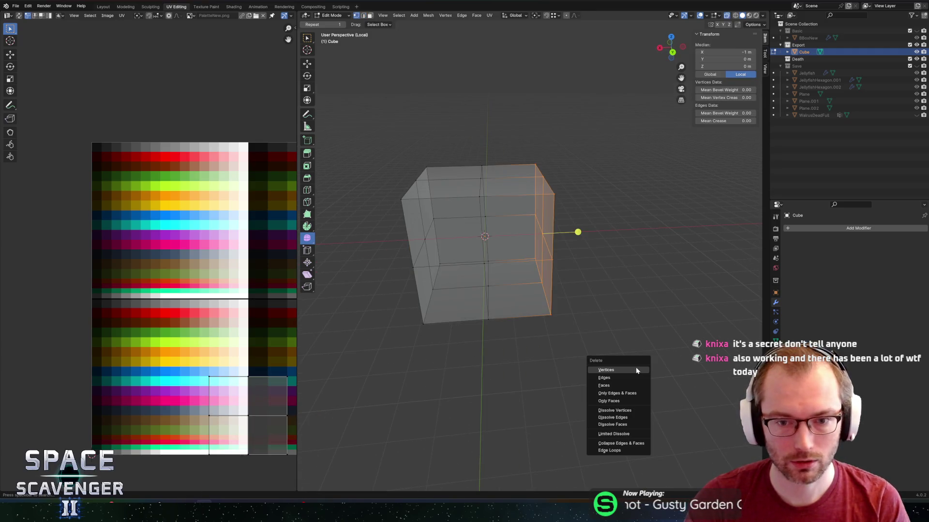
{"action": "left_click", "coordinate": [621, 371]}
Add Mirror and Subdivision Surface modifiers to the half box.
{"action": "left_click", "coordinate": [833, 234]}
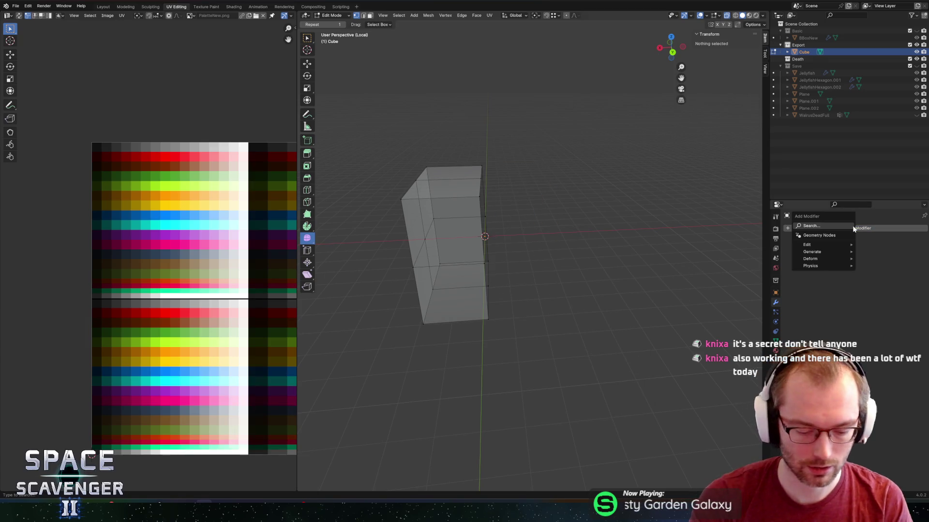
{"action": "type", "text": "mir"}
{"action": "left_click", "coordinate": [853, 230]}
{"action": "left_click", "coordinate": [854, 229]}
{"action": "mouse_move", "coordinate": [822, 247]}
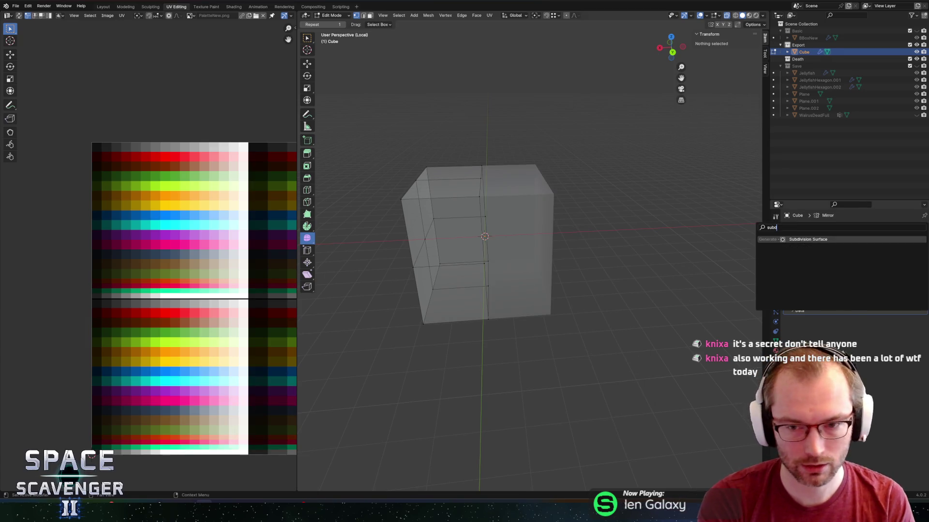
{"action": "left_click", "coordinate": [774, 271]}
{"action": "mouse_move", "coordinate": [622, 242]}
{"action": "middle_mouse_down"}
{"action": "mouse_move", "coordinate": [687, 243]}
{"action": "mouse_move", "coordinate": [629, 239]}
{"action": "mouse_move", "coordinate": [578, 198]}
{"action": "mouse_move", "coordinate": [666, 198]}
{"action": "mouse_move", "coordinate": [608, 204]}
{"action": "middle_mouse_up"}
{"action": "key", "text": "Tab"}
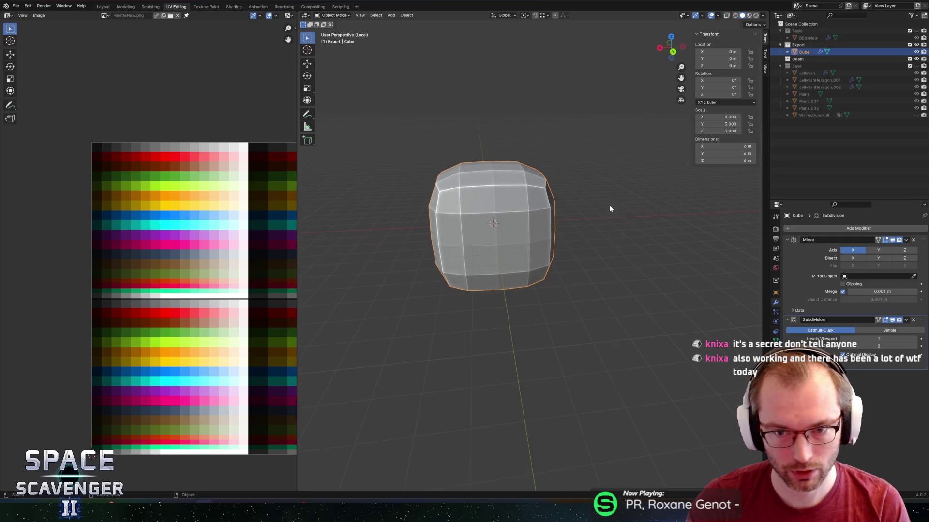
Set Subdivision viewport levels to 2 and select the whole mesh in Edit Mode.
{"action": "left_click_drag", "start_coordinate": [910, 339], "coordinate": [919, 339]}
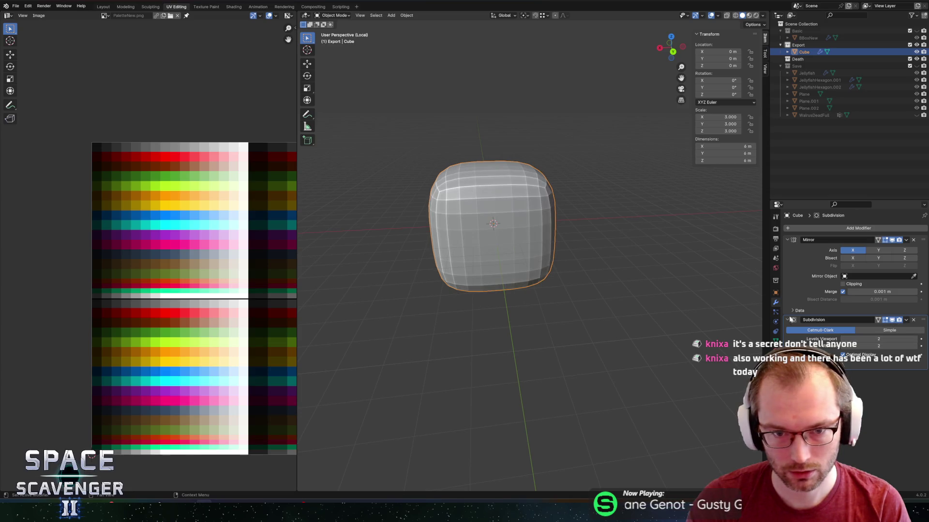
{"action": "middle_click_drag", "start_coordinate": [594, 227], "coordinate": [691, 230]}
{"action": "key", "text": "Tab"}
{"action": "key", "text": "a"}
{"action": "key", "text": "s"}
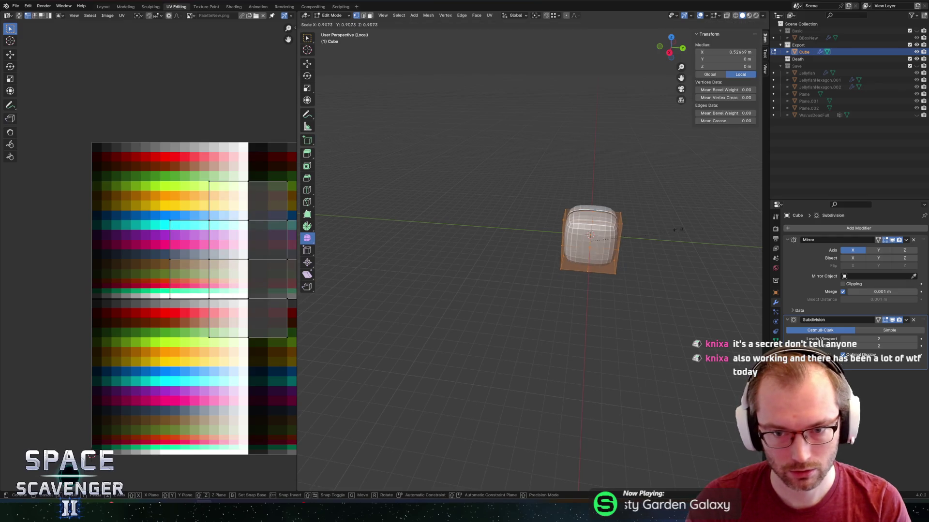
{"action": "left_click", "coordinate": [672, 282]}
Scale the mesh to 0.57 along Y, flattening the body into a rounded slab.
{"action": "key", "text": "comma"}
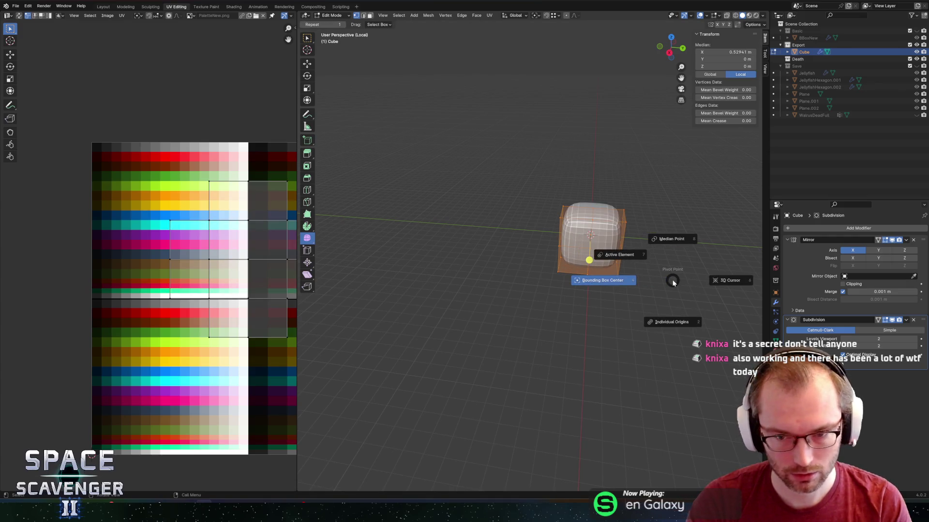
{"action": "key", "text": "s"}
{"action": "key", "text": "y"}
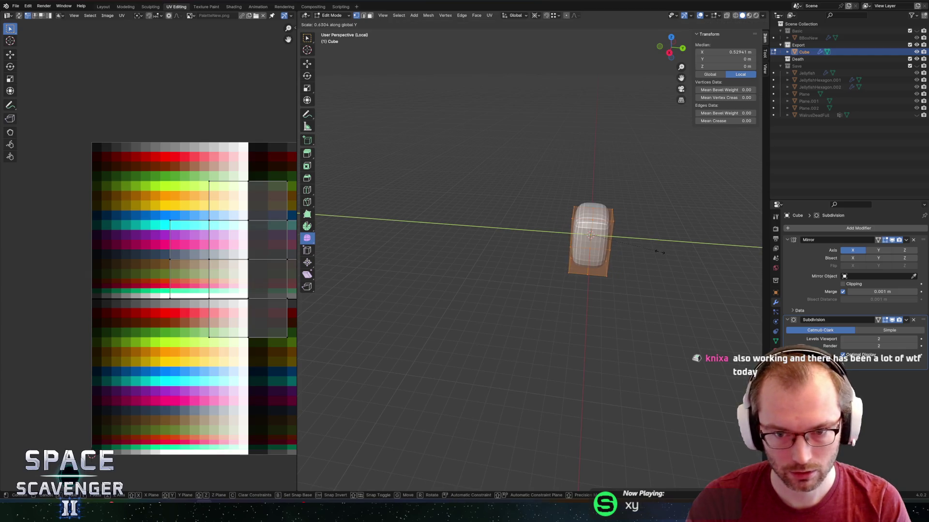
{"action": "left_click", "coordinate": [653, 250]}
{"action": "mouse_move", "coordinate": [655, 251]}
{"action": "middle_mouse_down"}
{"action": "mouse_move", "coordinate": [704, 234]}
{"action": "mouse_move", "coordinate": [589, 225]}
{"action": "mouse_move", "coordinate": [583, 197]}
{"action": "middle_mouse_up"}
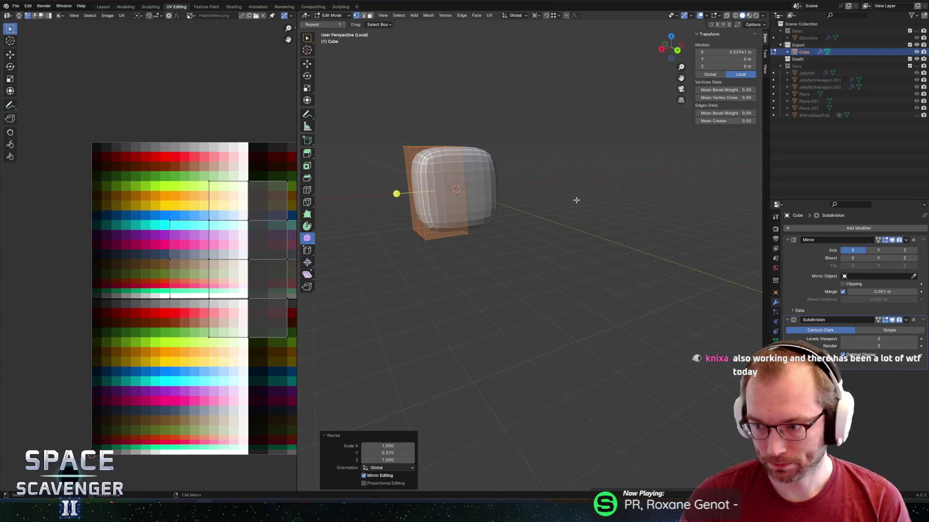
{"action": "mouse_move", "coordinate": [544, 237]}
{"action": "middle_mouse_down"}
{"action": "mouse_move", "coordinate": [567, 251]}
{"action": "mouse_move", "coordinate": [589, 234]}
{"action": "middle_mouse_up"}
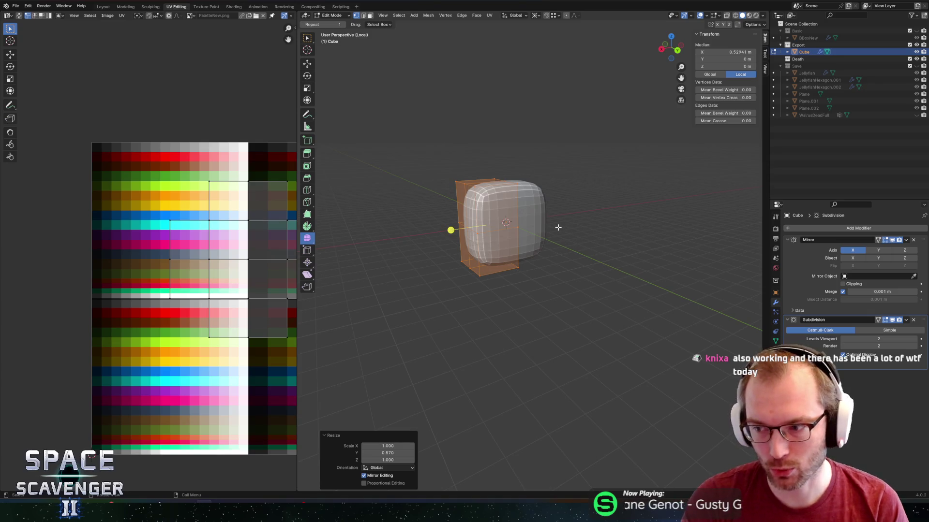
{"action": "scroll", "coordinate": [551, 239], "scroll_direction": "up", "scroll_amount": 1}
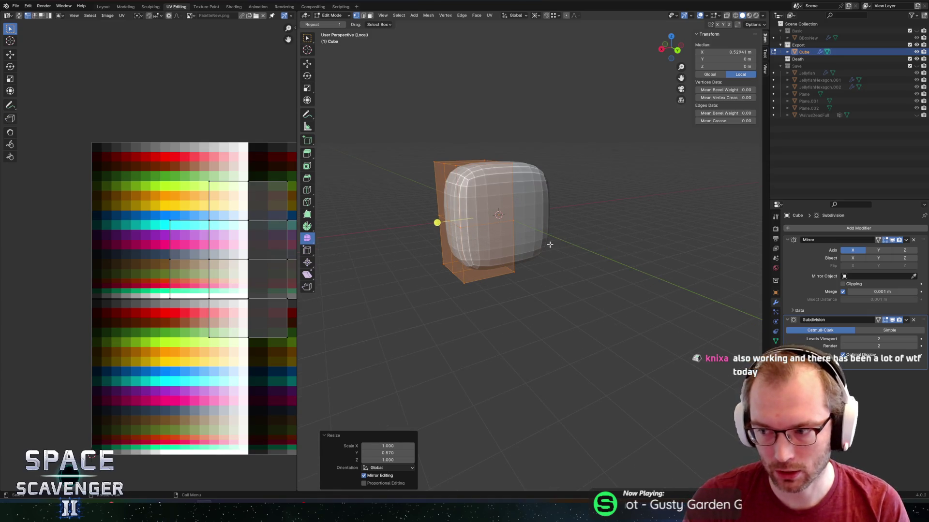
{"action": "left_click", "coordinate": [514, 223]}
{"action": "mouse_move", "coordinate": [570, 232]}
{"action": "middle_mouse_down"}
{"action": "mouse_move", "coordinate": [597, 238]}
{"action": "mouse_move", "coordinate": [614, 261]}
{"action": "mouse_move", "coordinate": [599, 247]}
{"action": "middle_mouse_up"}
Pull a center vertex outward along Y with proportional editing to bulge the body.
{"action": "key", "text": "g"}
{"action": "key", "text": "y"}
{"action": "key", "text": "Escape"}
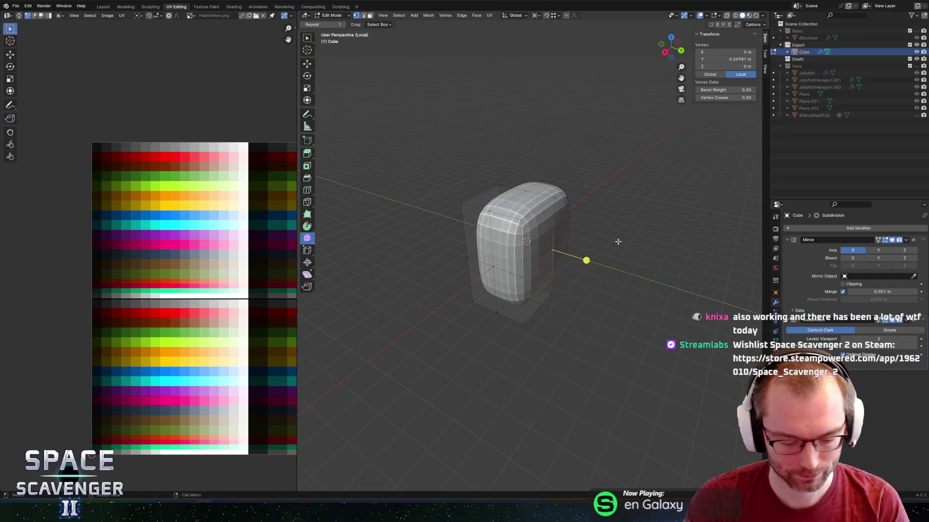
{"action": "key", "text": "g"}
{"action": "key", "text": "y"}
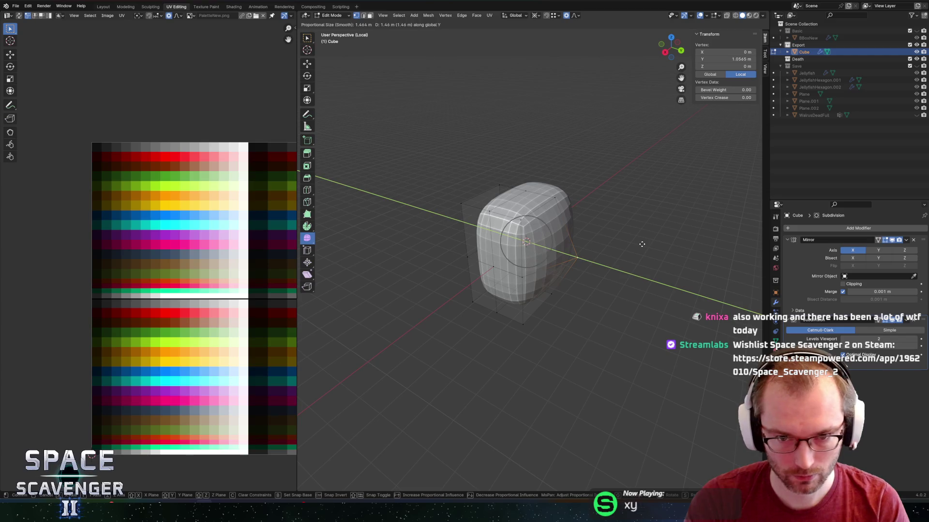
{"action": "scroll", "coordinate": [665, 240], "scroll_direction": "down", "scroll_amount": 6}
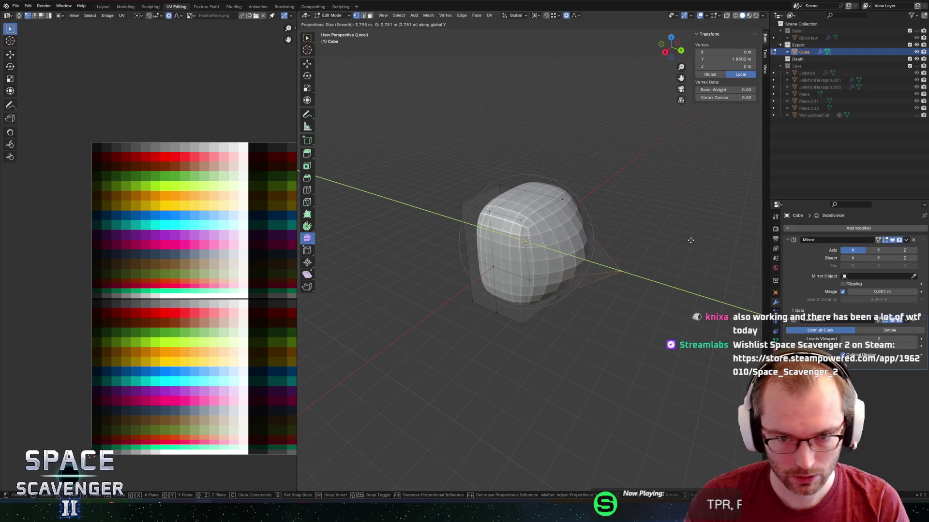
{"action": "left_click", "coordinate": [713, 242]}
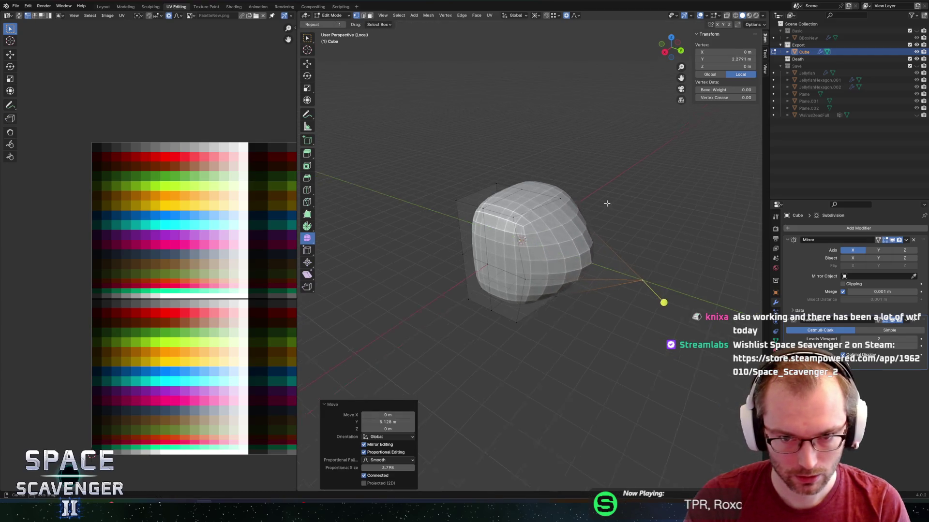
Select a top edge and try raising it along Z, then undo back to the edge selection.
{"action": "left_click", "coordinate": [529, 182]}
{"action": "key", "text": "g"}
{"action": "key", "text": "z"}
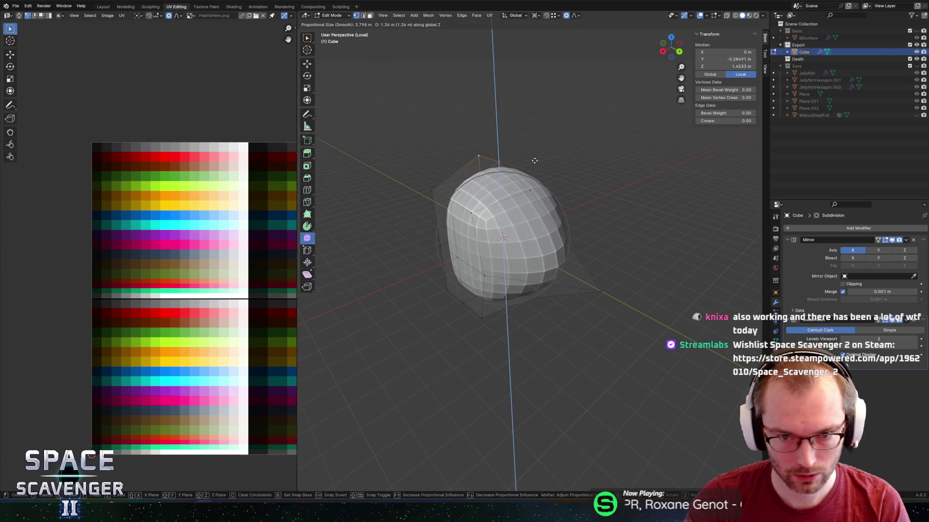
{"action": "key", "text": "Escape"}
{"action": "key", "text": "g"}
{"action": "key", "text": "z"}
{"action": "key", "text": "Escape"}
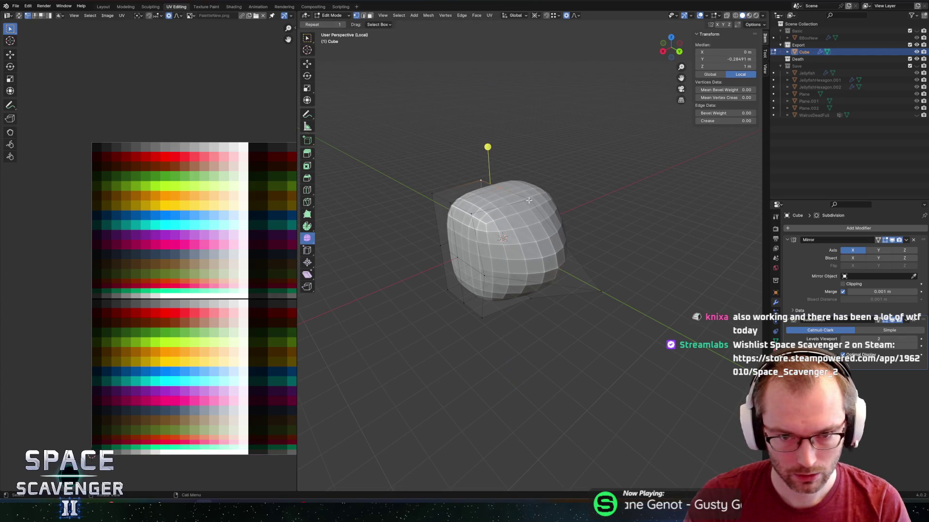
{"action": "left_click", "coordinate": [528, 200]}
{"action": "key", "text": "g"}
{"action": "key", "text": "z"}
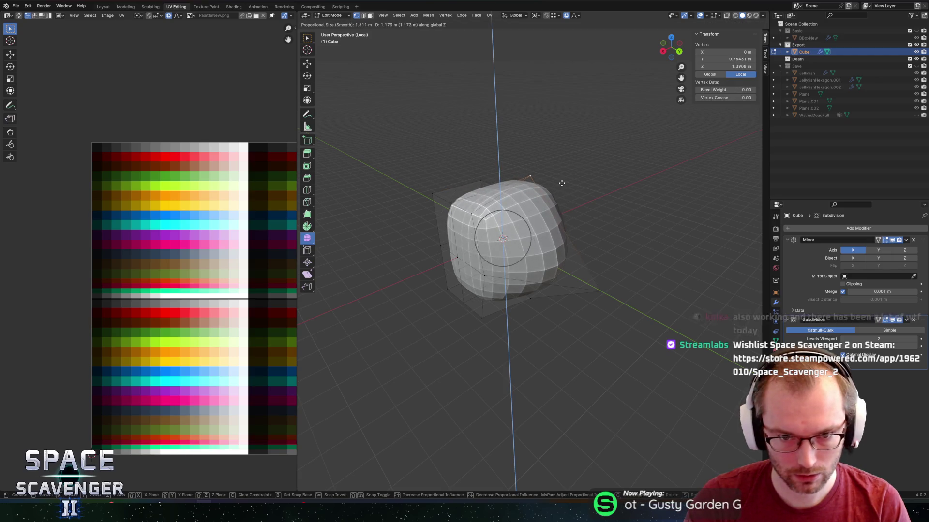
{"action": "key", "text": "Escape"}
{"action": "key", "text": "ctrl+z"}
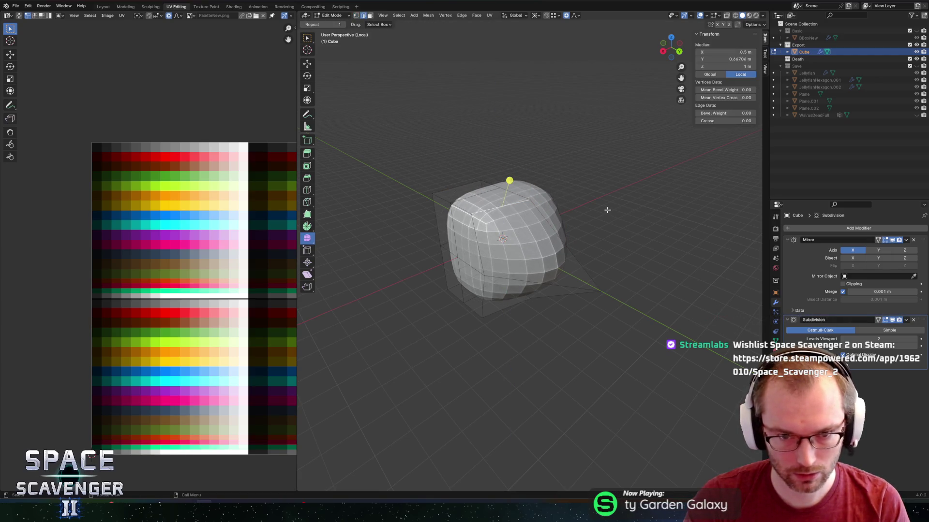
Add a second edge and scale both edges with the Y axis locked.
{"action": "middle_click_drag", "start_coordinate": [607, 210], "coordinate": [587, 209]}
{"action": "left_click", "coordinate": [481, 251], "text": "shift"}
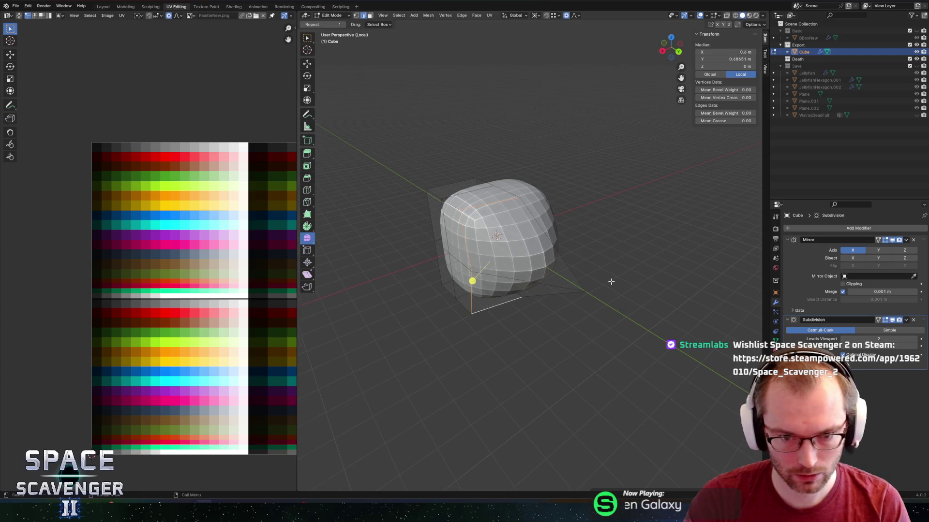
{"action": "middle_click_drag", "start_coordinate": [607, 278], "coordinate": [605, 279]}
{"action": "key", "text": "s"}
{"action": "key", "text": "shift+y"}
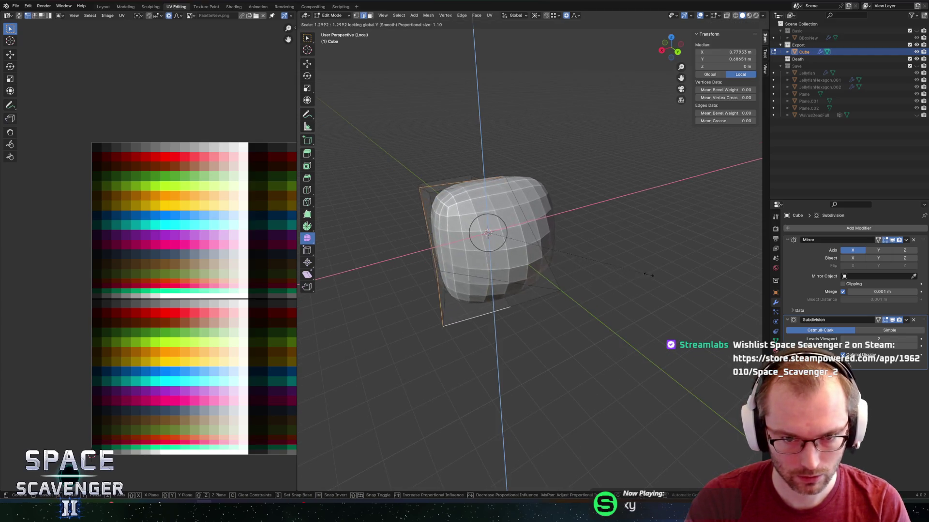
{"action": "left_click", "coordinate": [674, 269]}
Push a side vertex outward along X to widen the body.
{"action": "left_click", "coordinate": [388, 288]}
{"action": "middle_click_drag", "start_coordinate": [426, 271], "coordinate": [450, 259]}
{"action": "key", "text": "g"}
{"action": "key", "text": "x"}
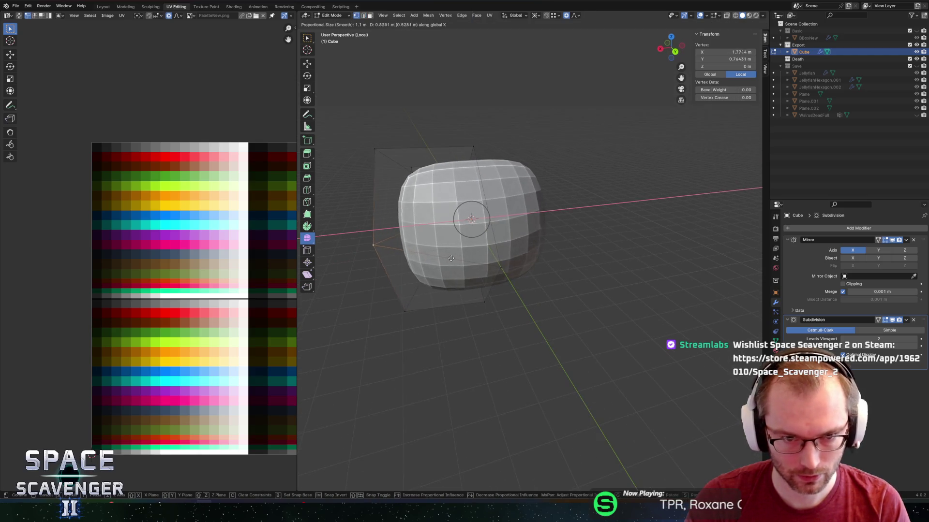
{"action": "left_click", "coordinate": [438, 260]}
Select the top and bottom vertices and scale them 1.715 along Z.
{"action": "left_click", "coordinate": [474, 143]}
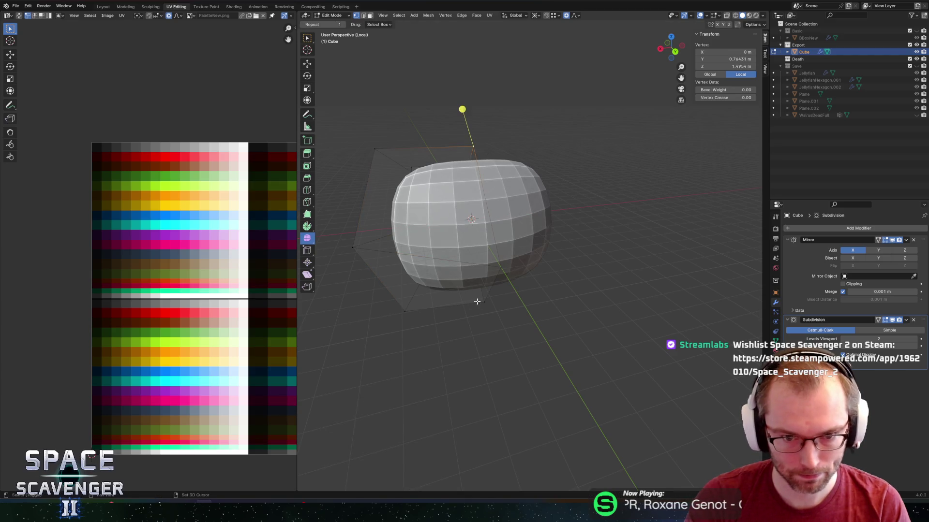
{"action": "left_click", "coordinate": [477, 301], "text": "shift"}
{"action": "key", "text": "s"}
{"action": "key", "text": "z"}
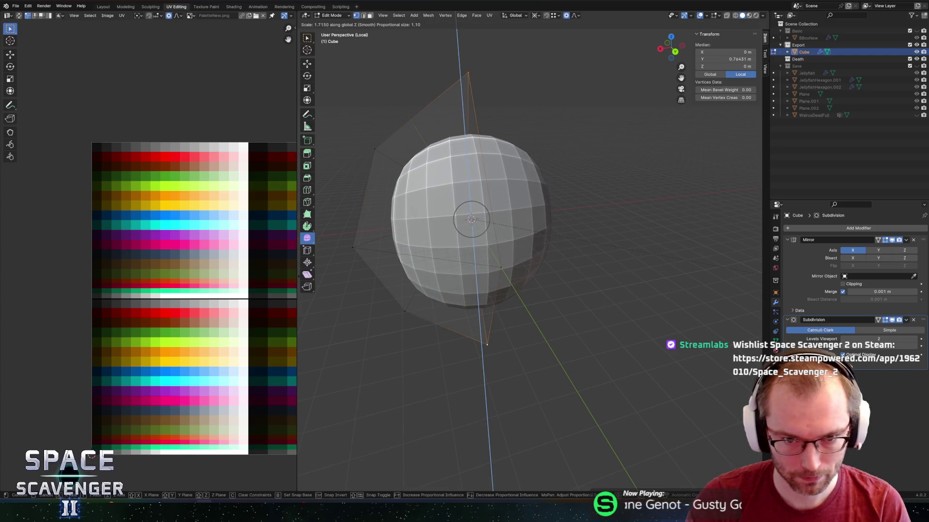
{"action": "left_click", "coordinate": [222, 247]}
{"action": "scroll", "coordinate": [222, 247], "scroll_direction": "down", "scroll_amount": 2}
{"action": "mouse_move", "coordinate": [387, 249]}
{"action": "middle_mouse_down"}
{"action": "mouse_move", "coordinate": [513, 239]}
{"action": "mouse_move", "coordinate": [450, 240]}
{"action": "middle_mouse_up"}
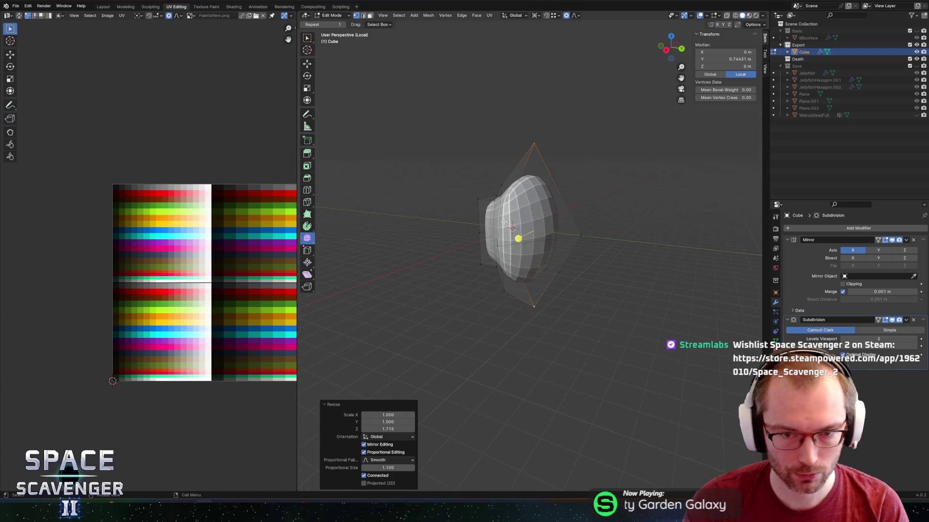
Scale an edge loop along Z and lower the loop beneath it.
{"action": "middle_click_drag", "start_coordinate": [578, 199], "coordinate": [650, 203]}
{"action": "mouse_move", "coordinate": [658, 216]}
{"action": "middle_mouse_down"}
{"action": "mouse_move", "coordinate": [588, 204]}
{"action": "mouse_move", "coordinate": [524, 209]}
{"action": "middle_mouse_up"}
{"action": "left_click", "coordinate": [526, 202], "text": "alt"}
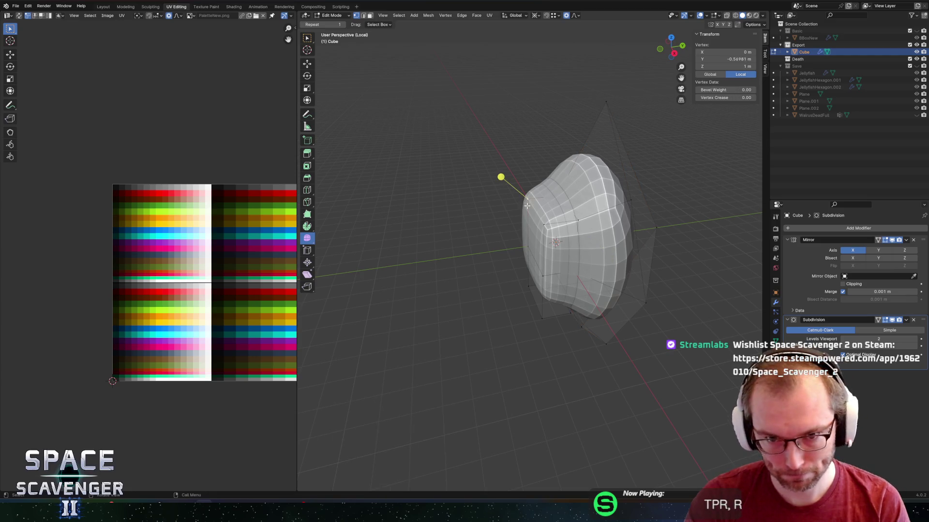
{"action": "key", "text": "s"}
{"action": "key", "text": "z"}
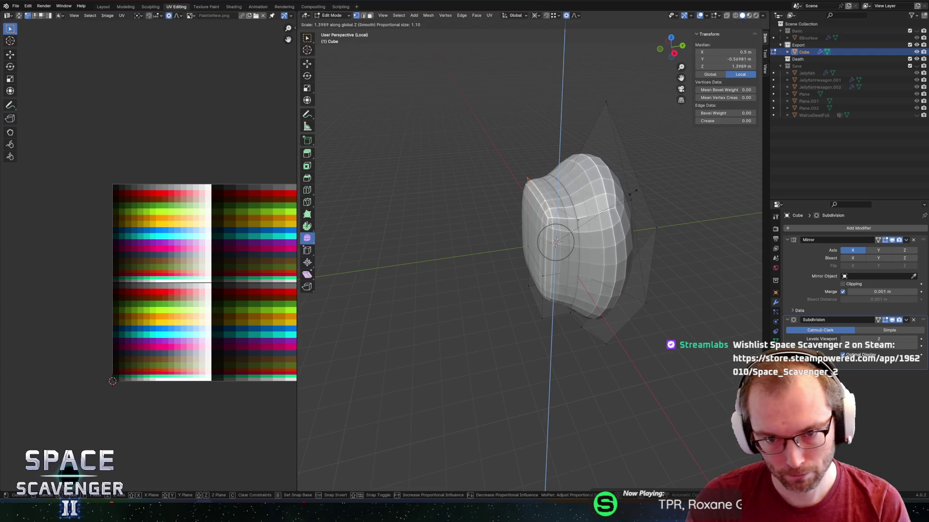
{"action": "left_click", "coordinate": [633, 192]}
{"action": "middle_click_drag", "start_coordinate": [554, 274], "coordinate": [535, 282]}
{"action": "left_click", "coordinate": [538, 273], "text": "alt"}
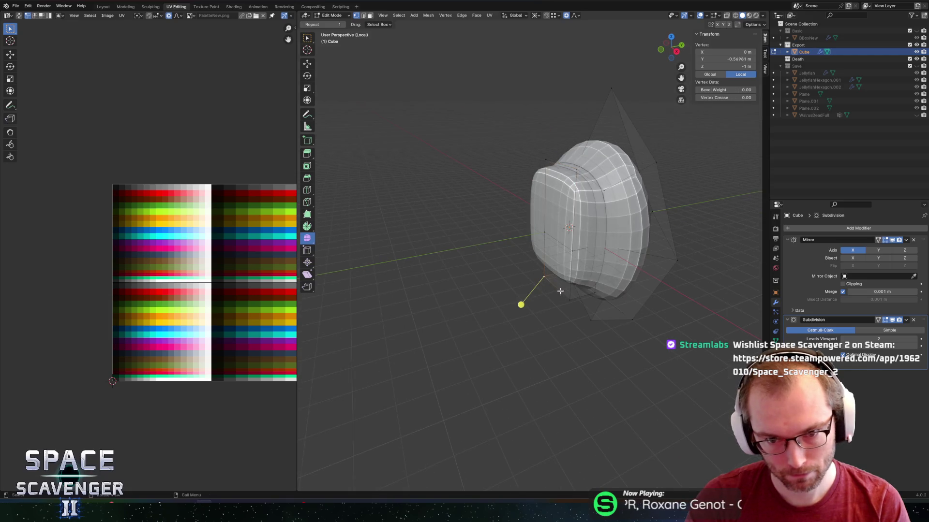
{"action": "key", "text": "g"}
{"action": "key", "text": "z"}
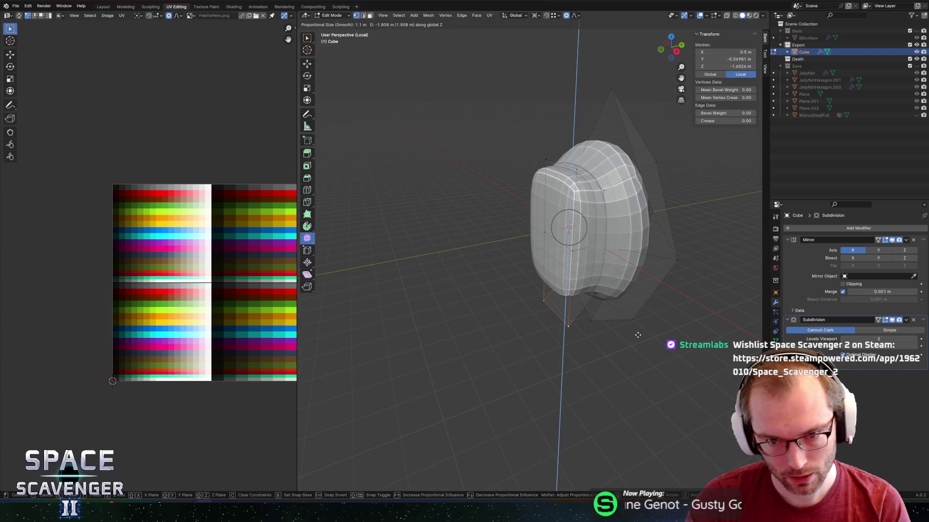
{"action": "left_click", "coordinate": [638, 335]}
Push a single side vertex outward along X.
{"action": "left_click", "coordinate": [603, 244]}
{"action": "left_click", "coordinate": [580, 172]}
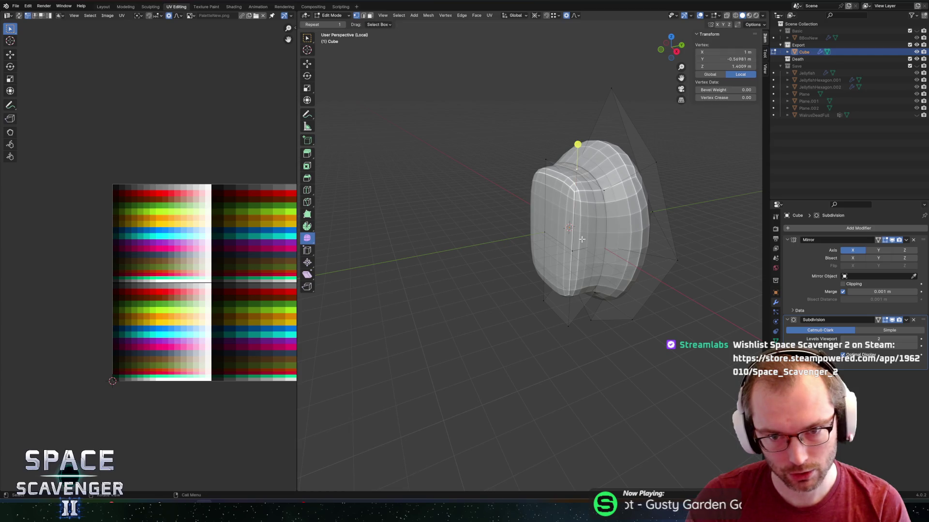
{"action": "left_click", "coordinate": [574, 238], "text": "shift"}
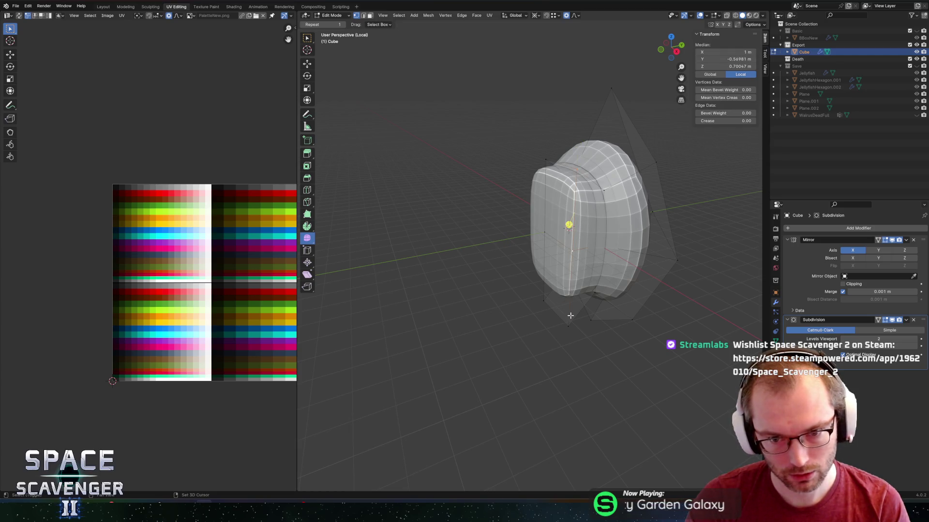
{"action": "mouse_move", "coordinate": [597, 310]}
{"action": "middle_mouse_down"}
{"action": "mouse_move", "coordinate": [629, 319]}
{"action": "mouse_move", "coordinate": [624, 295]}
{"action": "mouse_move", "coordinate": [643, 281]}
{"action": "mouse_move", "coordinate": [559, 254]}
{"action": "mouse_move", "coordinate": [629, 290]}
{"action": "middle_mouse_up"}
{"action": "key", "text": "g"}
{"action": "key", "text": "x"}
{"action": "right_click", "coordinate": [629, 322]}
{"action": "left_click", "coordinate": [624, 294]}
{"action": "key", "text": "g"}
{"action": "key", "text": "x"}
{"action": "left_click", "coordinate": [686, 292]}
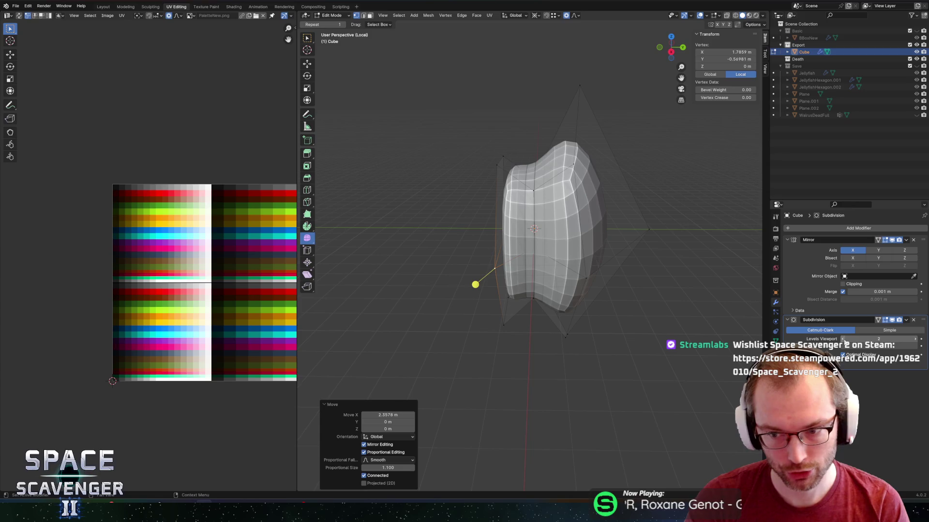
Toggle viewport subdivision to 1 and back to 2, then inspect the whole object.
{"action": "left_click", "coordinate": [842, 339]}
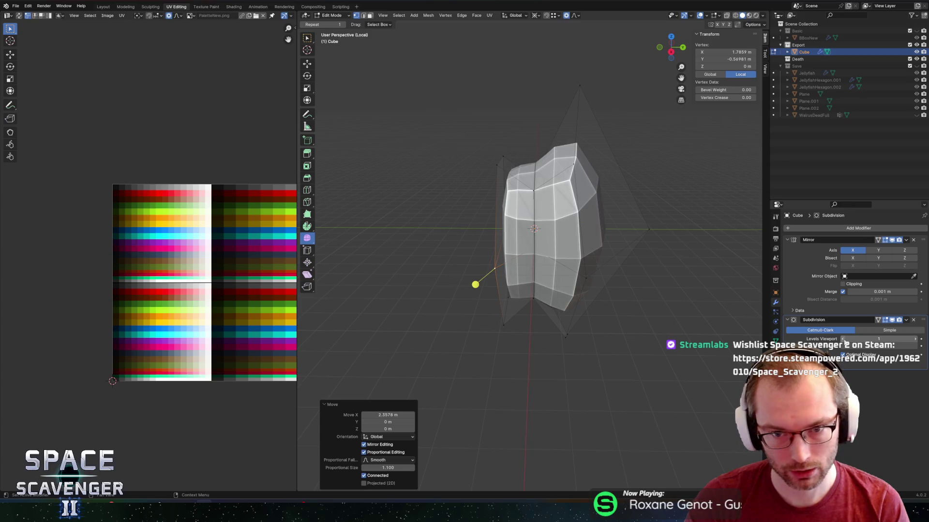
{"action": "left_click", "coordinate": [915, 340]}
{"action": "mouse_move", "coordinate": [628, 227]}
{"action": "middle_mouse_down"}
{"action": "mouse_move", "coordinate": [533, 224]}
{"action": "mouse_move", "coordinate": [622, 209]}
{"action": "mouse_move", "coordinate": [582, 219]}
{"action": "middle_mouse_up"}
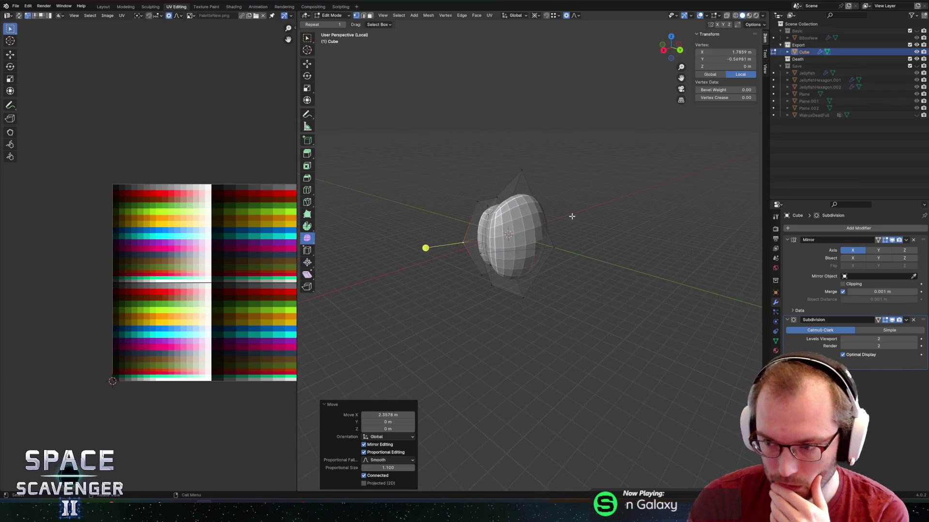
{"action": "key", "text": "Tab"}
{"action": "mouse_move", "coordinate": [534, 265]}
{"action": "middle_mouse_down"}
{"action": "mouse_move", "coordinate": [587, 321]}
{"action": "mouse_move", "coordinate": [647, 328]}
{"action": "mouse_move", "coordinate": [530, 325]}
{"action": "mouse_move", "coordinate": [525, 309]}
{"action": "mouse_move", "coordinate": [661, 310]}
{"action": "mouse_move", "coordinate": [669, 275]}
{"action": "mouse_move", "coordinate": [653, 257]}
{"action": "mouse_move", "coordinate": [663, 303]}
{"action": "mouse_move", "coordinate": [681, 293]}
{"action": "mouse_move", "coordinate": [671, 276]}
{"action": "middle_mouse_up"}
Scale a vertex along Y, then flatten the whole body along Y.
{"action": "key", "text": "Tab"}
{"action": "key", "text": "Tab"}
{"action": "key", "text": "Tab"}
{"action": "key", "text": "s"}
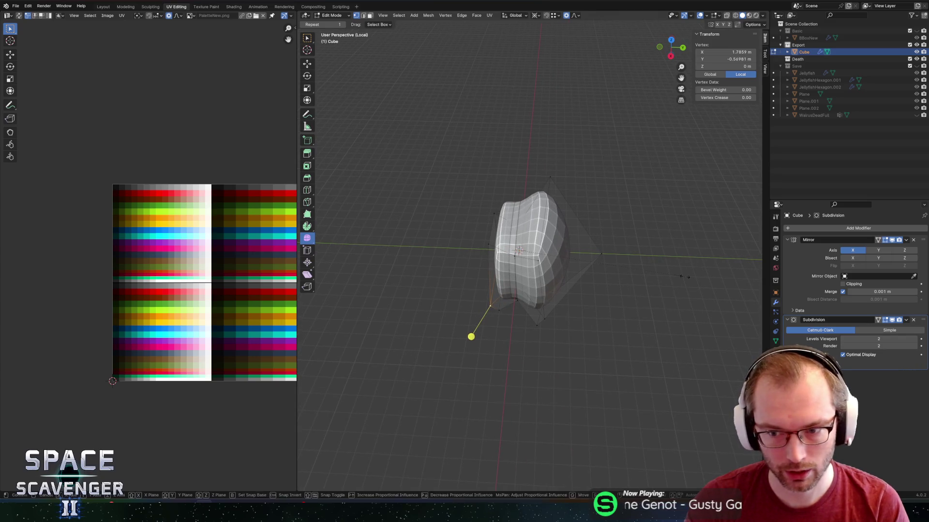
{"action": "key", "text": "y"}
{"action": "left_click", "coordinate": [690, 272]}
{"action": "key", "text": "a"}
{"action": "key", "text": "s"}
{"action": "key", "text": "y"}
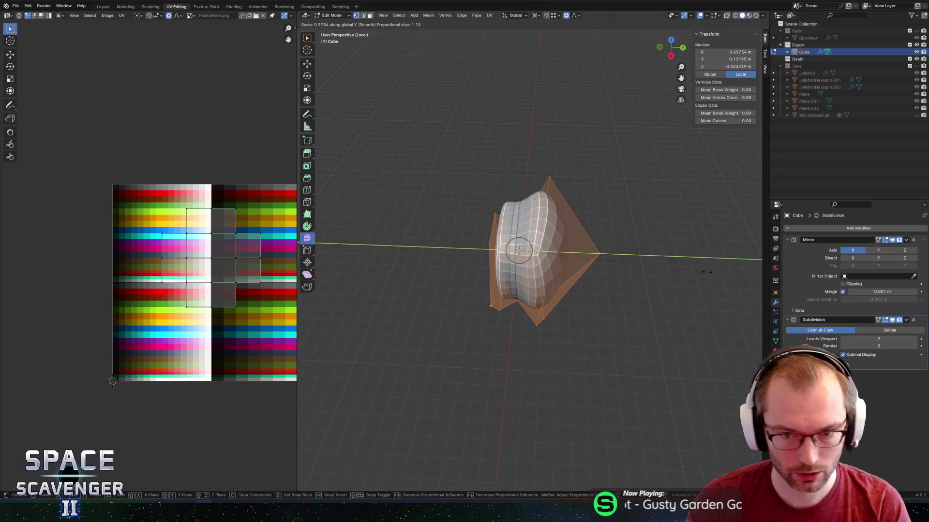
{"action": "left_click", "coordinate": [677, 269]}
Pull two edge vertices along Y with smooth falloff to reshape the body.
{"action": "left_click", "coordinate": [651, 283]}
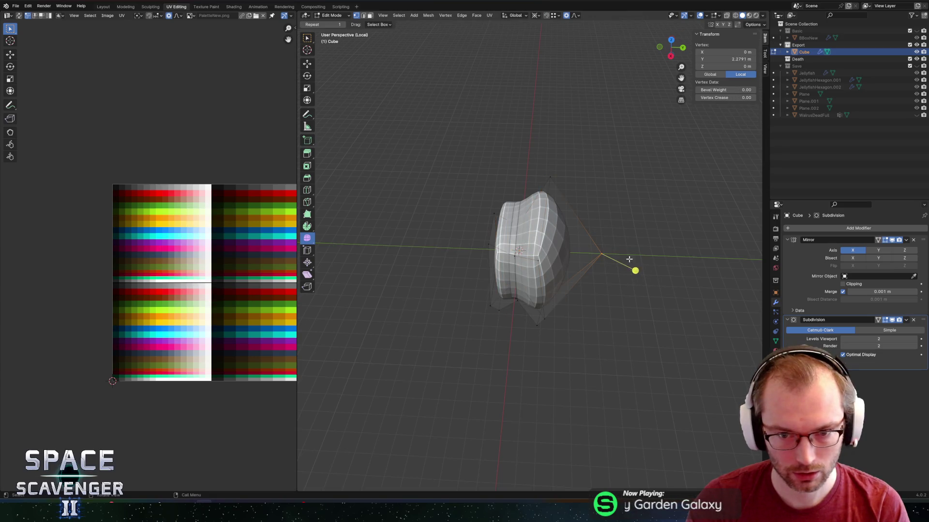
{"action": "mouse_move", "coordinate": [629, 259]}
{"action": "middle_mouse_down"}
{"action": "mouse_move", "coordinate": [599, 244]}
{"action": "mouse_move", "coordinate": [525, 151]}
{"action": "middle_mouse_up"}
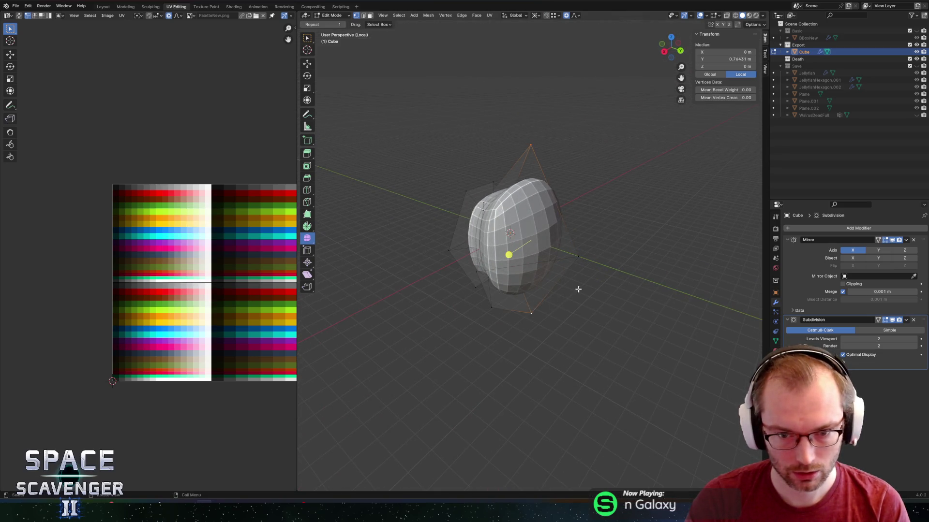
{"action": "mouse_move", "coordinate": [578, 289]}
{"action": "middle_mouse_down"}
{"action": "mouse_move", "coordinate": [616, 290]}
{"action": "mouse_move", "coordinate": [578, 265]}
{"action": "mouse_move", "coordinate": [485, 262]}
{"action": "mouse_move", "coordinate": [589, 257]}
{"action": "mouse_move", "coordinate": [605, 242]}
{"action": "mouse_move", "coordinate": [522, 287]}
{"action": "mouse_move", "coordinate": [547, 288]}
{"action": "middle_mouse_up"}
{"action": "key", "text": "g"}
{"action": "key", "text": "y"}
{"action": "left_click", "coordinate": [651, 290]}
{"action": "left_click", "coordinate": [497, 287]}
{"action": "key", "text": "g"}
{"action": "key", "text": "y"}
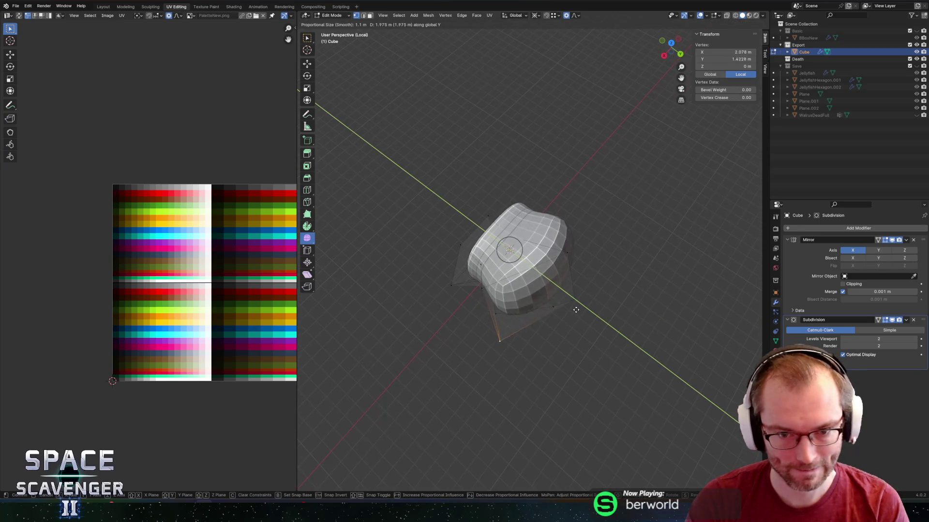
{"action": "mouse_move", "coordinate": [584, 315]}
{"action": "middle_mouse_down"}
{"action": "mouse_move", "coordinate": [578, 253]}
{"action": "mouse_move", "coordinate": [601, 259]}
{"action": "mouse_move", "coordinate": [592, 256]}
{"action": "middle_mouse_up"}
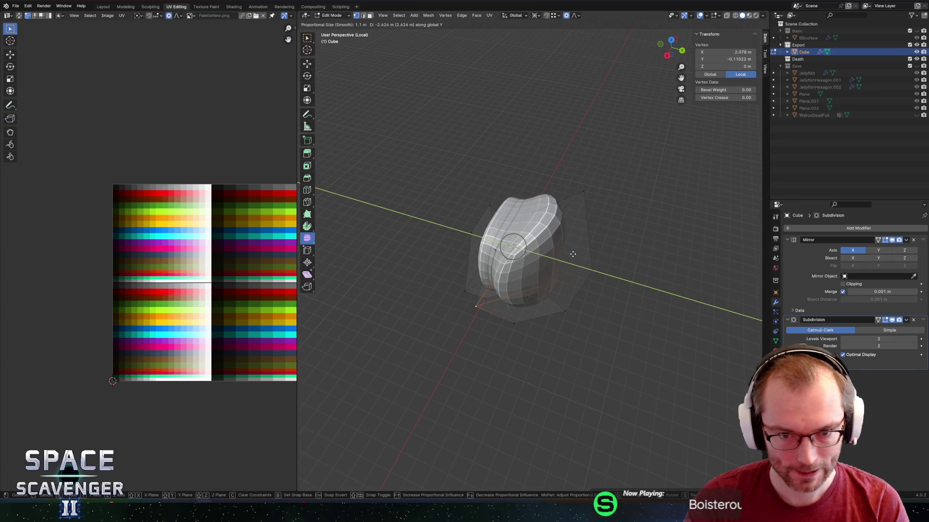
{"action": "left_click", "coordinate": [569, 254]}
{"action": "mouse_move", "coordinate": [586, 248]}
{"action": "middle_mouse_down"}
{"action": "mouse_move", "coordinate": [603, 213]}
{"action": "mouse_move", "coordinate": [611, 271]}
{"action": "mouse_move", "coordinate": [567, 252]}
{"action": "mouse_move", "coordinate": [565, 229]}
{"action": "mouse_move", "coordinate": [547, 257]}
{"action": "mouse_move", "coordinate": [543, 242]}
{"action": "mouse_move", "coordinate": [565, 243]}
{"action": "middle_mouse_up"}
Widen the selection with a Y-locked scale and exit Edit Mode to view the body.
{"action": "key", "text": "Tab"}
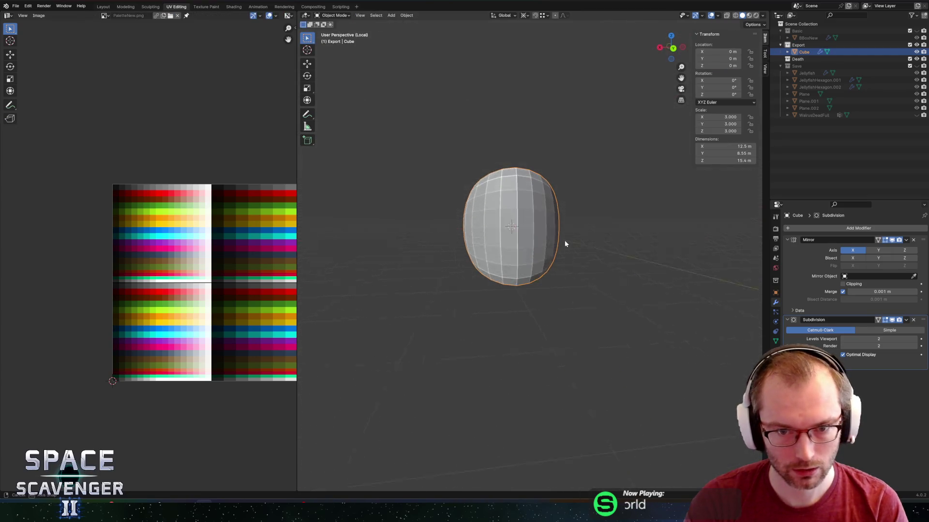
{"action": "key", "text": "Tab"}
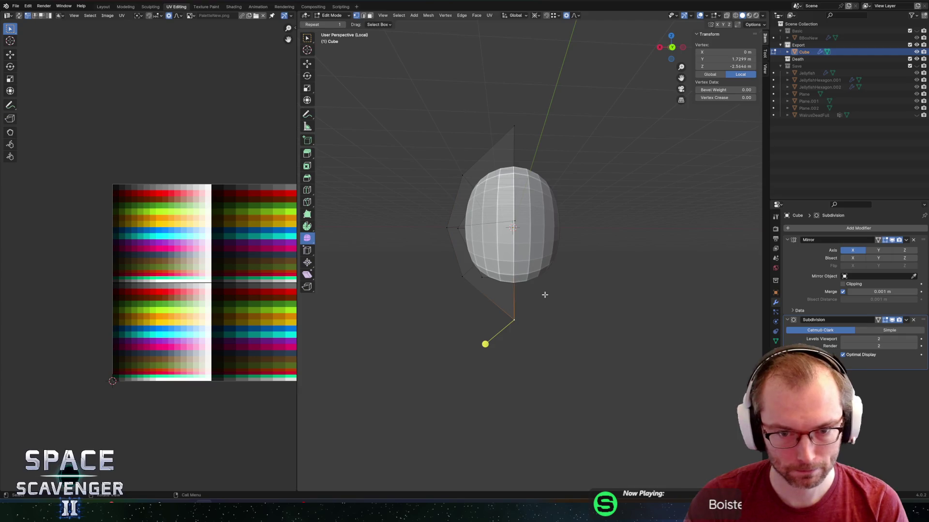
{"action": "key", "text": "s"}
{"action": "key", "text": "z"}
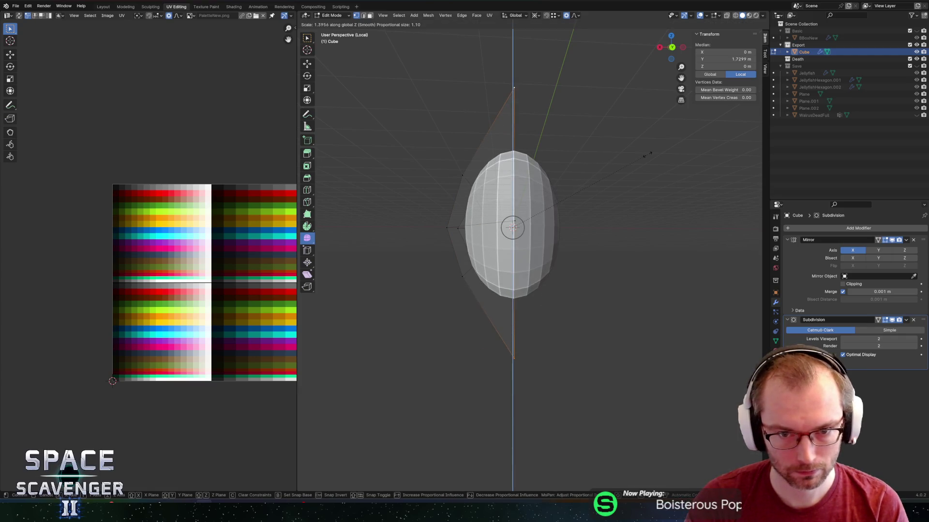
{"action": "key", "text": "Escape"}
{"action": "key", "text": "s"}
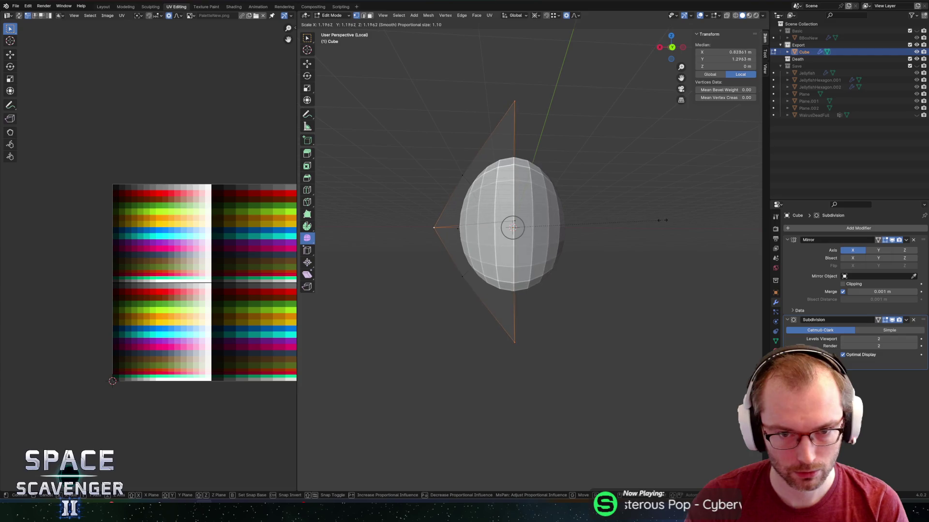
{"action": "key", "text": "shift+y"}
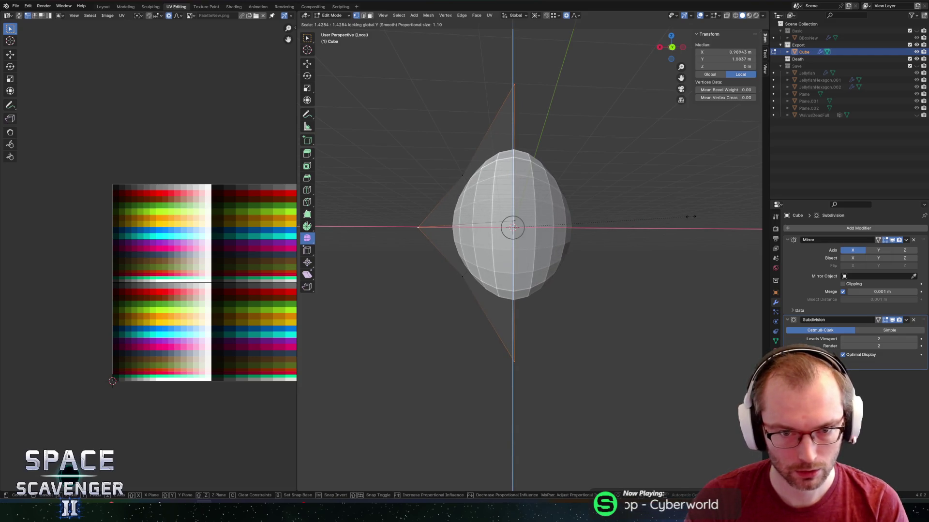
{"action": "left_click", "coordinate": [624, 223]}
{"action": "key", "text": "Tab"}
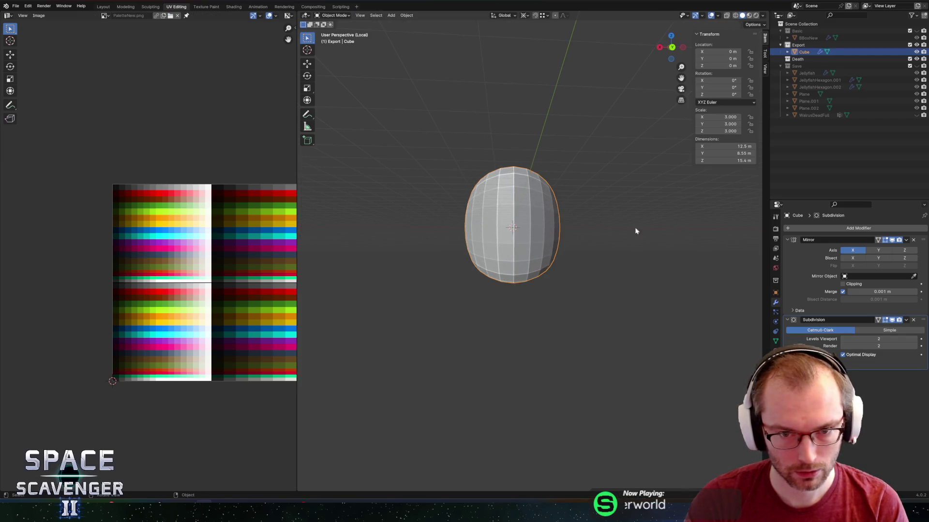
{"action": "mouse_move", "coordinate": [636, 231]}
{"action": "middle_mouse_down"}
{"action": "mouse_move", "coordinate": [588, 251]}
{"action": "mouse_move", "coordinate": [543, 259]}
{"action": "mouse_move", "coordinate": [536, 250]}
{"action": "middle_mouse_up"}
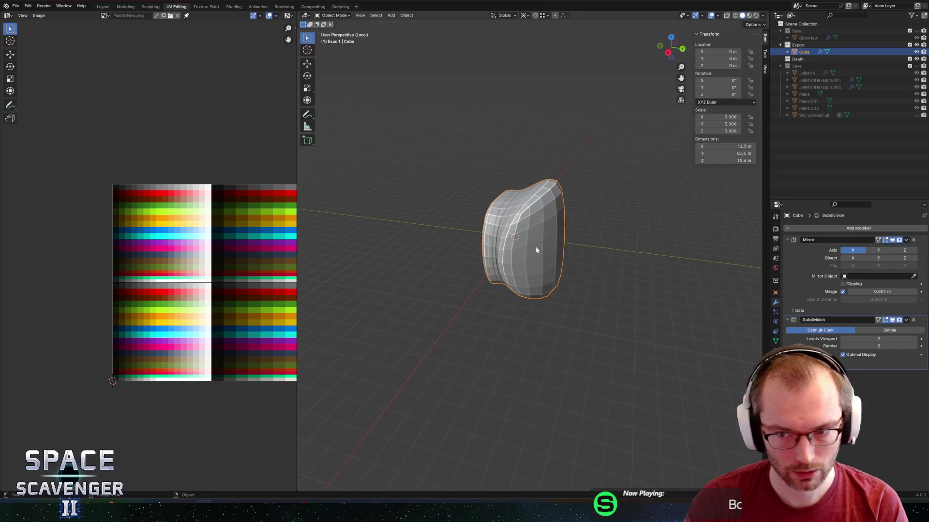
Duplicate the Cube body as Cube.001 in place and expand the Save collection.
{"action": "key", "text": "shift+d"}
{"action": "key", "text": "Escape"}
{"action": "left_click", "coordinate": [808, 59]}
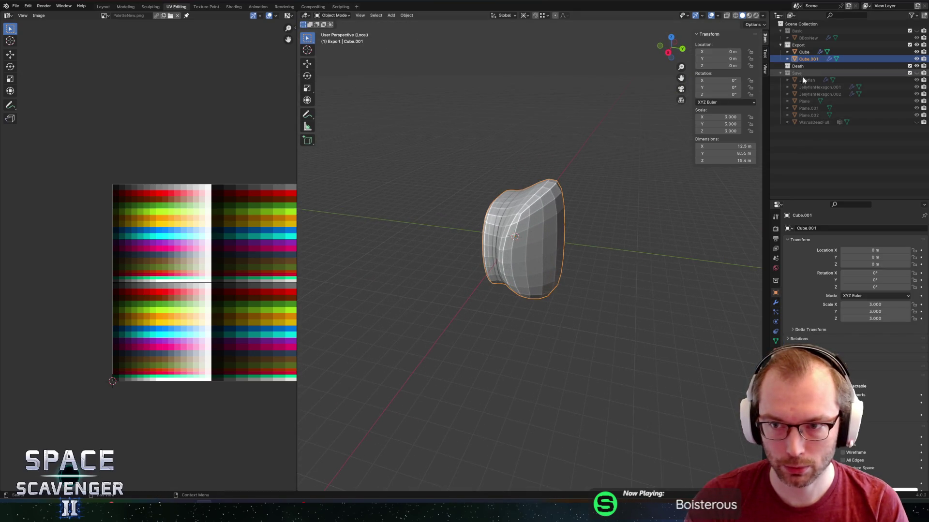
{"action": "left_click", "coordinate": [803, 80]}
{"action": "left_click", "coordinate": [896, 74]}
{"action": "left_click", "coordinate": [916, 73]}
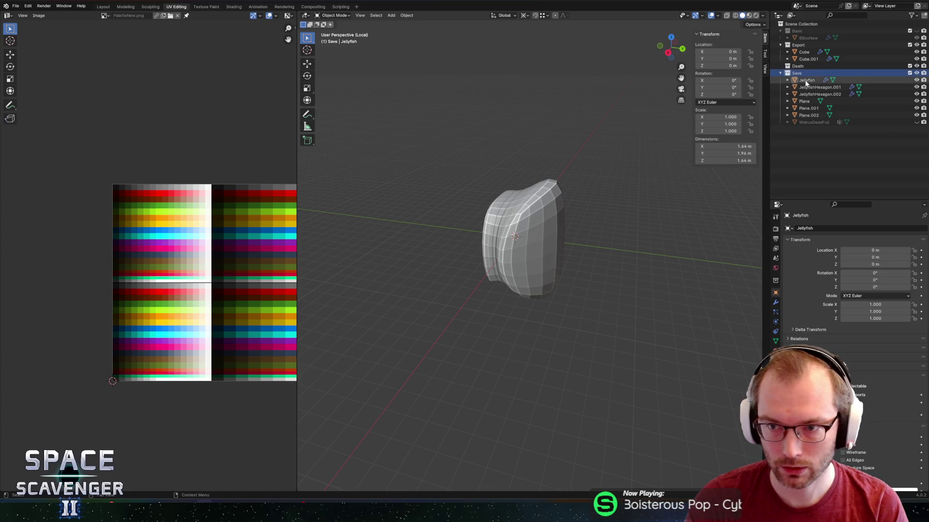
Delete the Jellyfish, JellyfishHexagon and Plane objects from the Save collection.
{"action": "left_click", "coordinate": [806, 80]}
{"action": "left_click", "coordinate": [817, 87], "text": "shift"}
{"action": "left_click", "coordinate": [805, 94], "text": "shift"}
{"action": "left_click", "coordinate": [804, 101], "text": "shift"}
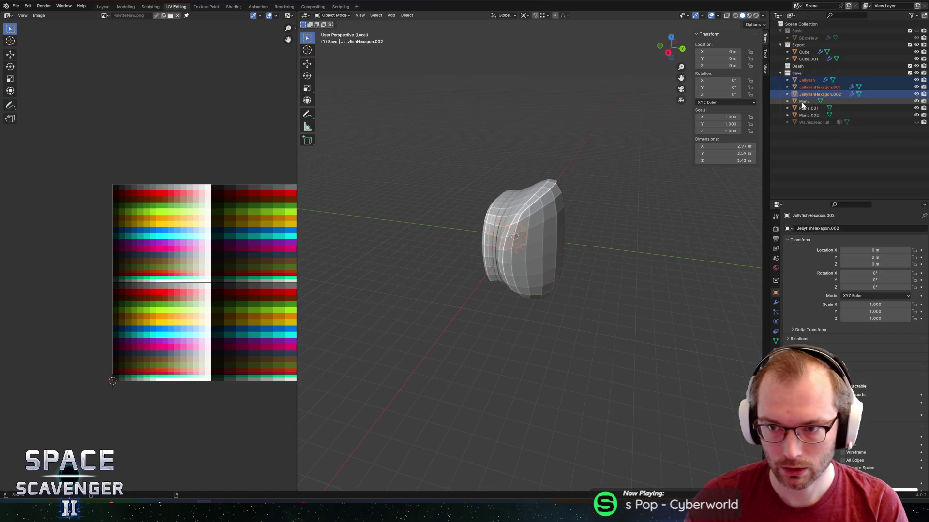
{"action": "left_click", "coordinate": [806, 108], "text": "shift"}
{"action": "left_click", "coordinate": [807, 115], "text": "shift"}
{"action": "key", "text": "x"}
{"action": "left_click", "coordinate": [661, 146]}
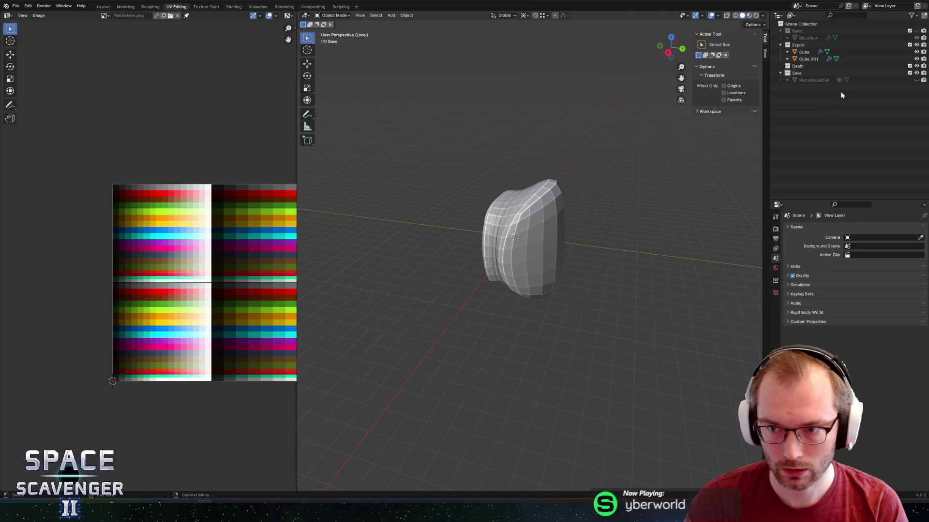
Delete WalrusDeadFull and move Cube.001 into the Save collection.
{"action": "left_click", "coordinate": [864, 83]}
{"action": "left_click", "coordinate": [917, 80]}
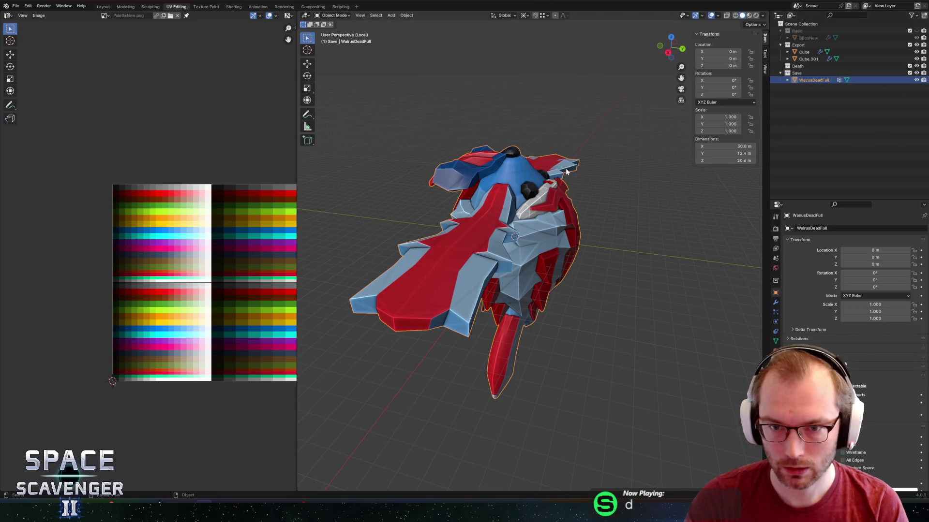
{"action": "key", "text": "x"}
{"action": "left_click", "coordinate": [567, 172]}
{"action": "left_click_drag", "start_coordinate": [807, 59], "coordinate": [800, 65]}
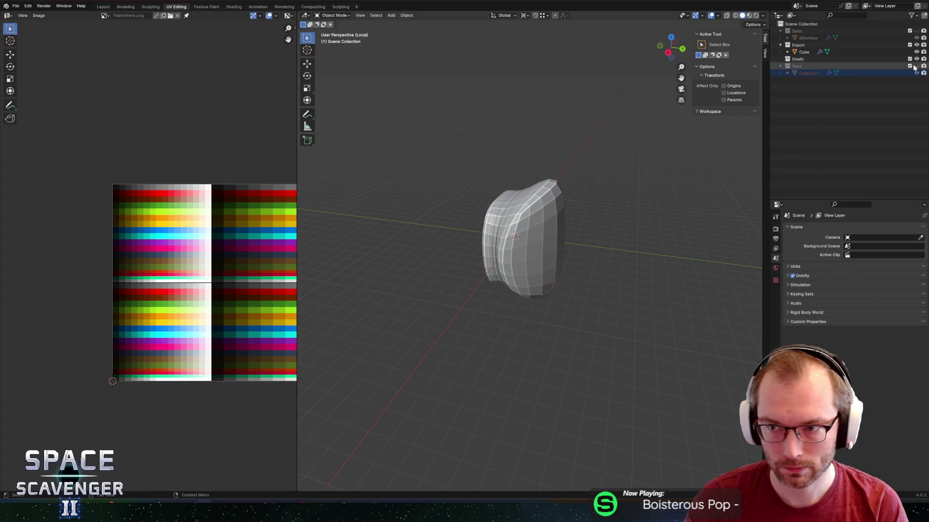
Apply the Cube's Mirror and Subdivision modifiers in order.
{"action": "left_click", "coordinate": [804, 51]}
{"action": "middle_click_drag", "start_coordinate": [629, 227], "coordinate": [551, 237]}
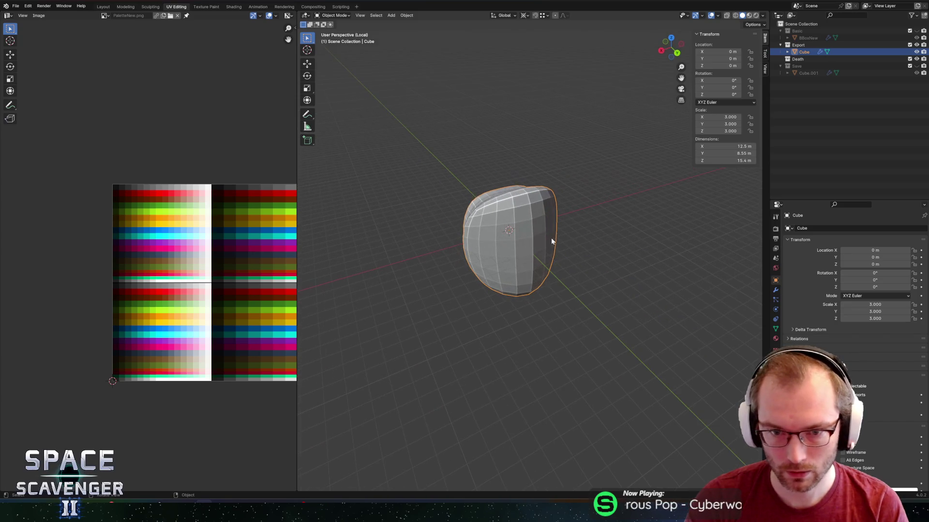
{"action": "key", "text": "Tab"}
{"action": "key", "text": "Tab"}
{"action": "left_click", "coordinate": [774, 291]}
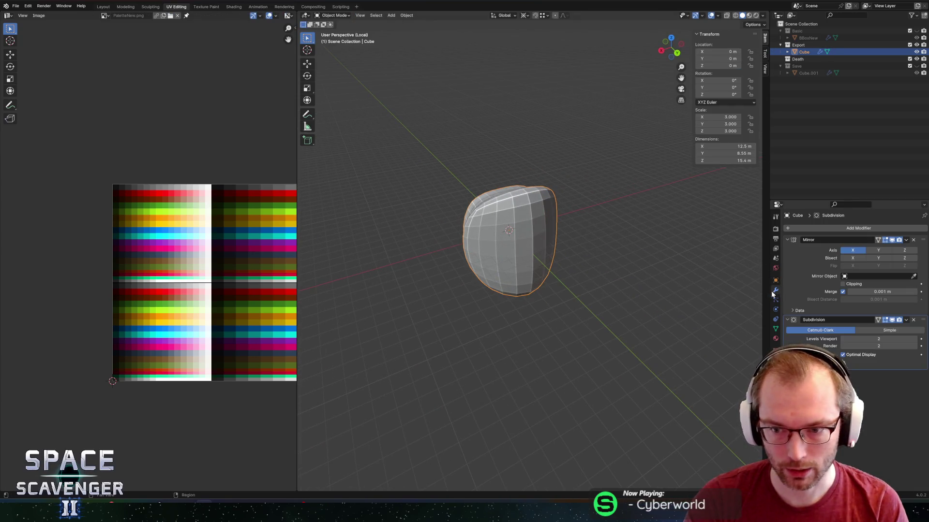
{"action": "key", "text": "ctrl+a"}
{"action": "key", "text": "ctrl+2"}
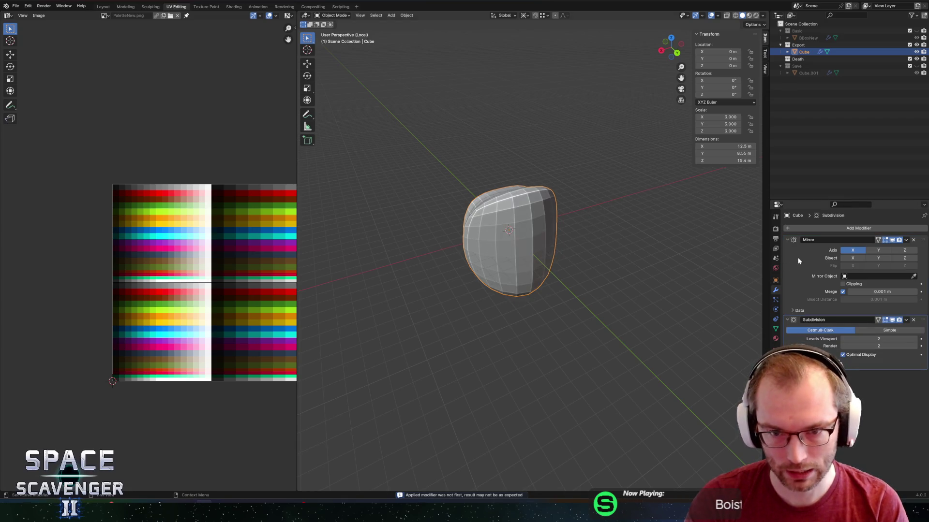
{"action": "key", "text": "ctrl+a"}
{"action": "key", "text": "ctrl+a"}
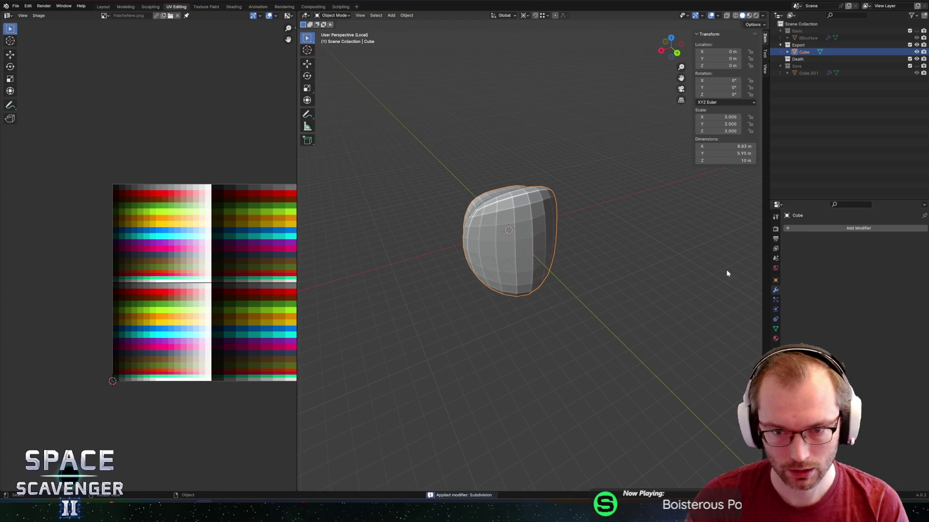
{"action": "mouse_move", "coordinate": [715, 268]}
{"action": "middle_mouse_down"}
{"action": "mouse_move", "coordinate": [609, 241]}
{"action": "mouse_move", "coordinate": [535, 247]}
{"action": "mouse_move", "coordinate": [595, 223]}
{"action": "middle_mouse_up"}
{"action": "left_click", "coordinate": [667, 52]}
Box-select and delete the right half of the body mesh.
{"action": "key", "text": "h"}
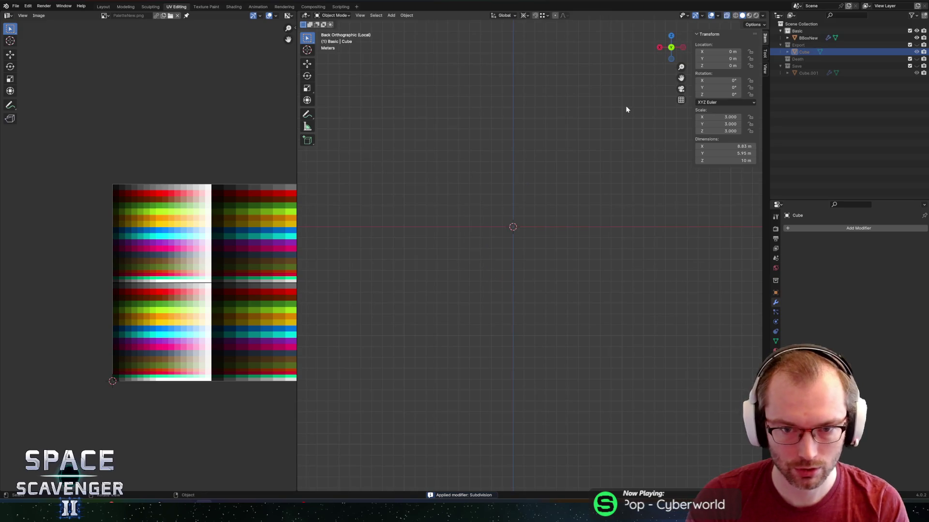
{"action": "key", "text": "Tab"}
{"action": "left_click_drag", "start_coordinate": [642, 100], "coordinate": [515, 413]}
{"action": "key", "text": "x"}
{"action": "left_click", "coordinate": [637, 292]}
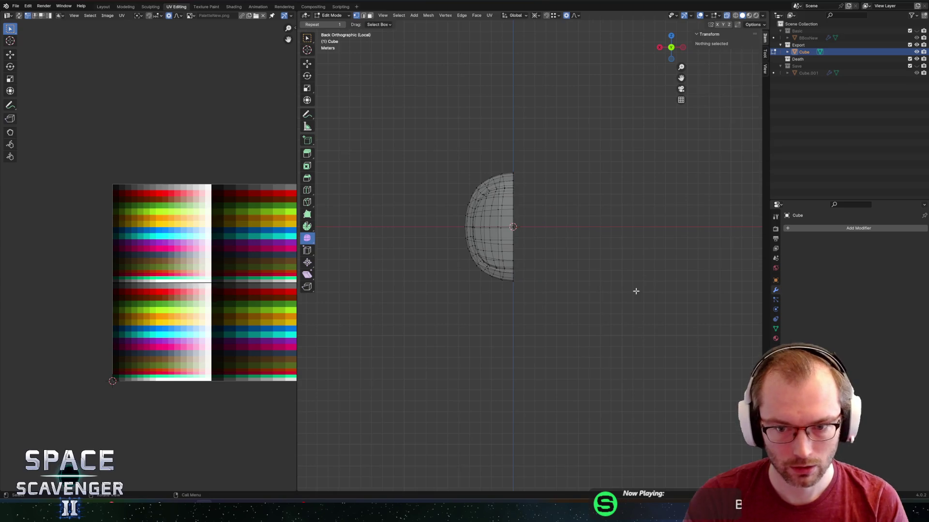
Add a Mirror modifier with Clipping enabled, then show the material settings.
{"action": "left_click", "coordinate": [860, 228]}
{"action": "type", "text": "mirror"}
{"action": "key", "text": "Return"}
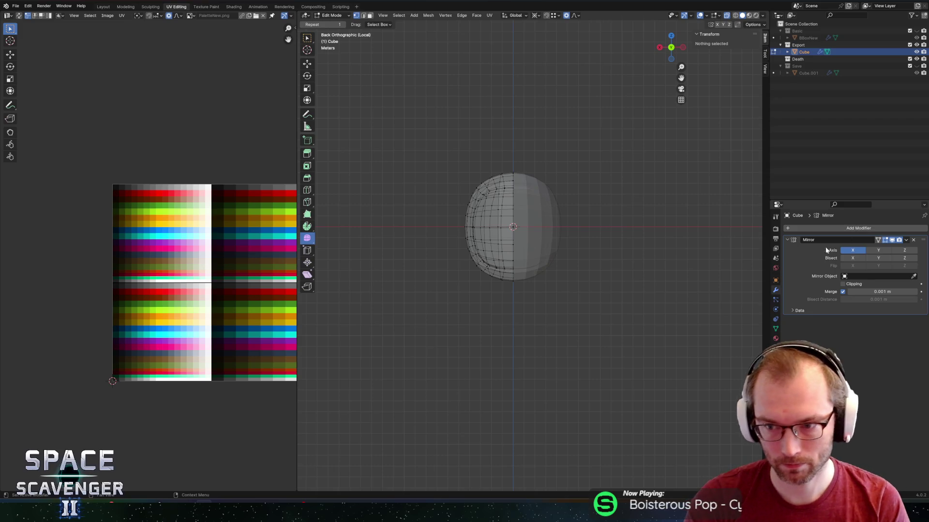
{"action": "left_click", "coordinate": [845, 284]}
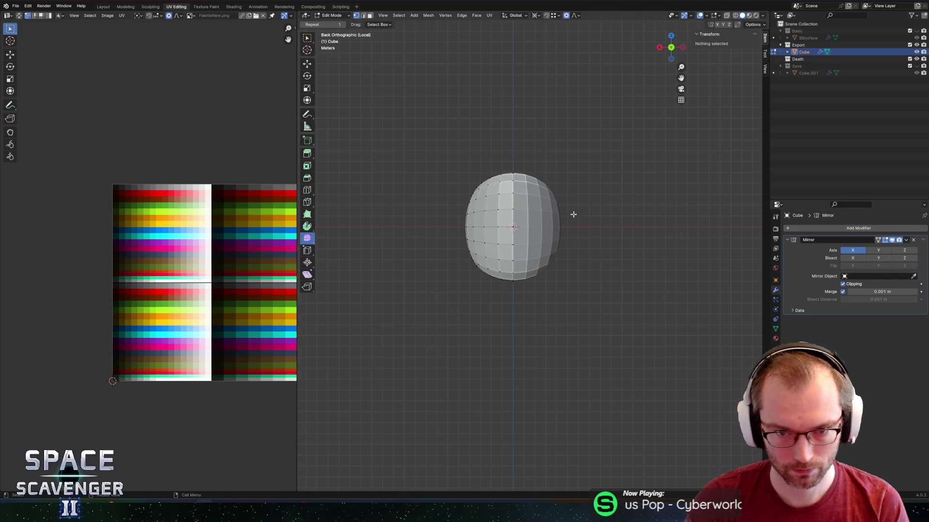
{"action": "mouse_move", "coordinate": [572, 213]}
{"action": "middle_mouse_down"}
{"action": "mouse_move", "coordinate": [565, 242]}
{"action": "mouse_move", "coordinate": [574, 265]}
{"action": "mouse_move", "coordinate": [659, 255]}
{"action": "mouse_move", "coordinate": [583, 253]}
{"action": "mouse_move", "coordinate": [614, 253]}
{"action": "mouse_move", "coordinate": [650, 209]}
{"action": "mouse_move", "coordinate": [682, 201]}
{"action": "mouse_move", "coordinate": [622, 185]}
{"action": "middle_mouse_up"}
{"action": "key", "text": "a"}
{"action": "key", "text": "alt+a"}
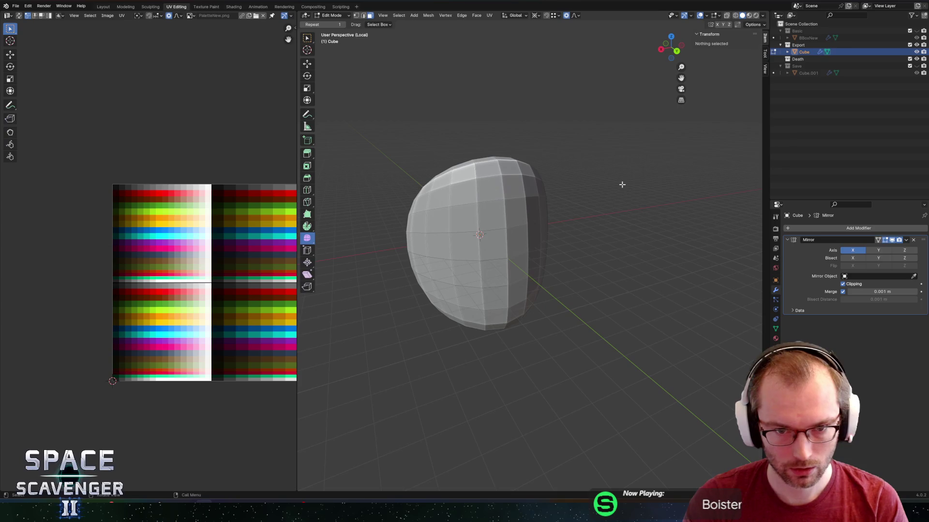
{"action": "key", "text": "Tab"}
{"action": "left_click", "coordinate": [775, 339]}
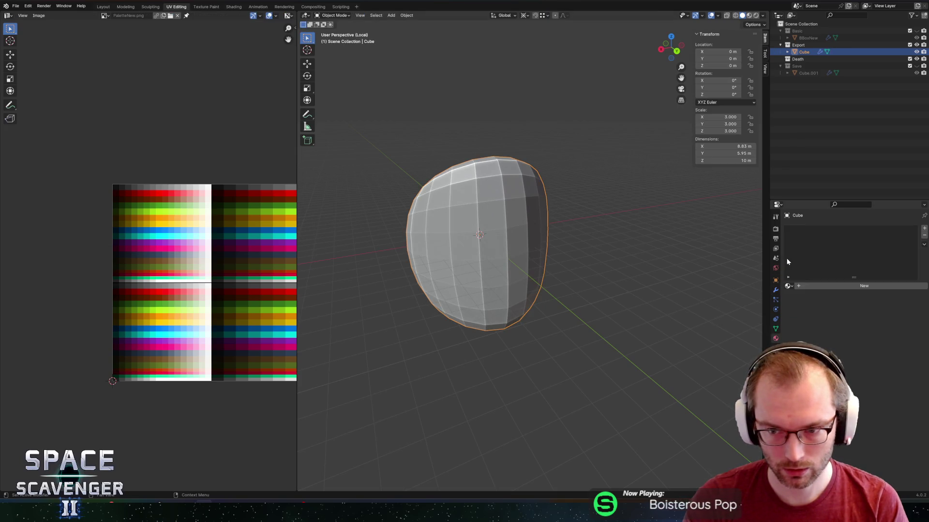
Select all of the body's UVs in Edit Mode and scale the island down twice.
{"action": "key", "text": "Tab"}
{"action": "key", "text": "l"}
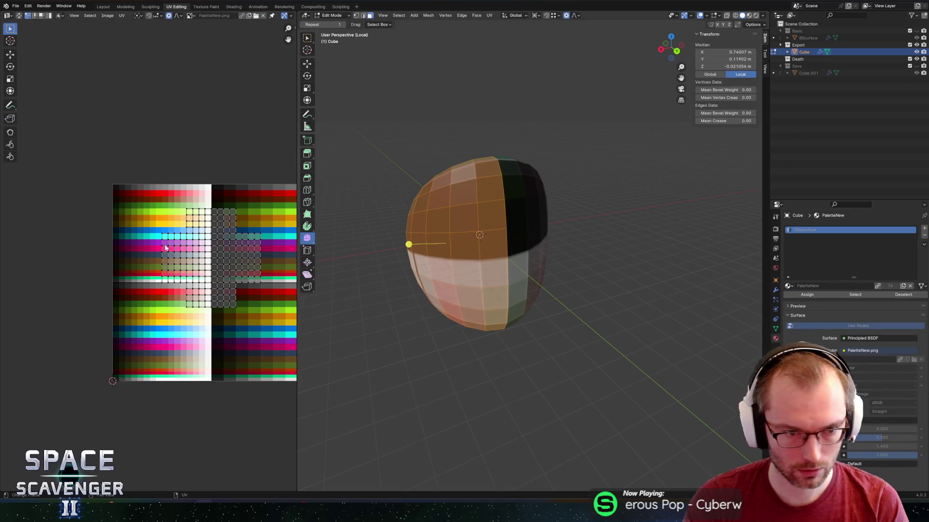
{"action": "scroll", "coordinate": [243, 193], "scroll_direction": "down", "scroll_amount": 2}
{"action": "scroll", "coordinate": [216, 213], "scroll_direction": "up", "scroll_amount": 4}
{"action": "middle_click_drag", "start_coordinate": [216, 213], "coordinate": [180, 203]}
{"action": "key", "text": "s"}
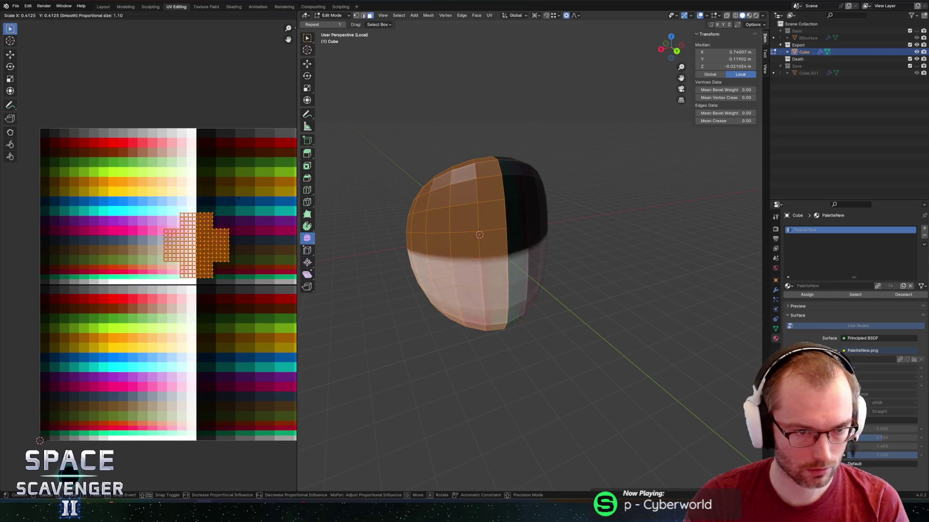
{"action": "left_click", "coordinate": [222, 241]}
{"action": "key", "text": "s"}
{"action": "left_click", "coordinate": [201, 224]}
Move the UV island onto the pale cyan palette swatch and return to Object Mode.
{"action": "key", "text": "g"}
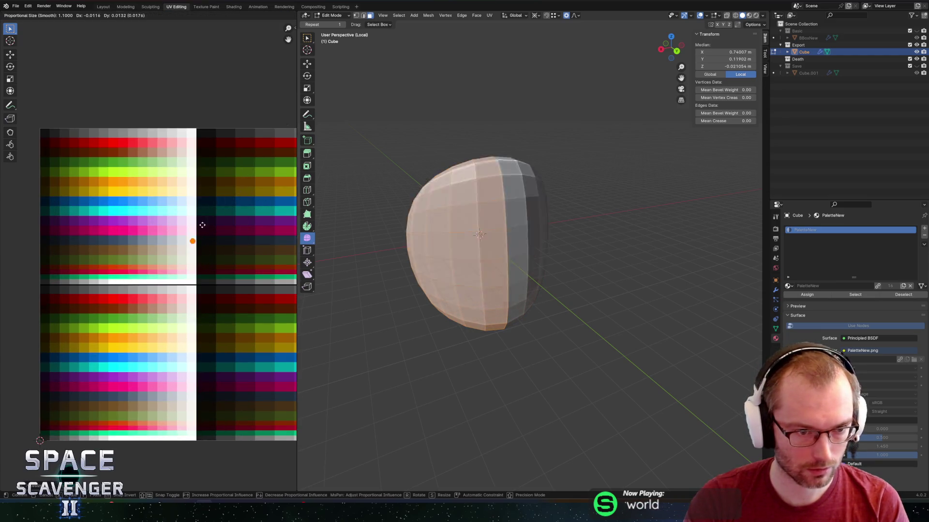
{"action": "left_click", "coordinate": [170, 203]}
{"action": "key", "text": "g"}
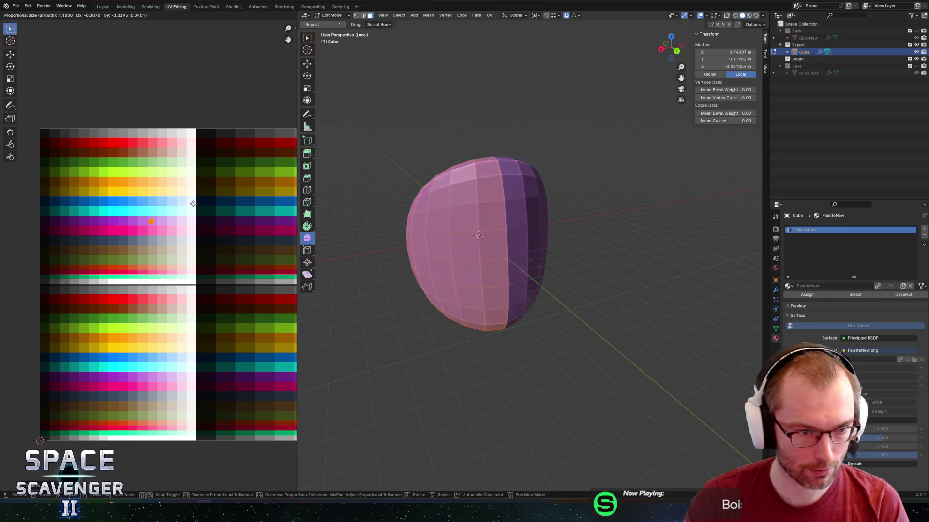
{"action": "left_click", "coordinate": [203, 348]}
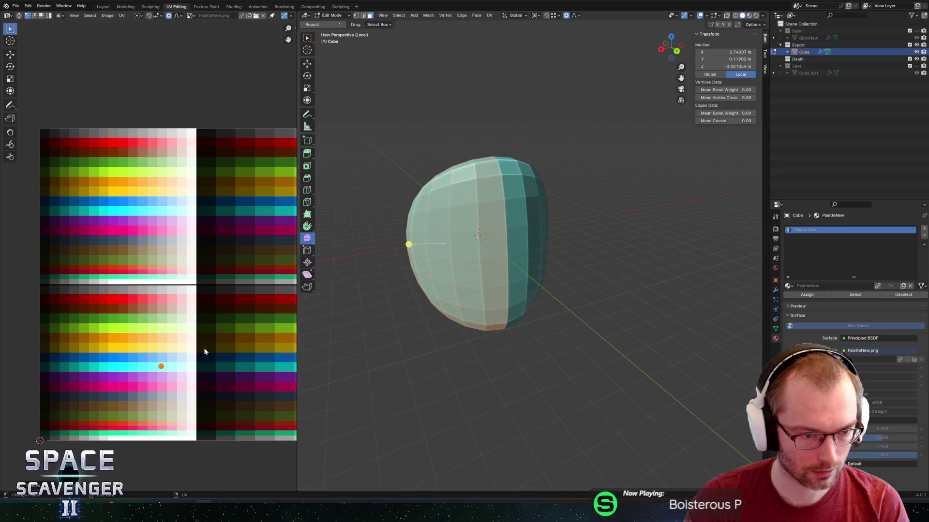
{"action": "key", "text": "g"}
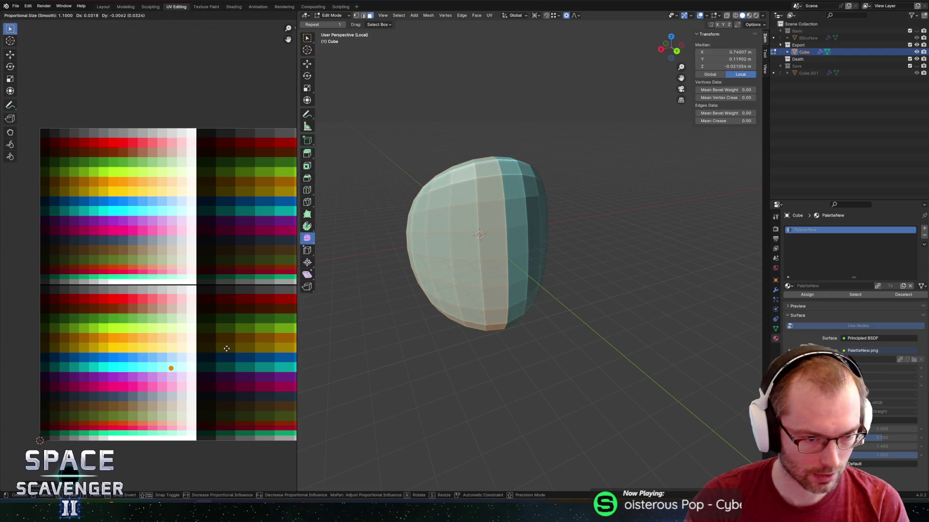
{"action": "left_click", "coordinate": [226, 347]}
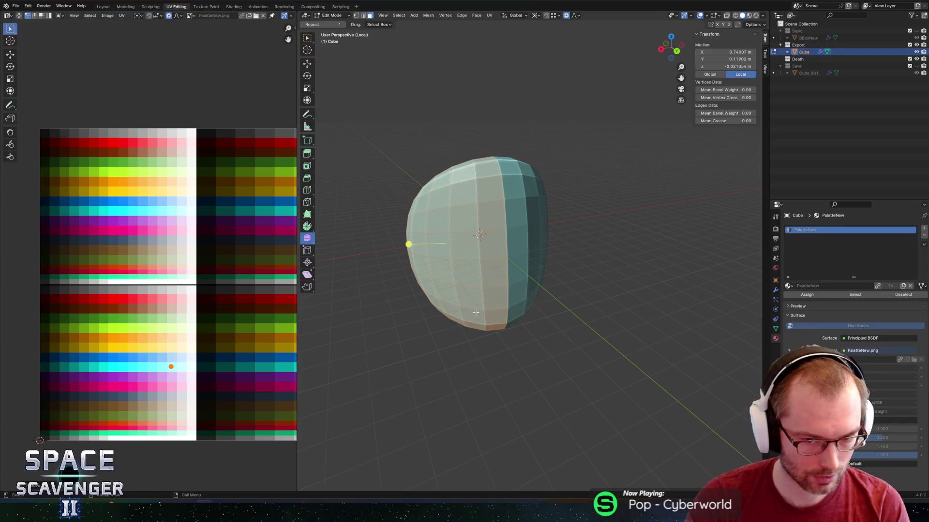
{"action": "key", "text": "Tab"}
{"action": "scroll", "coordinate": [576, 274], "scroll_direction": "down", "scroll_amount": 5}
{"action": "mouse_move", "coordinate": [576, 275]}
{"action": "middle_mouse_down"}
{"action": "mouse_move", "coordinate": [551, 248]}
{"action": "mouse_move", "coordinate": [567, 249]}
{"action": "middle_mouse_up"}
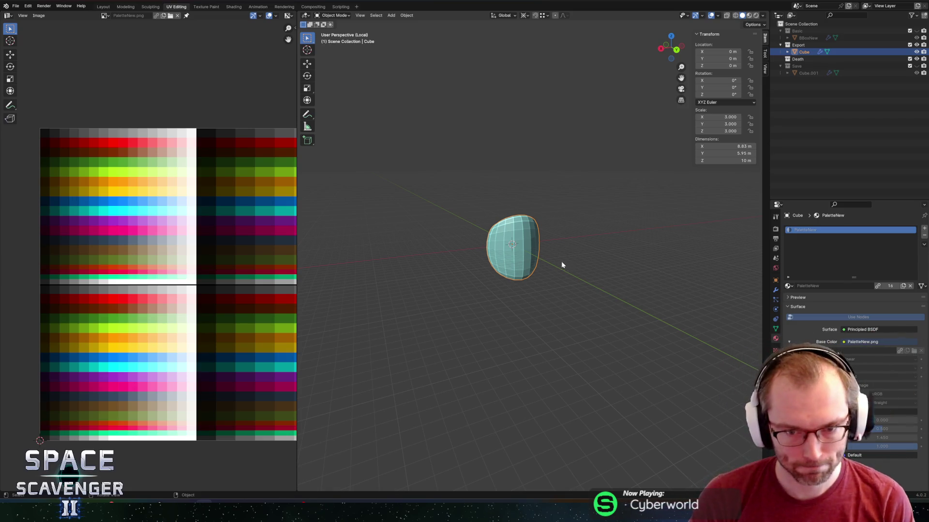
Switch the body's shading to Shade Smooth, then change it once more.
{"action": "middle_click_drag", "start_coordinate": [561, 264], "coordinate": [520, 230]}
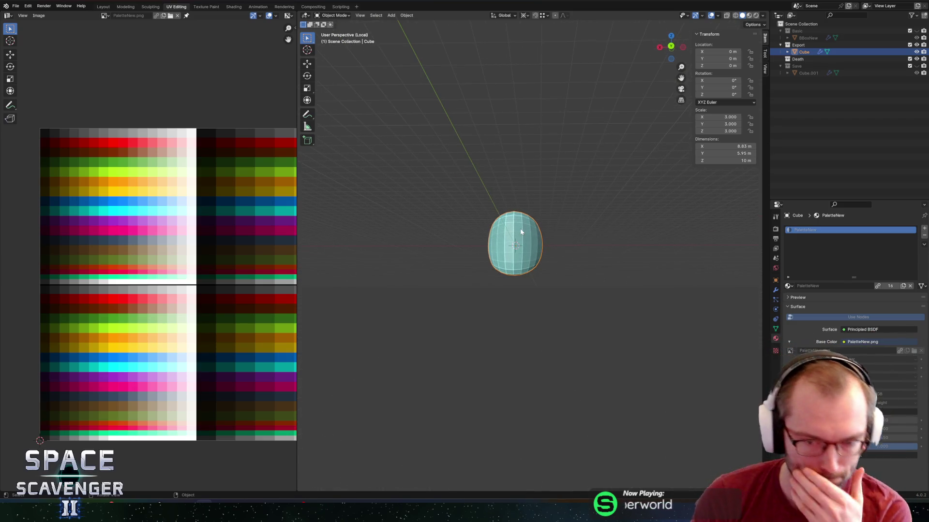
{"action": "right_click", "coordinate": [496, 248]}
{"action": "left_click", "coordinate": [479, 247]}
{"action": "mouse_move", "coordinate": [477, 248]}
{"action": "middle_mouse_down"}
{"action": "mouse_move", "coordinate": [460, 278]}
{"action": "mouse_move", "coordinate": [422, 283]}
{"action": "mouse_move", "coordinate": [556, 244]}
{"action": "middle_mouse_up"}
{"action": "right_click", "coordinate": [500, 248]}
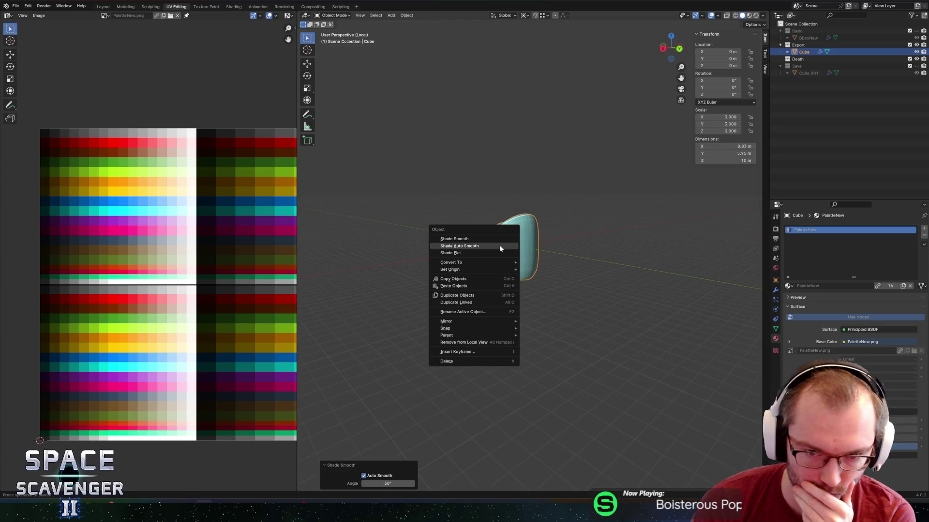
{"action": "left_click", "coordinate": [471, 247]}
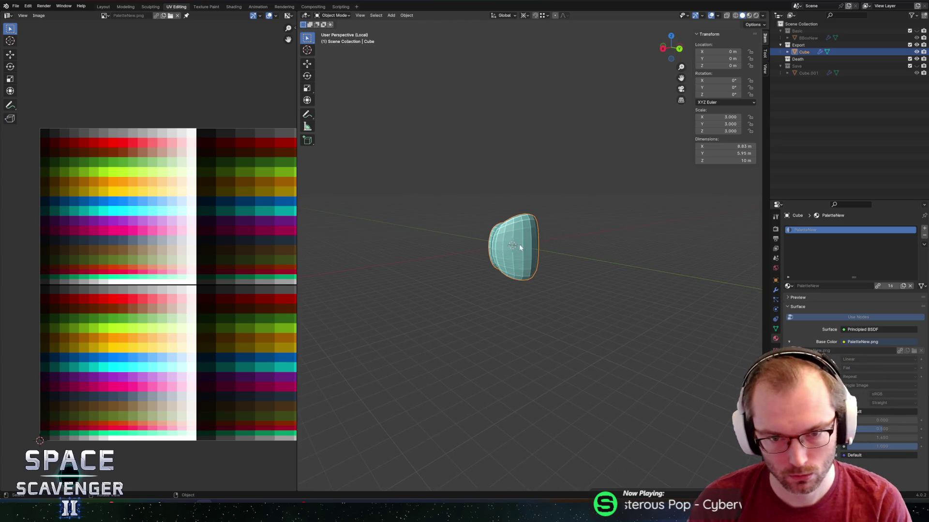
{"action": "mouse_move", "coordinate": [520, 248]}
{"action": "middle_mouse_down"}
{"action": "mouse_move", "coordinate": [574, 275]}
{"action": "mouse_move", "coordinate": [541, 273]}
{"action": "mouse_move", "coordinate": [547, 242]}
{"action": "mouse_move", "coordinate": [586, 234]}
{"action": "mouse_move", "coordinate": [574, 232]}
{"action": "middle_mouse_up"}
Extrude the top face straight up along Z into a box-shaped neck.
{"action": "key", "text": "Tab"}
{"action": "key", "text": "a"}
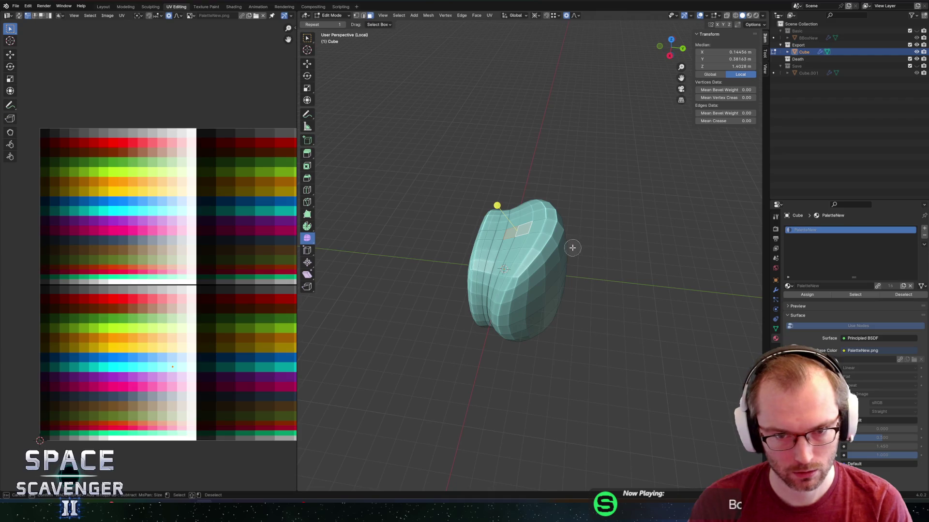
{"action": "key", "text": "e"}
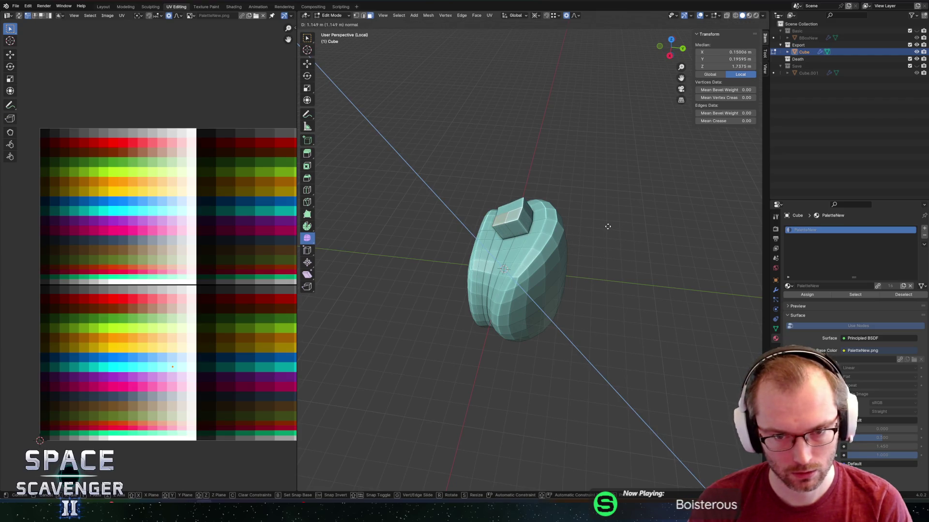
{"action": "key", "text": "z"}
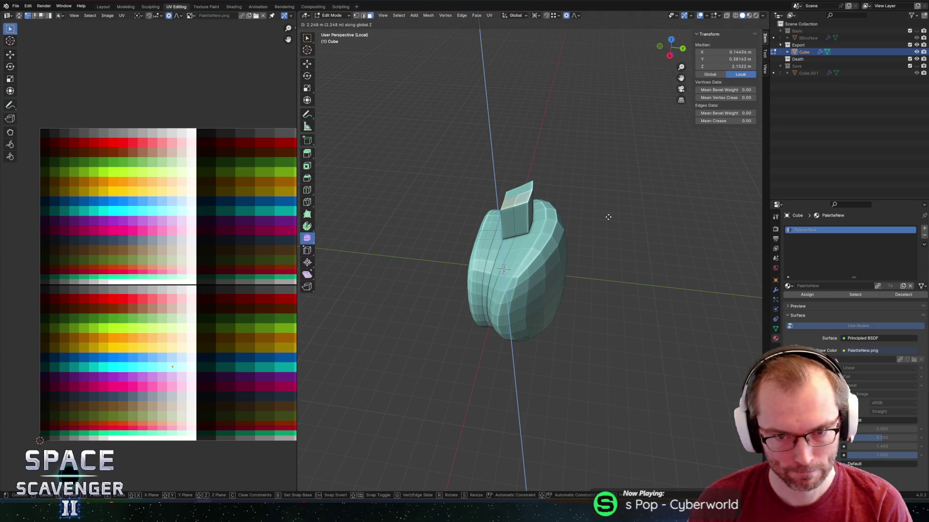
{"action": "left_click", "coordinate": [608, 217]}
{"action": "left_click", "coordinate": [534, 231], "text": "alt"}
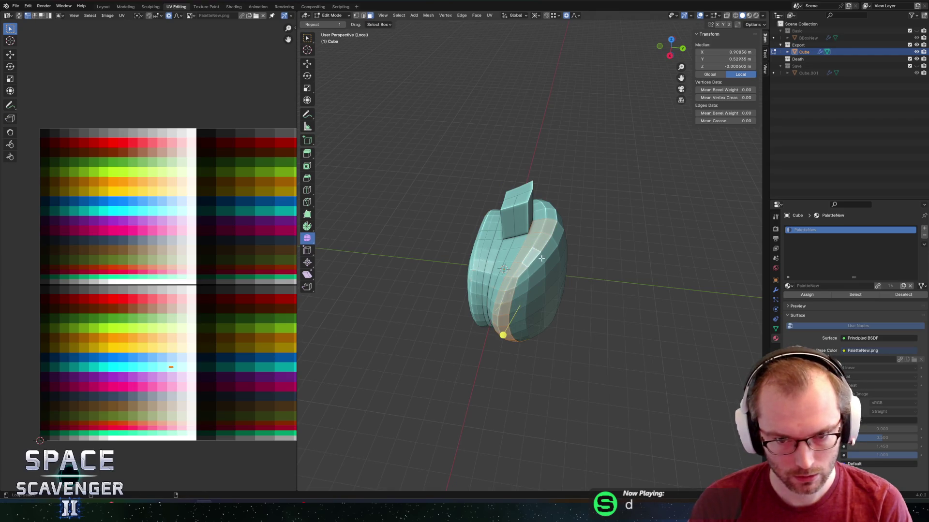
{"action": "middle_click_drag", "start_coordinate": [586, 261], "coordinate": [545, 238]}
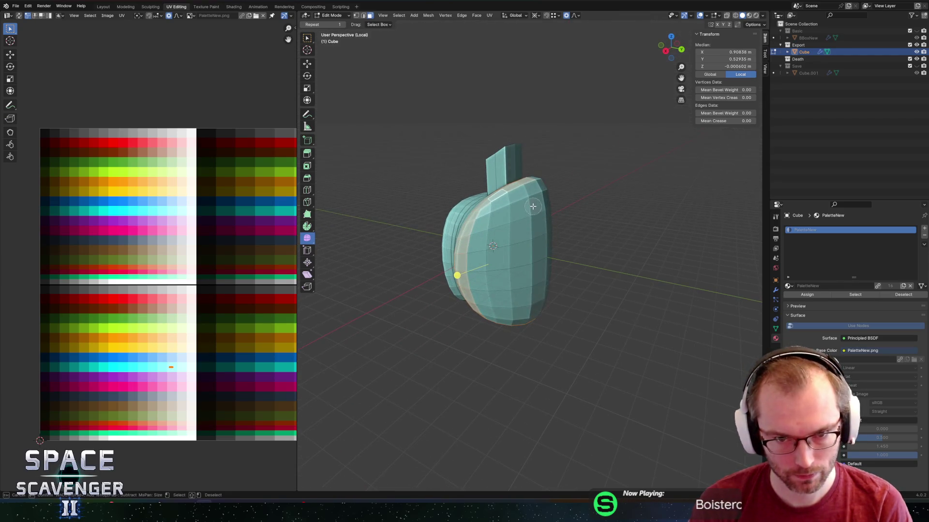
Circle-select the front half of the body's faces with X-ray turned on.
{"action": "left_click_drag", "start_coordinate": [532, 206], "coordinate": [505, 219]}
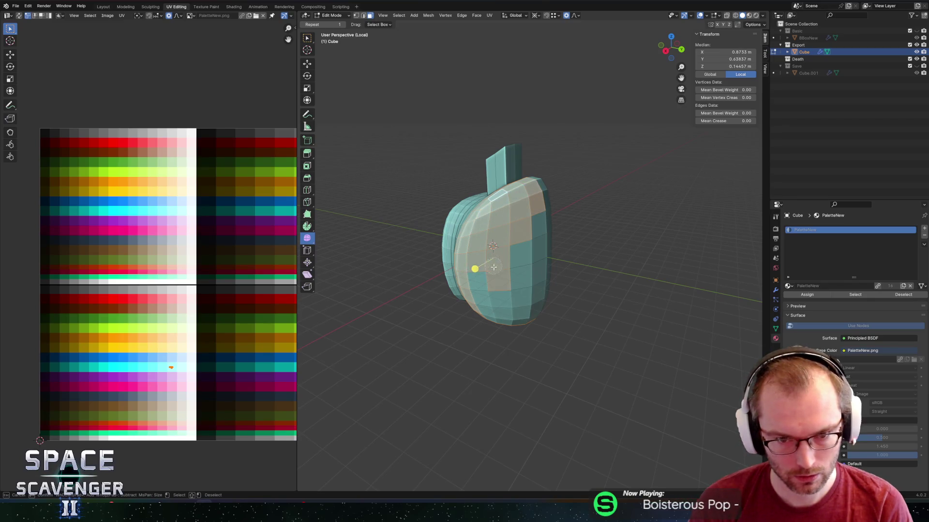
{"action": "left_click_drag", "start_coordinate": [519, 315], "coordinate": [539, 227]}
{"action": "key", "text": "Escape"}
{"action": "key", "text": "alt+z"}
{"action": "mouse_move", "coordinate": [616, 239]}
{"action": "middle_mouse_down"}
{"action": "mouse_move", "coordinate": [574, 251]}
{"action": "mouse_move", "coordinate": [433, 236]}
{"action": "mouse_move", "coordinate": [430, 247]}
{"action": "mouse_move", "coordinate": [559, 215]}
{"action": "mouse_move", "coordinate": [607, 217]}
{"action": "mouse_move", "coordinate": [639, 232]}
{"action": "mouse_move", "coordinate": [608, 252]}
{"action": "middle_mouse_up"}
Extrude the selected faces along their normals by 0.23 m into a raised band.
{"action": "key", "text": "alt+e"}
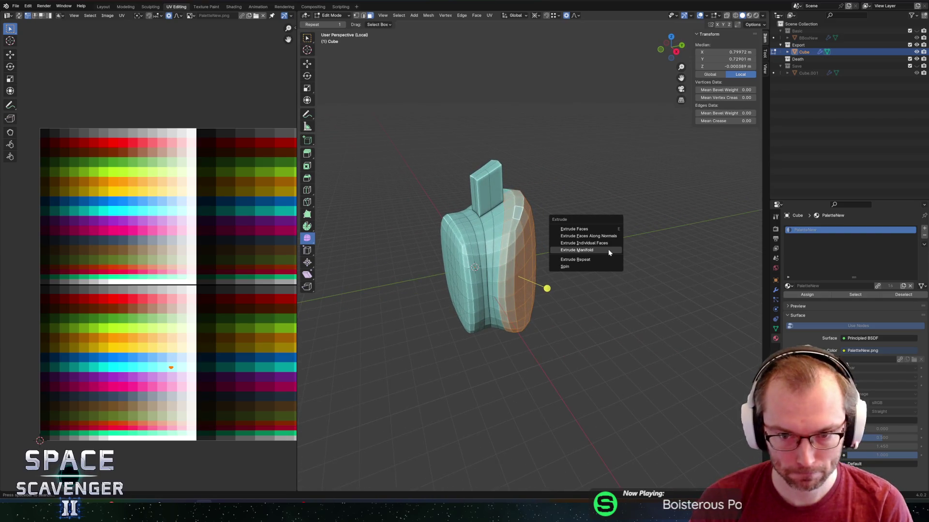
{"action": "left_click", "coordinate": [605, 236]}
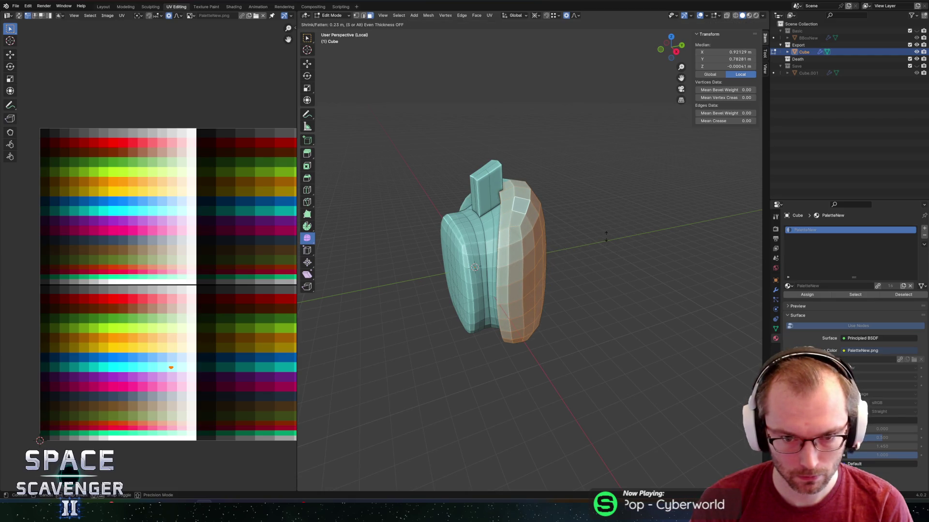
{"action": "left_click", "coordinate": [606, 236]}
{"action": "middle_click_drag", "start_coordinate": [549, 290], "coordinate": [577, 288]}
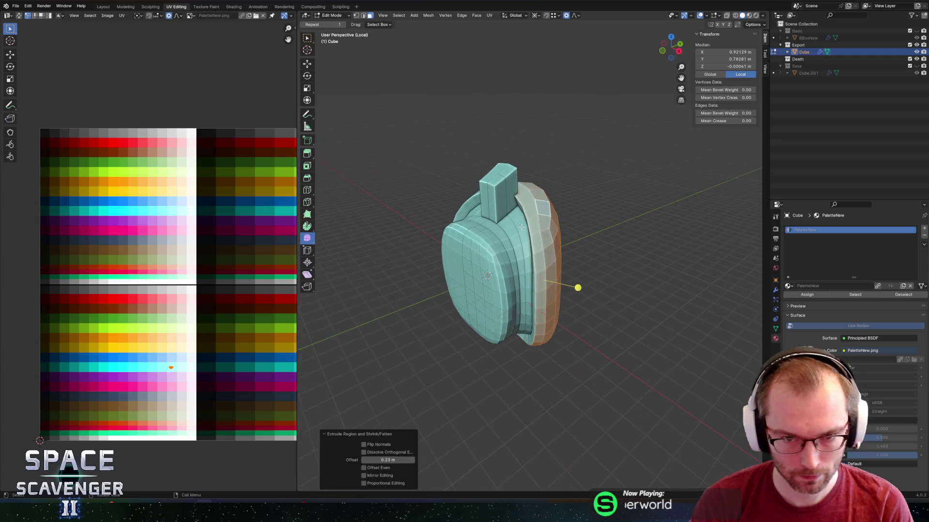
{"action": "middle_click_drag", "start_coordinate": [598, 224], "coordinate": [585, 214]}
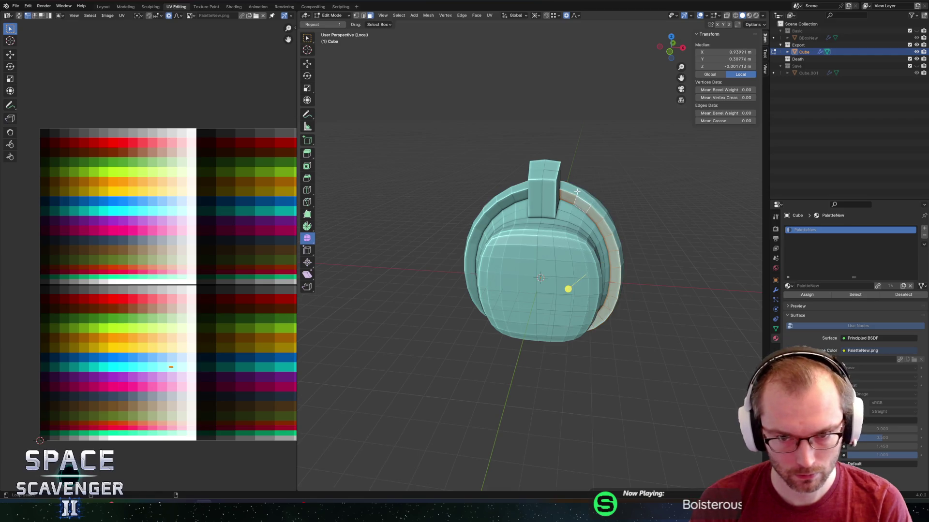
{"action": "middle_click_drag", "start_coordinate": [670, 259], "coordinate": [464, 250]}
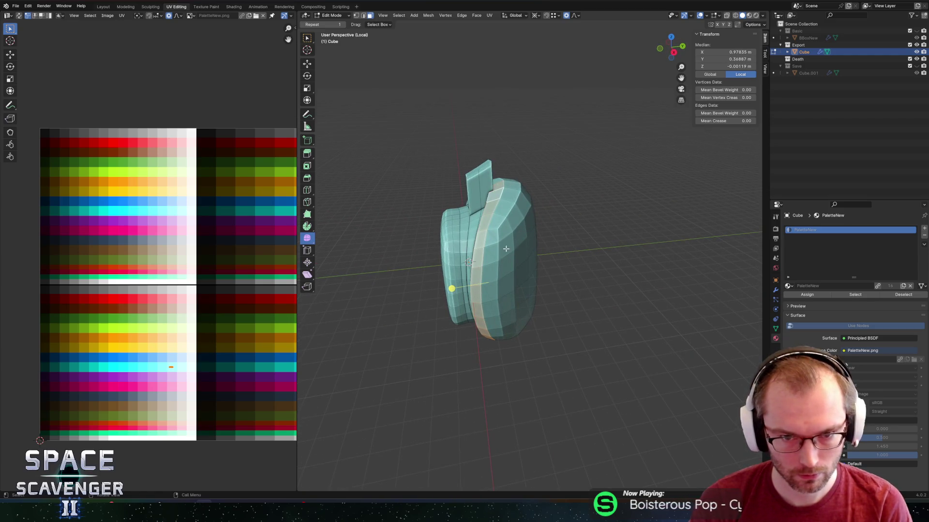
Move the band's UVs onto the red palette swatch, shifting them horizontally along X.
{"action": "key", "text": "g"}
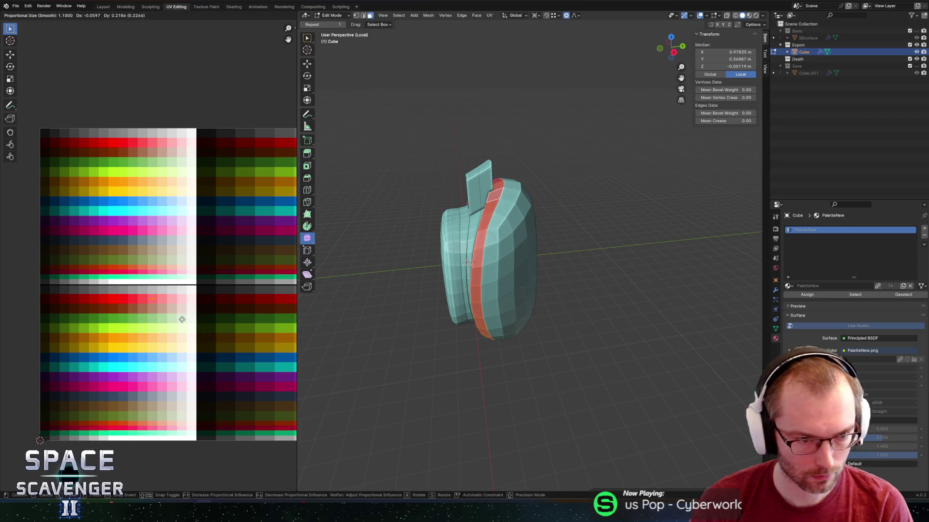
{"action": "left_click", "coordinate": [183, 322]}
{"action": "mouse_move", "coordinate": [556, 277]}
{"action": "middle_mouse_down"}
{"action": "mouse_move", "coordinate": [619, 269]}
{"action": "mouse_move", "coordinate": [581, 271]}
{"action": "mouse_move", "coordinate": [620, 240]}
{"action": "mouse_move", "coordinate": [556, 237]}
{"action": "middle_mouse_up"}
{"action": "key", "text": "g"}
{"action": "key", "text": "x"}
{"action": "left_click", "coordinate": [171, 318]}
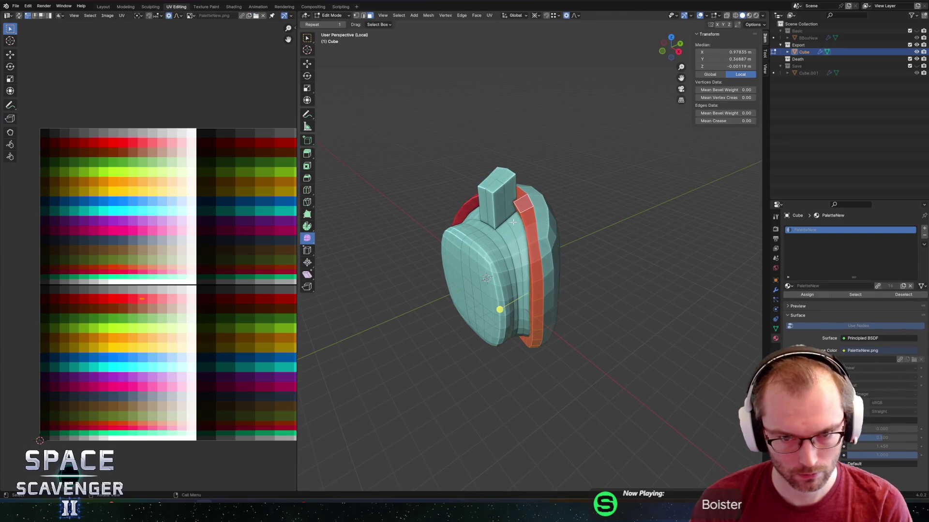
Select the body's front faces using edge loops and circle selection.
{"action": "left_click", "coordinate": [508, 233], "text": "alt"}
{"action": "left_click", "coordinate": [495, 244], "text": "alt"}
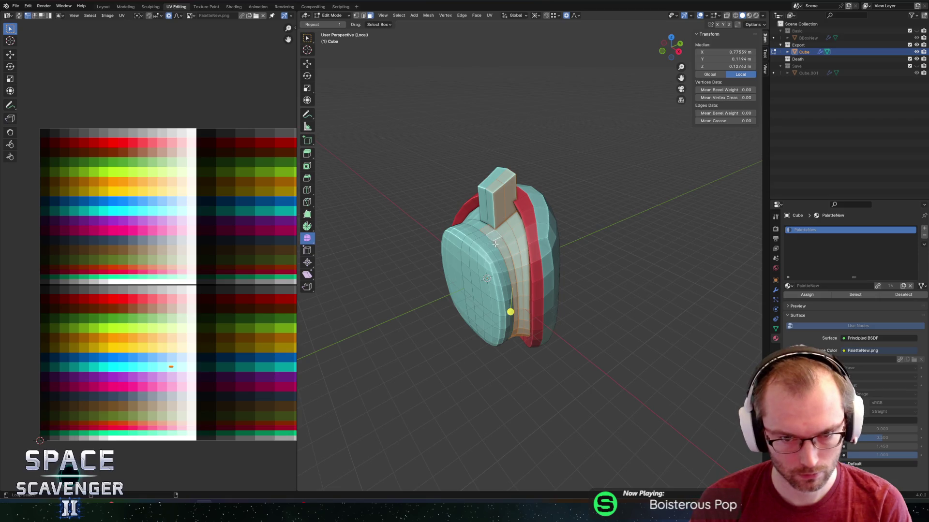
{"action": "left_click", "coordinate": [489, 243], "text": "alt"}
{"action": "left_click", "coordinate": [481, 244], "text": "alt"}
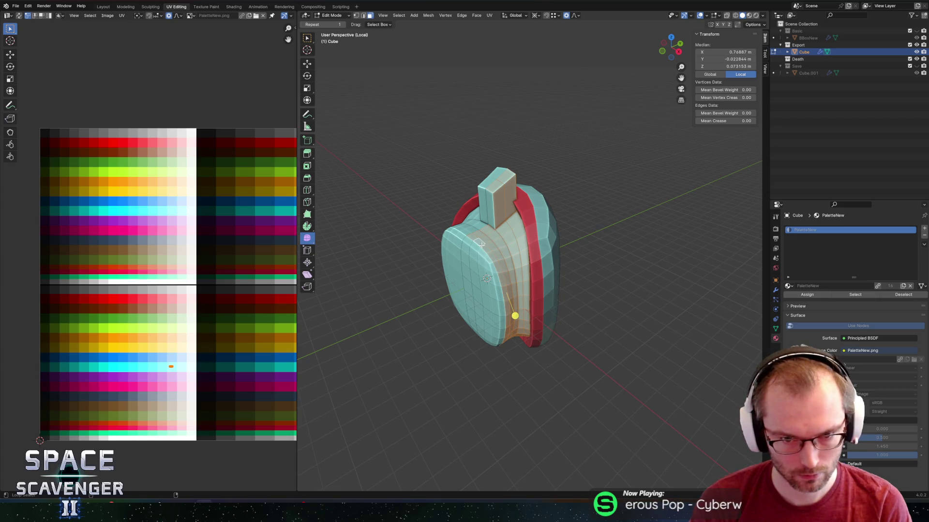
{"action": "key", "text": "c"}
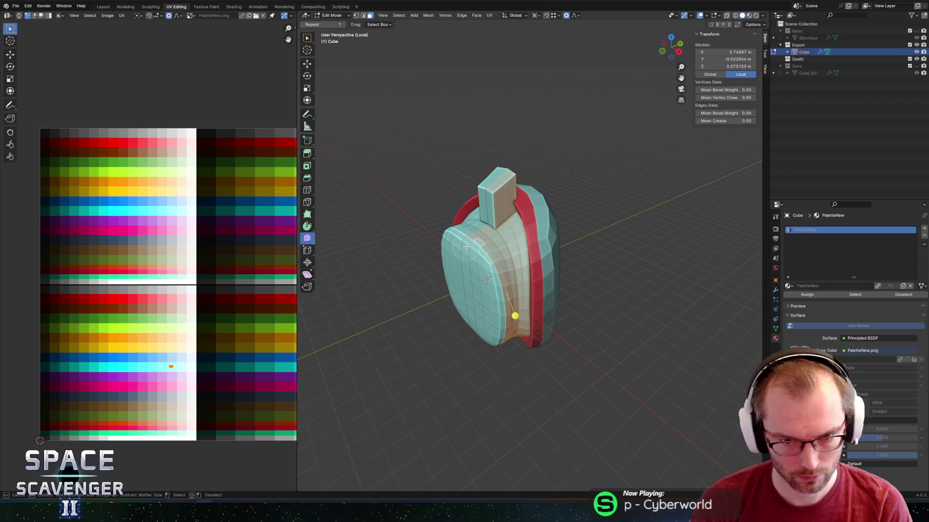
{"action": "mouse_move", "coordinate": [466, 246]}
{"action": "left_mouse_down"}
{"action": "mouse_move", "coordinate": [483, 278]}
{"action": "mouse_move", "coordinate": [486, 331]}
{"action": "left_mouse_up"}
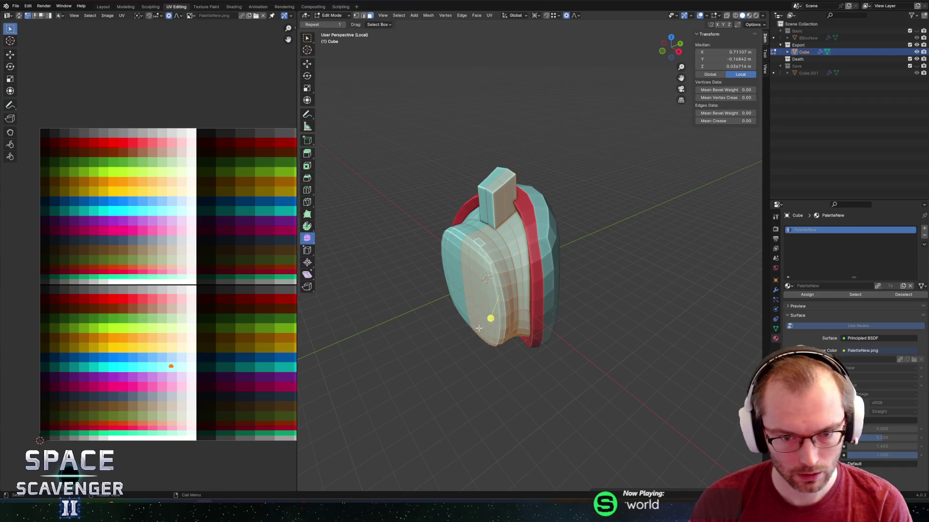
{"action": "mouse_move", "coordinate": [486, 331]}
{"action": "middle_mouse_down"}
{"action": "mouse_move", "coordinate": [438, 234]}
{"action": "mouse_move", "coordinate": [472, 254]}
{"action": "mouse_move", "coordinate": [464, 274]}
{"action": "mouse_move", "coordinate": [445, 203]}
{"action": "mouse_move", "coordinate": [467, 269]}
{"action": "middle_mouse_up"}
{"action": "scroll", "coordinate": [177, 387], "scroll_direction": "up", "scroll_amount": 1}
Move the selected faces' UVs onto the blue palette swatch.
{"action": "key", "text": "g"}
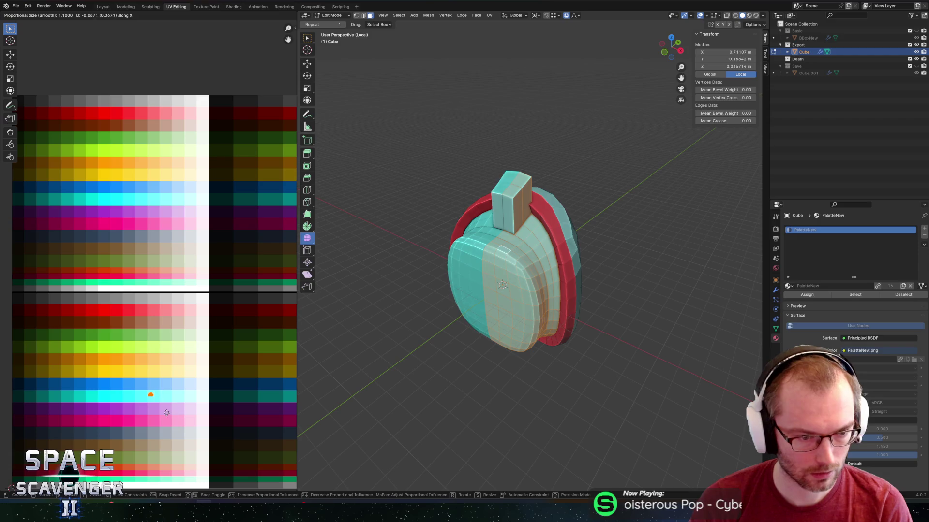
{"action": "left_click", "coordinate": [161, 412]}
{"action": "left_click_drag", "start_coordinate": [112, 367], "coordinate": [184, 417]}
{"action": "key", "text": "g"}
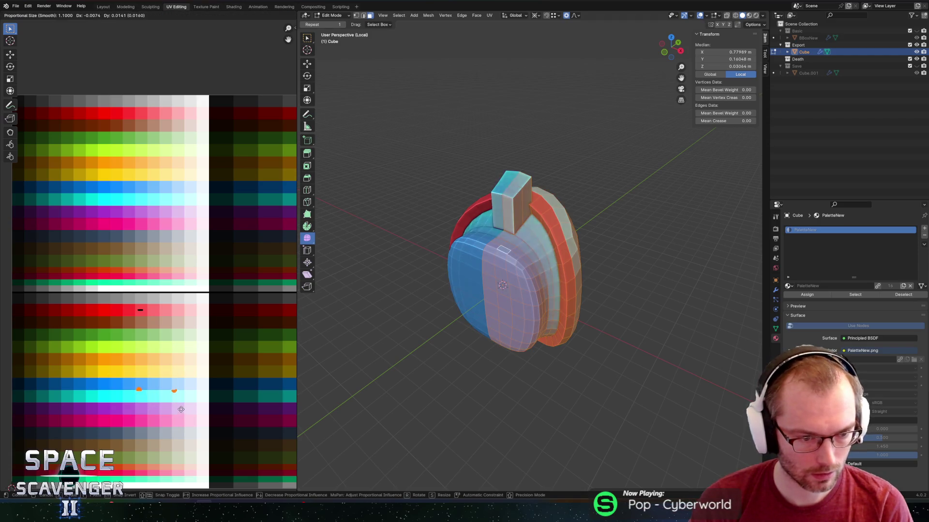
{"action": "left_click", "coordinate": [185, 403]}
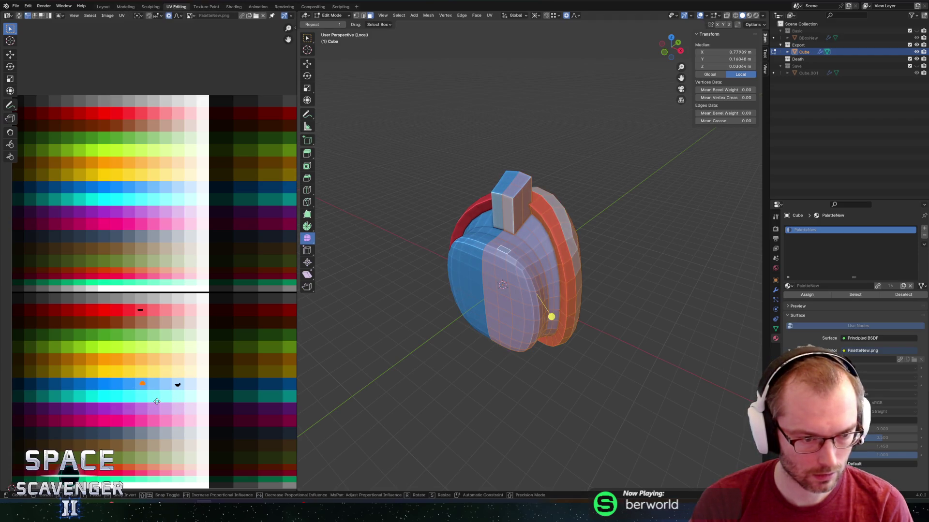
Check the recoloured mesh in Object Mode, then select the small block's side faces.
{"action": "key", "text": "Tab"}
{"action": "mouse_move", "coordinate": [491, 323]}
{"action": "middle_mouse_down"}
{"action": "mouse_move", "coordinate": [622, 259]}
{"action": "mouse_move", "coordinate": [526, 223]}
{"action": "middle_mouse_up"}
{"action": "key", "text": "Tab"}
{"action": "left_click", "coordinate": [526, 223]}
{"action": "left_click", "coordinate": [522, 211]}
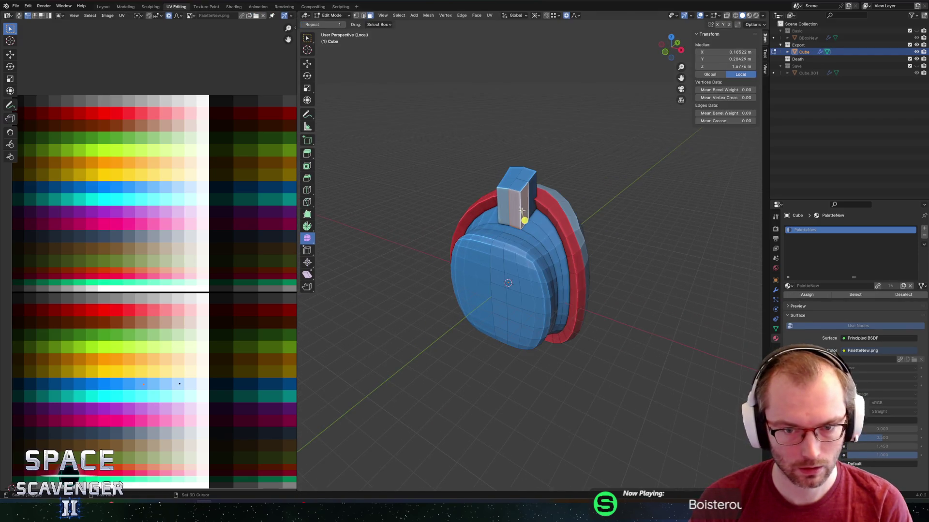
Add two centred loop cuts around the top block.
{"action": "key", "text": "Tab"}
{"action": "scroll", "coordinate": [388, 305], "scroll_direction": "down", "scroll_amount": 5}
{"action": "mouse_move", "coordinate": [388, 305]}
{"action": "middle_mouse_down"}
{"action": "mouse_move", "coordinate": [529, 252]}
{"action": "mouse_move", "coordinate": [446, 230]}
{"action": "mouse_move", "coordinate": [529, 222]}
{"action": "mouse_move", "coordinate": [511, 224]}
{"action": "mouse_move", "coordinate": [561, 237]}
{"action": "mouse_move", "coordinate": [534, 238]}
{"action": "mouse_move", "coordinate": [584, 302]}
{"action": "mouse_move", "coordinate": [621, 309]}
{"action": "mouse_move", "coordinate": [582, 310]}
{"action": "middle_mouse_up"}
{"action": "scroll", "coordinate": [584, 302], "scroll_direction": "up", "scroll_amount": 6}
{"action": "key", "text": "Tab"}
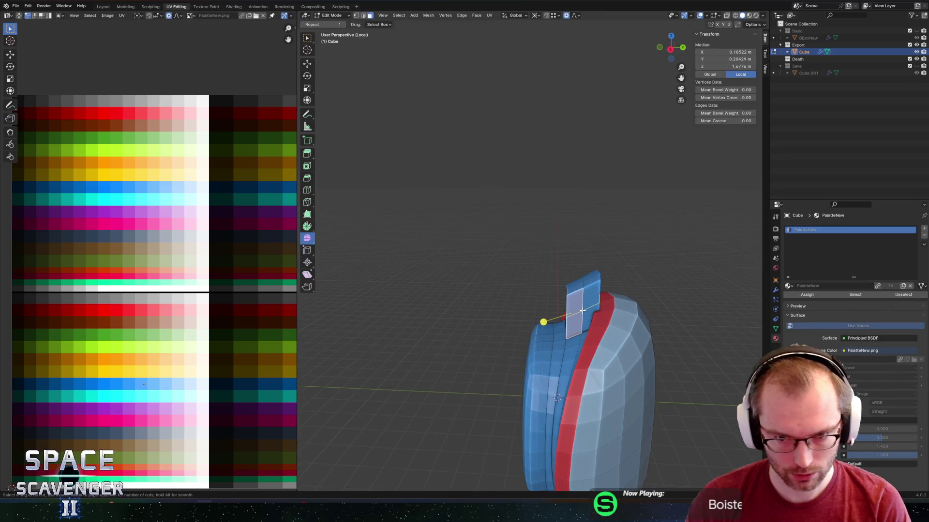
{"action": "left_click", "coordinate": [582, 311]}
{"action": "right_click", "coordinate": [582, 311]}
Clear the selection and select the top block's faces.
{"action": "mouse_move", "coordinate": [553, 275]}
{"action": "middle_mouse_down"}
{"action": "mouse_move", "coordinate": [495, 276]}
{"action": "mouse_move", "coordinate": [584, 280]}
{"action": "mouse_move", "coordinate": [542, 270]}
{"action": "middle_mouse_up"}
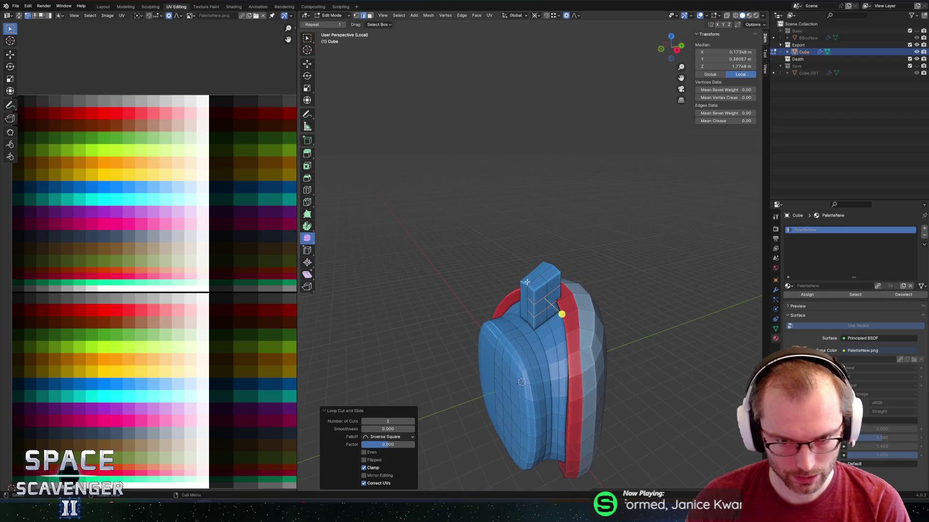
{"action": "scroll", "coordinate": [523, 280], "scroll_direction": "up", "scroll_amount": 5}
{"action": "left_click", "coordinate": [493, 305]}
{"action": "mouse_move", "coordinate": [497, 293]}
{"action": "middle_mouse_down"}
{"action": "mouse_move", "coordinate": [493, 305]}
{"action": "mouse_move", "coordinate": [516, 300]}
{"action": "middle_mouse_up"}
{"action": "left_click", "coordinate": [509, 299]}
Move the top block along X with proportional editing so it flares outward.
{"action": "key", "text": "g"}
{"action": "key", "text": "x"}
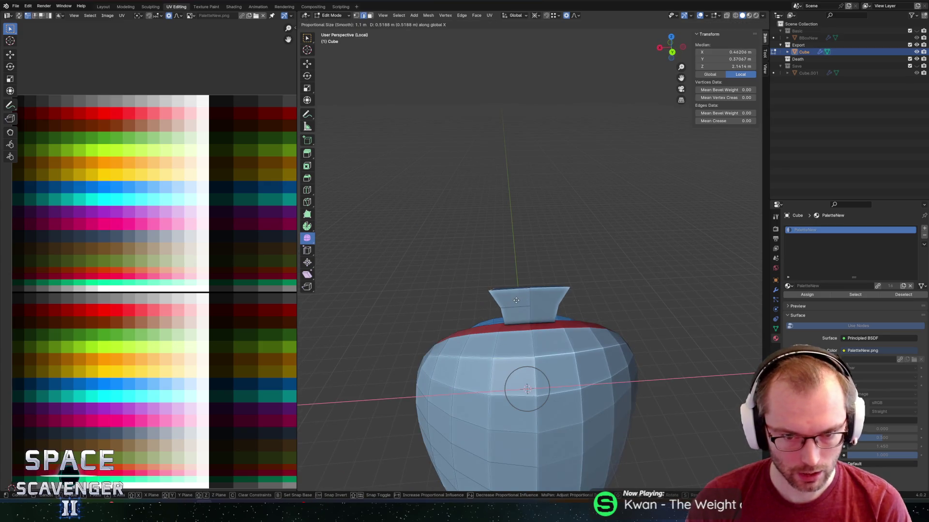
{"action": "scroll", "coordinate": [509, 299], "scroll_direction": "down", "scroll_amount": 2}
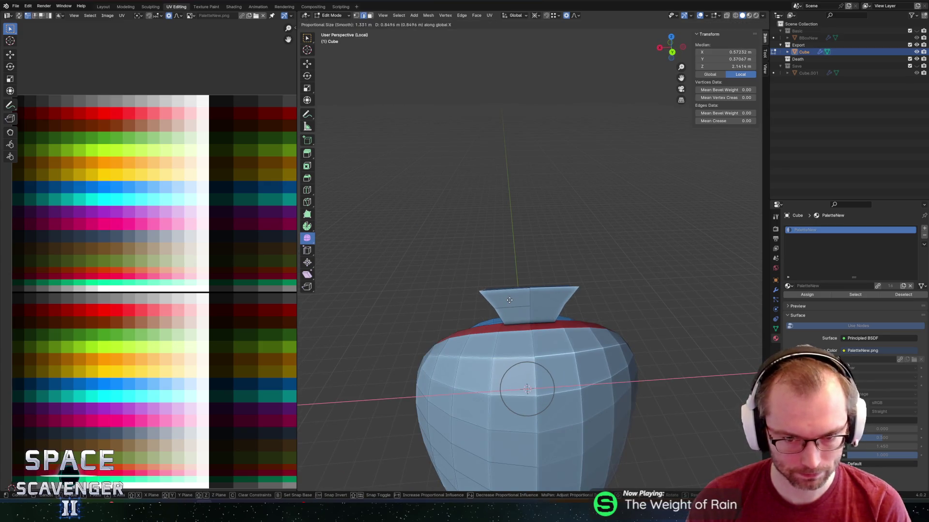
{"action": "left_click", "coordinate": [510, 299]}
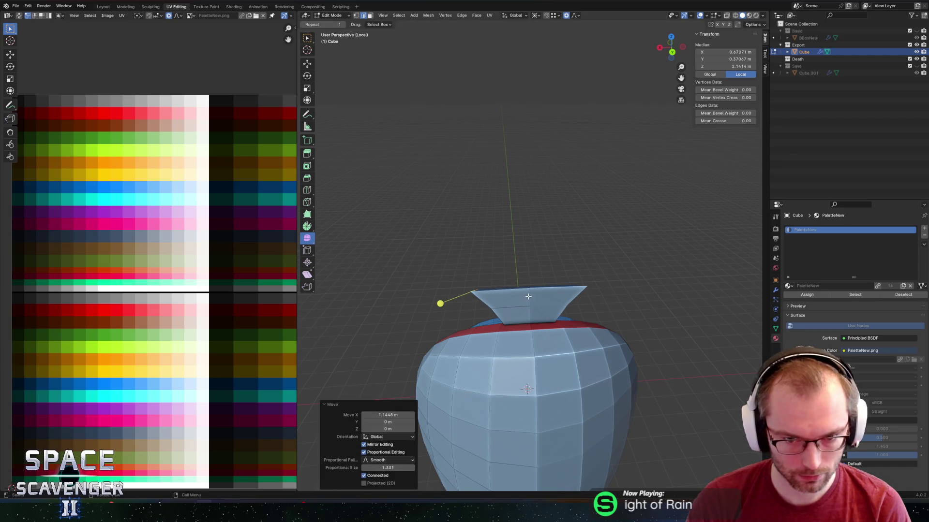
{"action": "mouse_move", "coordinate": [509, 300]}
{"action": "middle_mouse_down"}
{"action": "mouse_move", "coordinate": [493, 308]}
{"action": "mouse_move", "coordinate": [545, 297]}
{"action": "middle_mouse_up"}
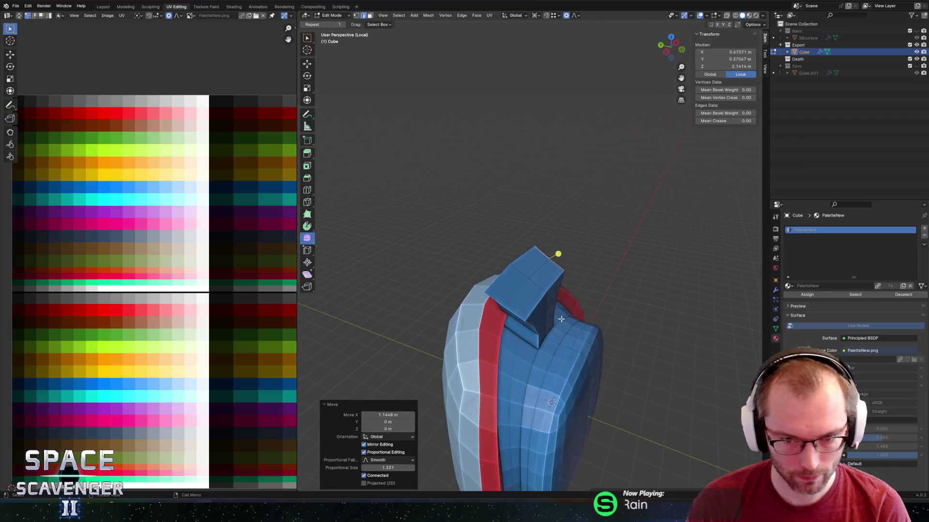
Select the block's top vertices and scale the top up by 1.61.
{"action": "key", "text": "1"}
{"action": "left_click", "coordinate": [561, 286]}
{"action": "key", "text": "comma"}
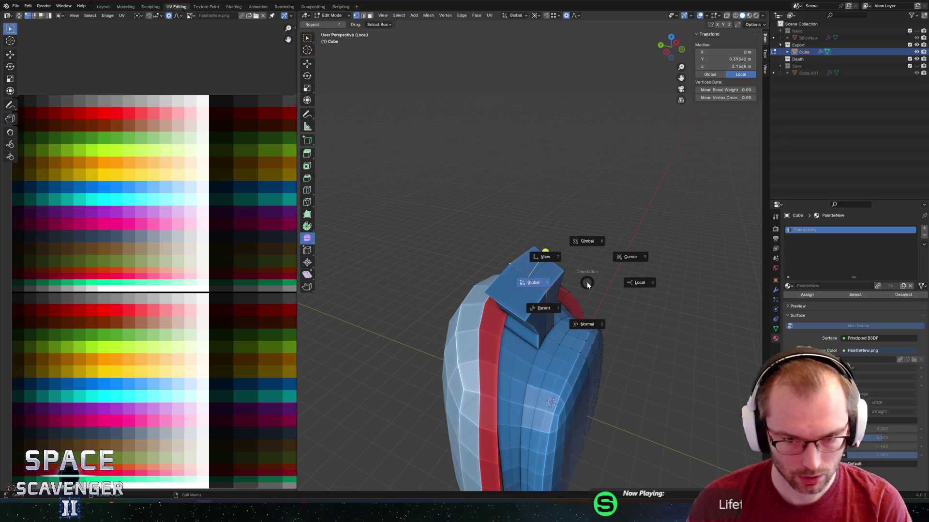
{"action": "left_click", "coordinate": [588, 288]}
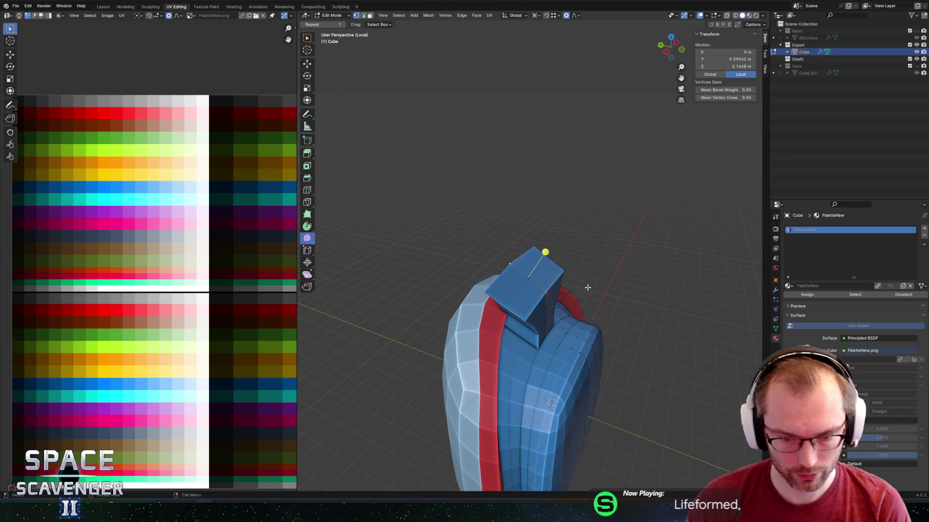
{"action": "key", "text": "period"}
{"action": "key", "text": "s"}
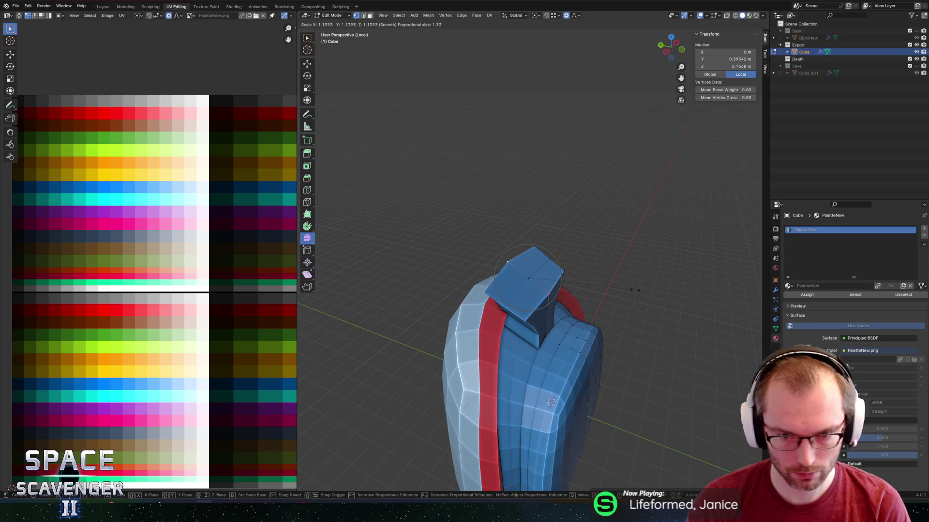
{"action": "left_click", "coordinate": [679, 292]}
{"action": "mouse_move", "coordinate": [667, 291]}
{"action": "middle_mouse_down"}
{"action": "mouse_move", "coordinate": [590, 290]}
{"action": "mouse_move", "coordinate": [659, 295]}
{"action": "mouse_move", "coordinate": [575, 278]}
{"action": "mouse_move", "coordinate": [534, 292]}
{"action": "mouse_move", "coordinate": [569, 250]}
{"action": "middle_mouse_up"}
{"action": "left_click", "coordinate": [553, 277], "text": "shift"}
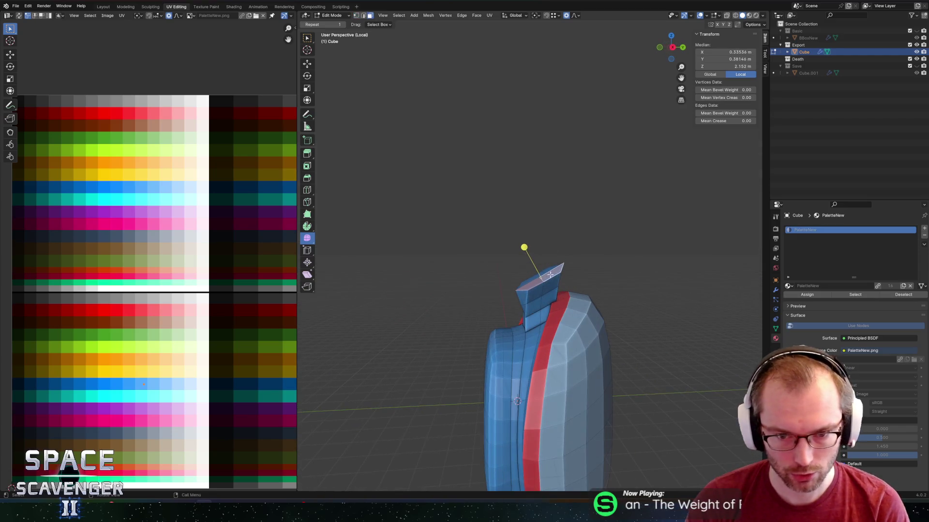
Tilt the top faces -18.1° around X and raise a new neck section along Z.
{"action": "key", "text": "r"}
{"action": "key", "text": "x"}
{"action": "left_click", "coordinate": [572, 262]}
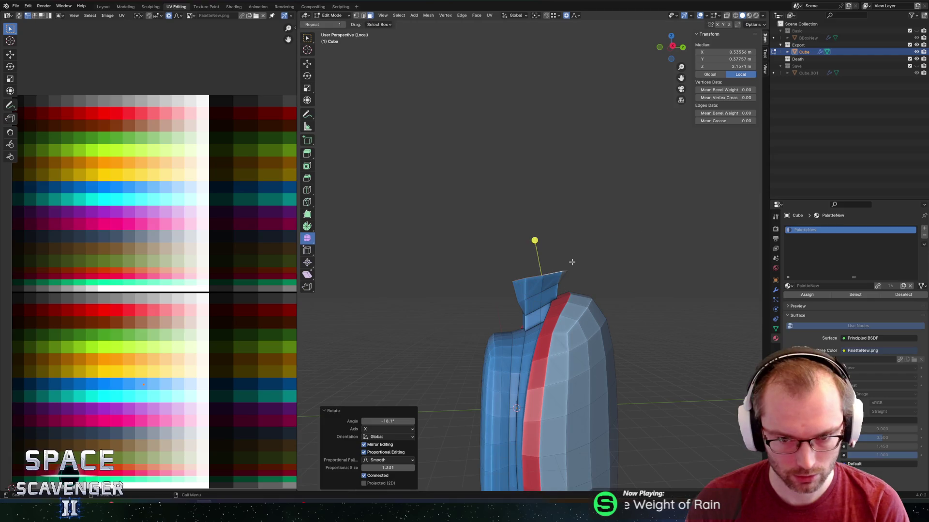
{"action": "key", "text": "g"}
{"action": "key", "text": "z"}
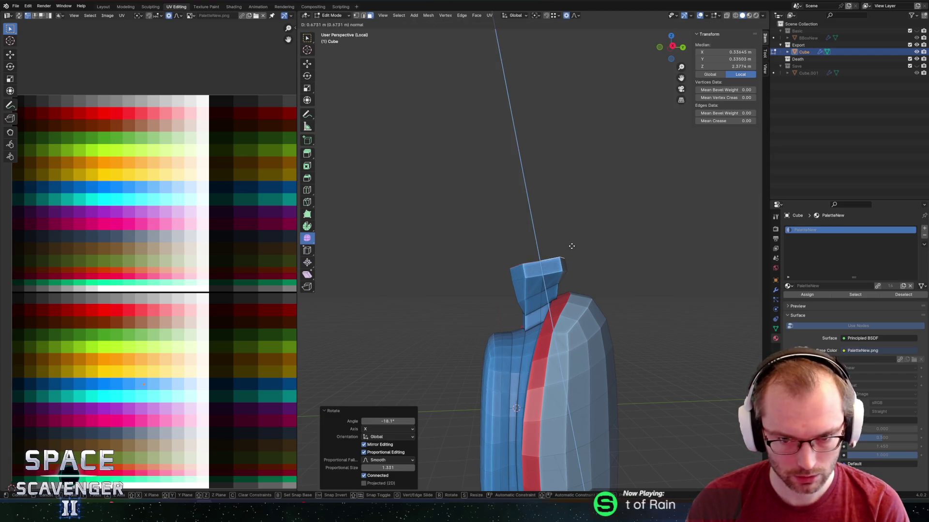
{"action": "left_click", "coordinate": [571, 239]}
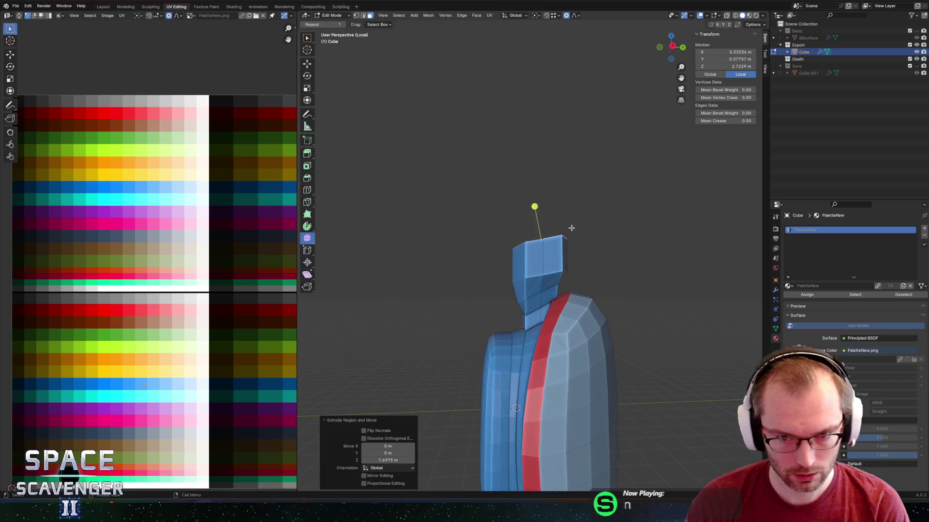
Widen the top faces along Y and extrude a second neck section upward.
{"action": "key", "text": "s"}
{"action": "key", "text": "y"}
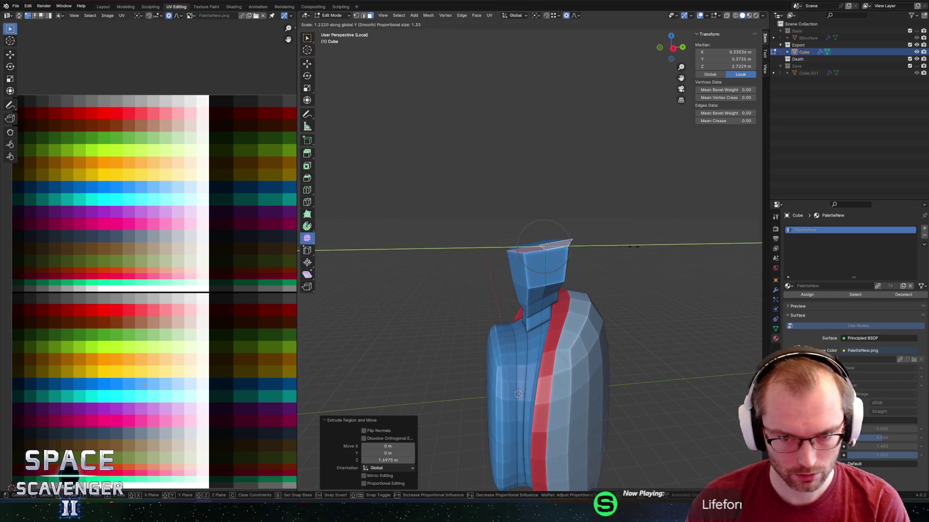
{"action": "left_click", "coordinate": [647, 244]}
{"action": "key", "text": "e"}
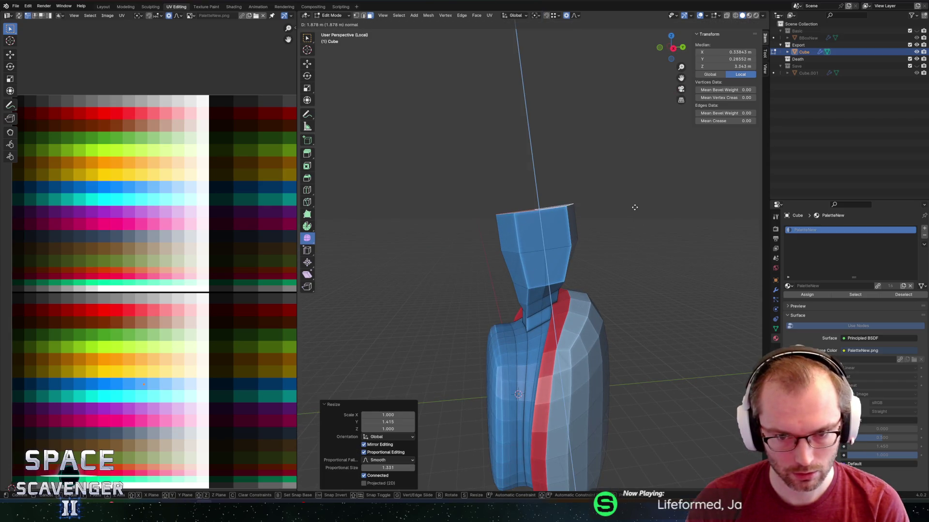
{"action": "left_click", "coordinate": [640, 205]}
{"action": "middle_click_drag", "start_coordinate": [627, 206], "coordinate": [623, 206]}
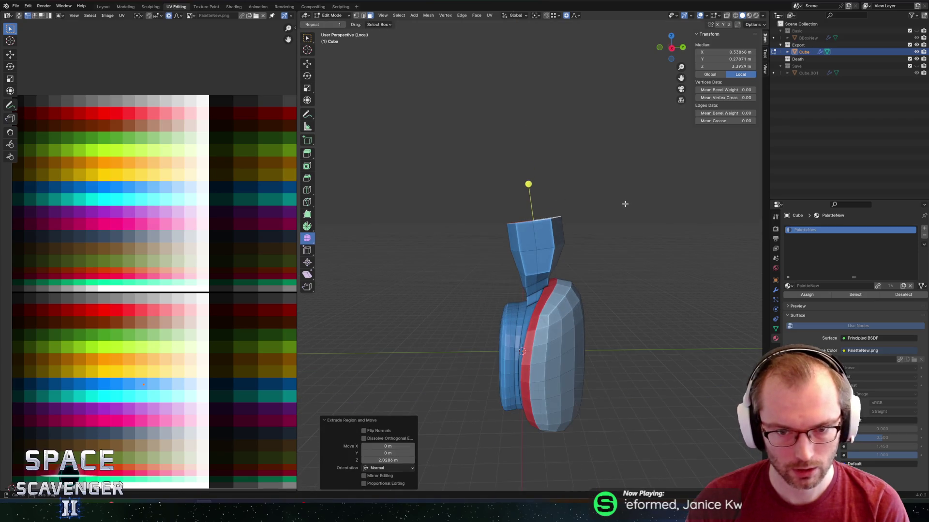
Try scaling and moving the top faces, cancelling each adjustment.
{"action": "key", "text": "s"}
{"action": "key", "text": "z"}
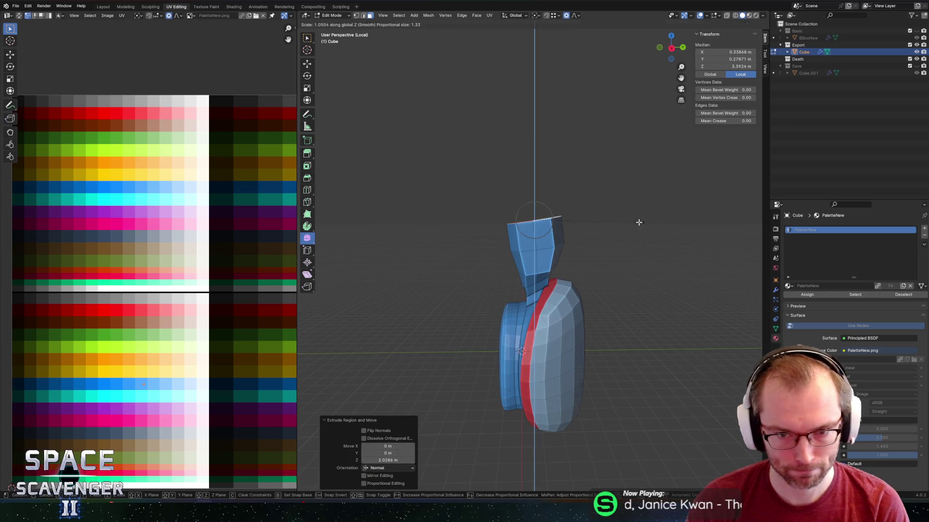
{"action": "key", "text": "x"}
{"action": "key", "text": "Escape"}
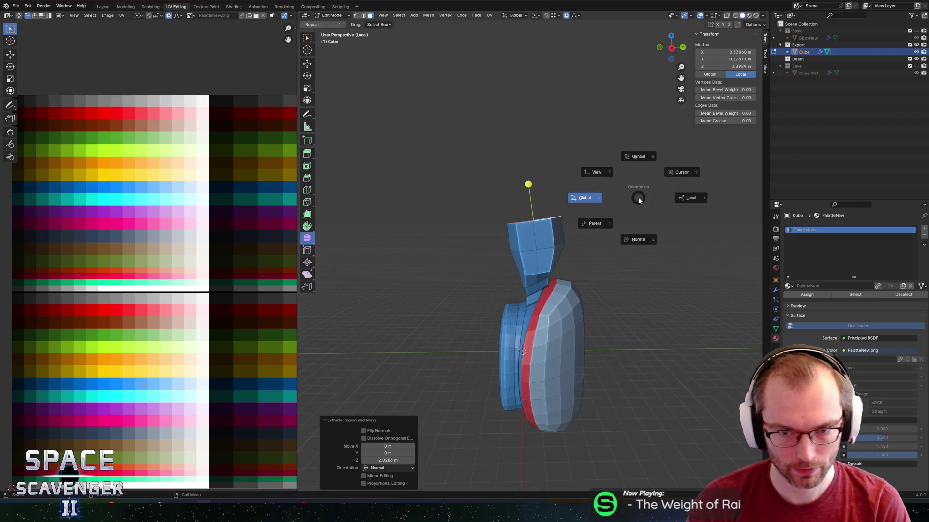
{"action": "key", "text": "g"}
{"action": "key", "text": "x"}
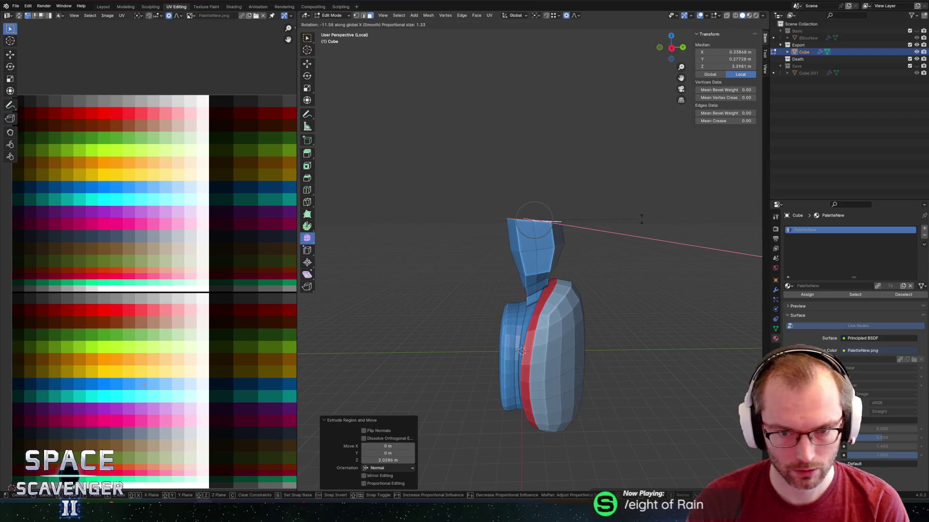
{"action": "key", "text": "Escape"}
{"action": "key", "text": "g"}
{"action": "key", "text": "z"}
{"action": "key", "text": "Escape"}
Turn off proportional editing and rotate the top faces.
{"action": "key", "text": "o"}
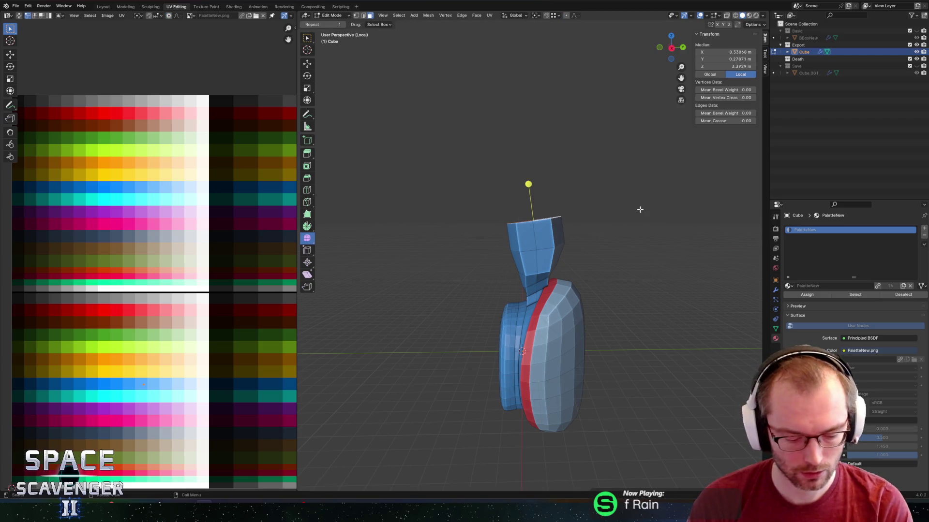
{"action": "key", "text": "g"}
{"action": "key", "text": "z"}
{"action": "key", "text": "r"}
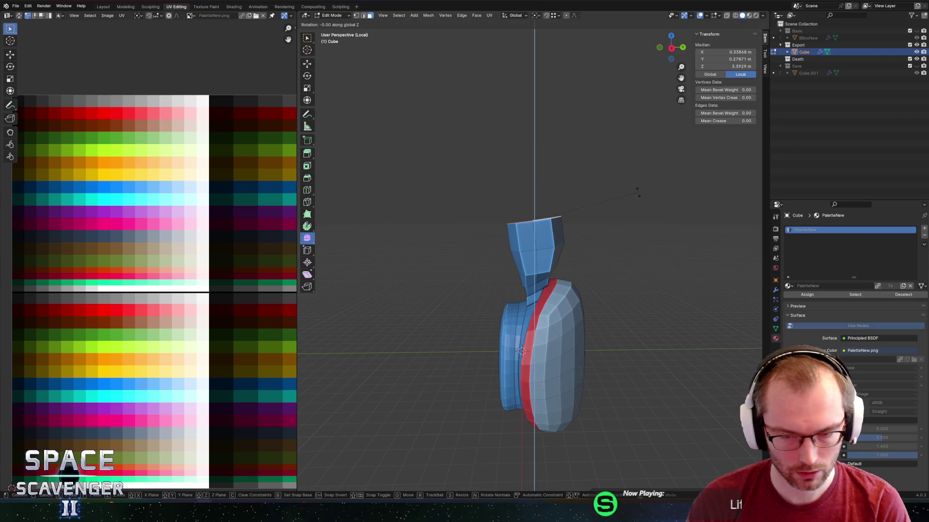
{"action": "left_click", "coordinate": [643, 209]}
{"action": "key", "text": "r"}
{"action": "key", "text": "x"}
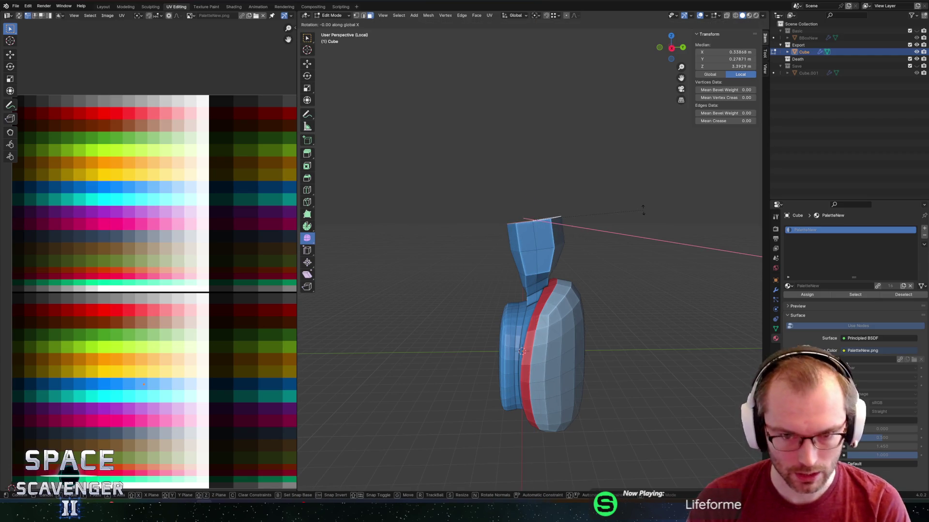
{"action": "key", "text": "Escape"}
Extrude one more neck section 1.84 m straight up.
{"action": "key", "text": "e"}
{"action": "left_click", "coordinate": [642, 196]}
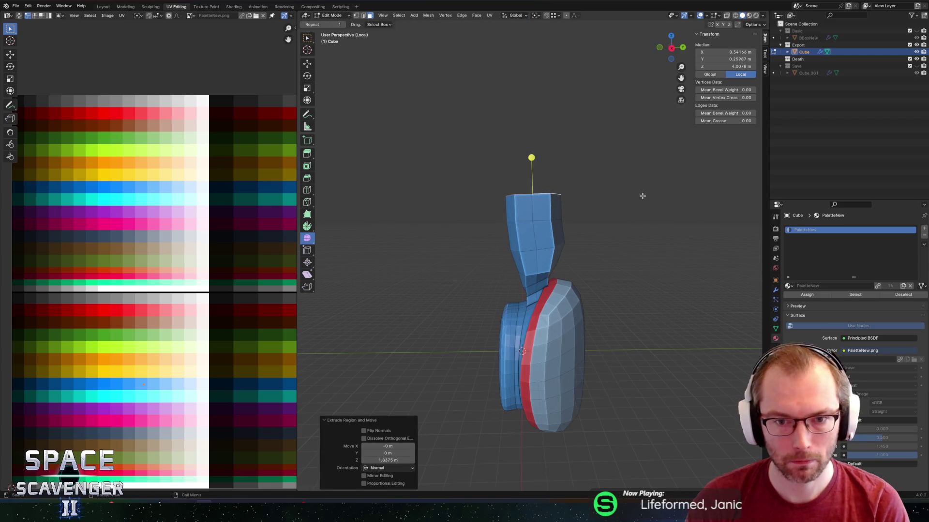
{"action": "key", "text": "s"}
{"action": "key", "text": "Escape"}
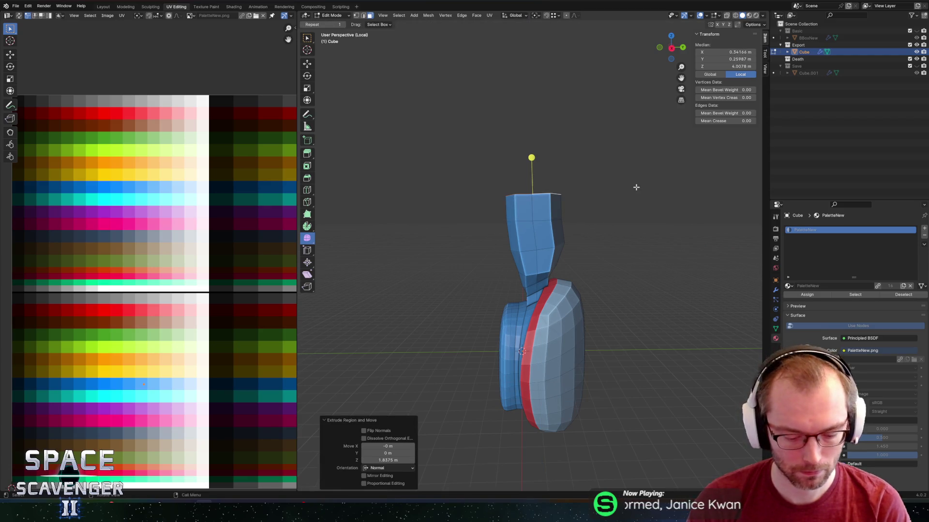
{"action": "middle_click_drag", "start_coordinate": [615, 204], "coordinate": [574, 203]}
Shrink the top faces to about 0.6 around a snapped pivot and shift them along Y.
{"action": "key", "text": "1"}
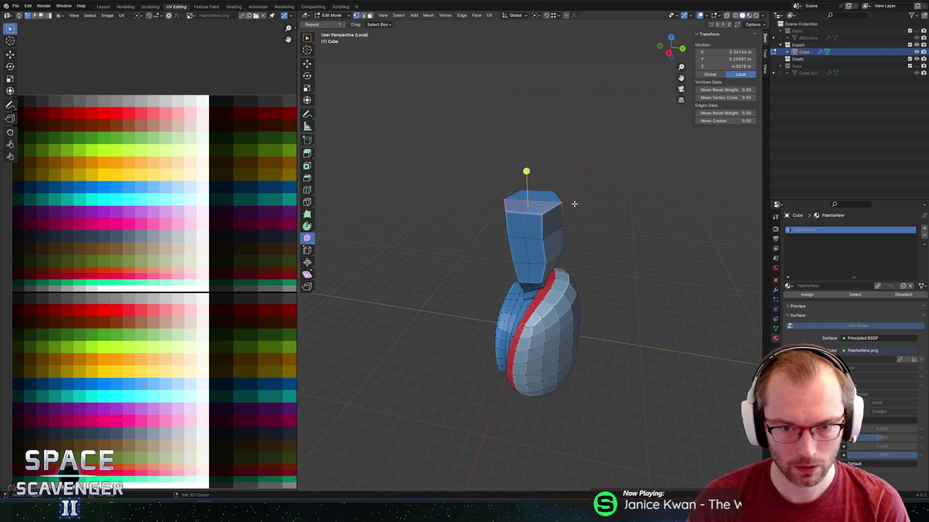
{"action": "key", "text": "3"}
{"action": "key", "text": "shift+s"}
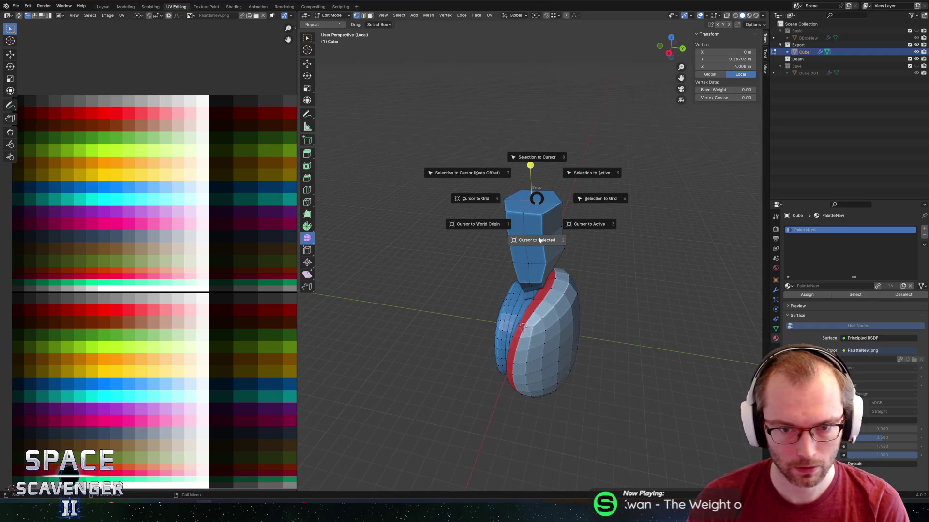
{"action": "left_click", "coordinate": [546, 207]}
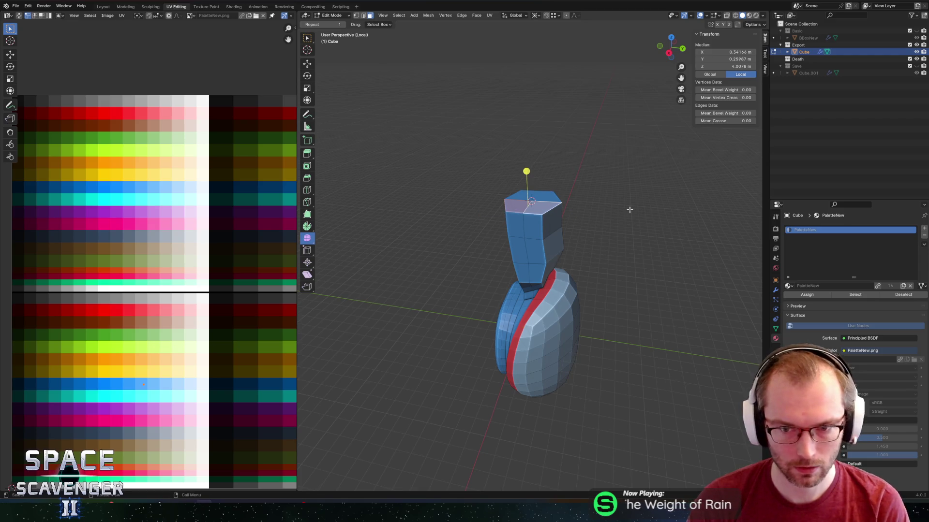
{"action": "key", "text": "s"}
{"action": "left_click", "coordinate": [610, 210]}
{"action": "key", "text": "g"}
{"action": "key", "text": "y"}
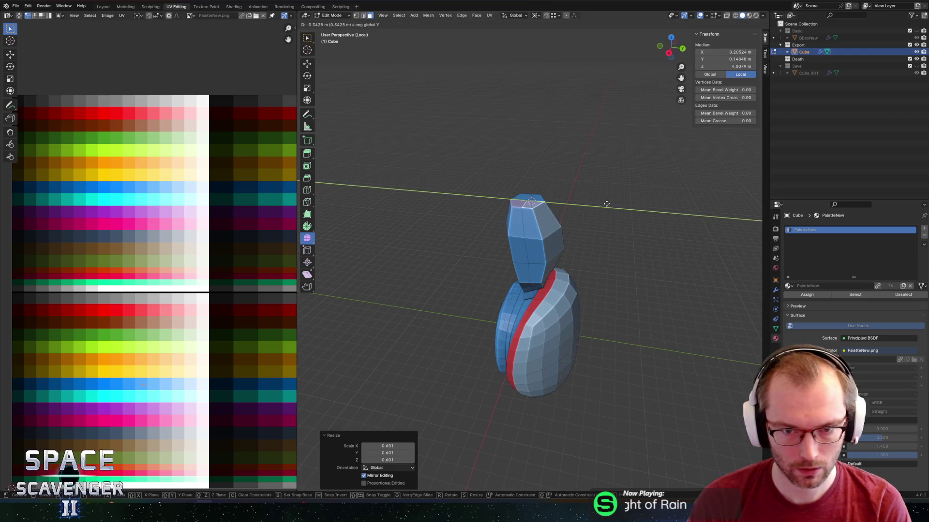
{"action": "left_click", "coordinate": [614, 210]}
Widen the upper head edge loop 1.143 times along X.
{"action": "key", "text": "Tab"}
{"action": "mouse_move", "coordinate": [614, 210]}
{"action": "middle_mouse_down"}
{"action": "mouse_move", "coordinate": [547, 184]}
{"action": "mouse_move", "coordinate": [528, 242]}
{"action": "middle_mouse_up"}
{"action": "key", "text": "Tab"}
{"action": "left_click", "coordinate": [524, 250], "text": "alt"}
{"action": "key", "text": "s"}
{"action": "key", "text": "x"}
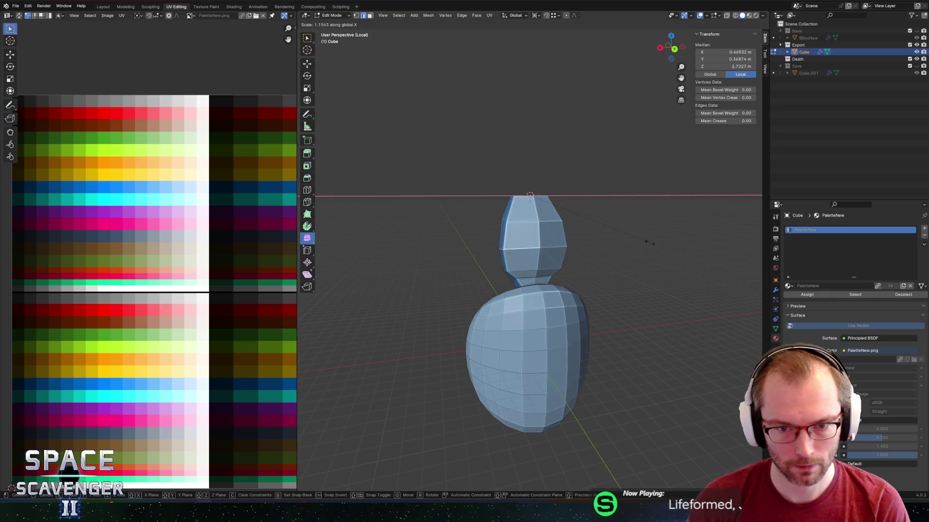
{"action": "left_click", "coordinate": [646, 242]}
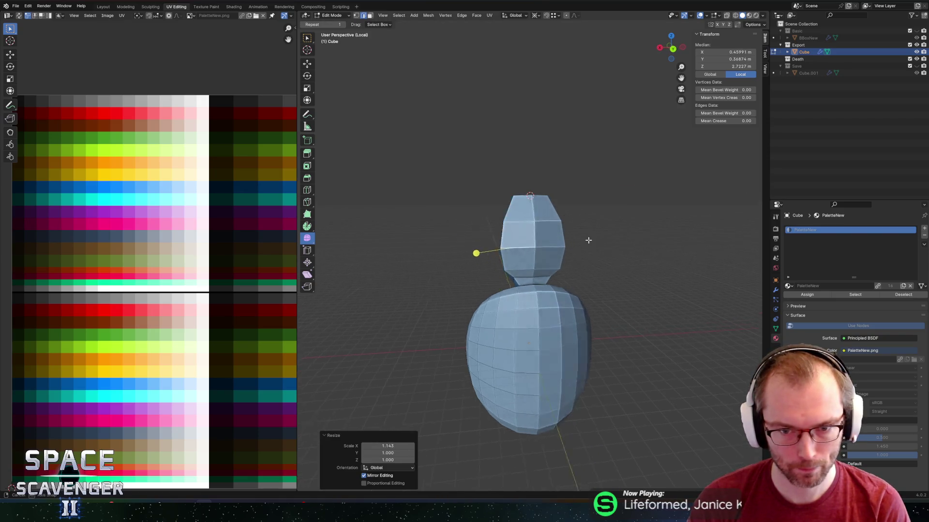
Select a single mesh vertex and turn on the see-through X-ray view.
{"action": "mouse_move", "coordinate": [586, 241]}
{"action": "middle_mouse_down"}
{"action": "mouse_move", "coordinate": [472, 237]}
{"action": "mouse_move", "coordinate": [682, 238]}
{"action": "mouse_move", "coordinate": [556, 276]}
{"action": "mouse_move", "coordinate": [587, 298]}
{"action": "middle_mouse_up"}
{"action": "key", "text": "1"}
{"action": "left_click", "coordinate": [544, 287]}
{"action": "scroll", "coordinate": [566, 290], "scroll_direction": "up", "scroll_amount": 3}
{"action": "key", "text": "alt+z"}
Select the head faces and move them along Y.
{"action": "key", "text": "alt+a"}
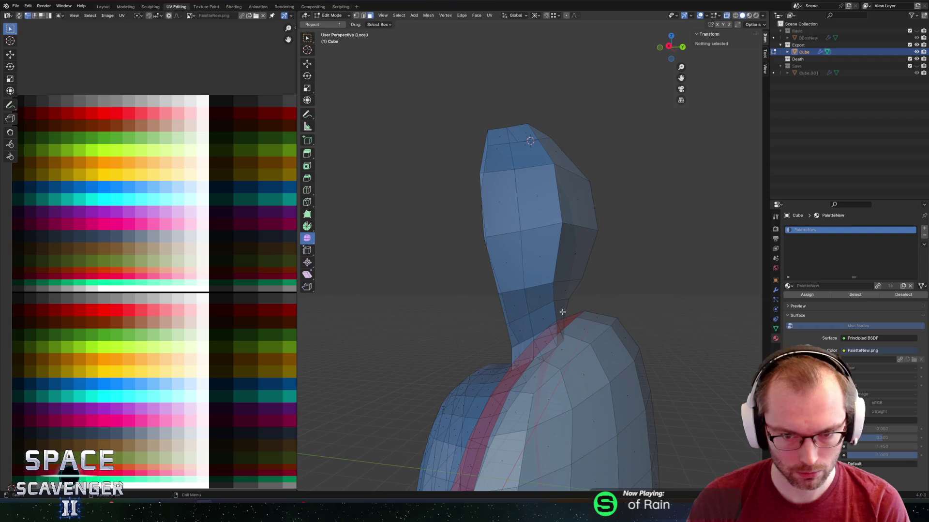
{"action": "left_click", "coordinate": [556, 310]}
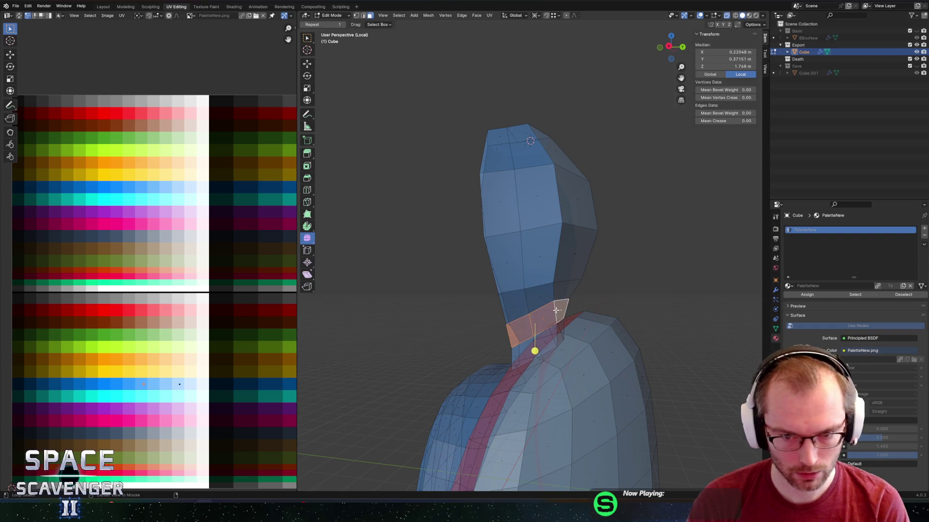
{"action": "key", "text": "alt+z"}
{"action": "key", "text": "ctrl+l"}
{"action": "key", "text": "g"}
{"action": "key", "text": "y"}
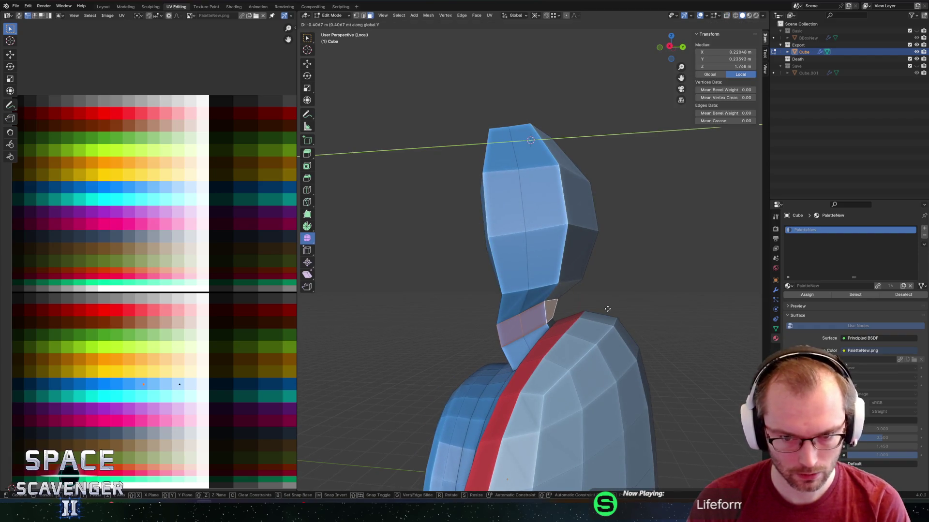
{"action": "left_click", "coordinate": [608, 308]}
{"action": "middle_click_drag", "start_coordinate": [601, 296], "coordinate": [612, 297]}
Push the edge loop at the head's bottom back along Y.
{"action": "left_click", "coordinate": [528, 301], "text": "alt"}
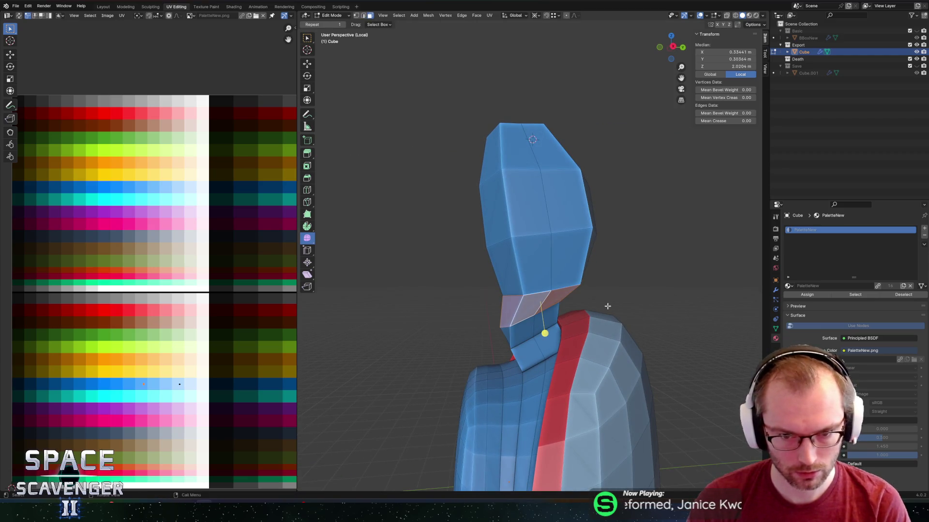
{"action": "key", "text": "g"}
{"action": "key", "text": "y"}
{"action": "right_click", "coordinate": [598, 306]}
{"action": "key", "text": "2"}
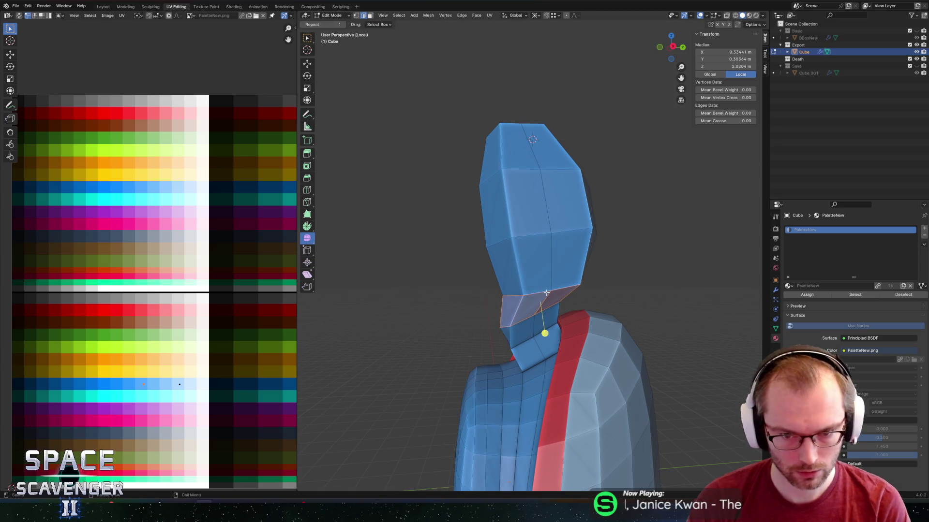
{"action": "left_click", "coordinate": [611, 293], "text": "alt"}
{"action": "key", "text": "g"}
{"action": "key", "text": "y"}
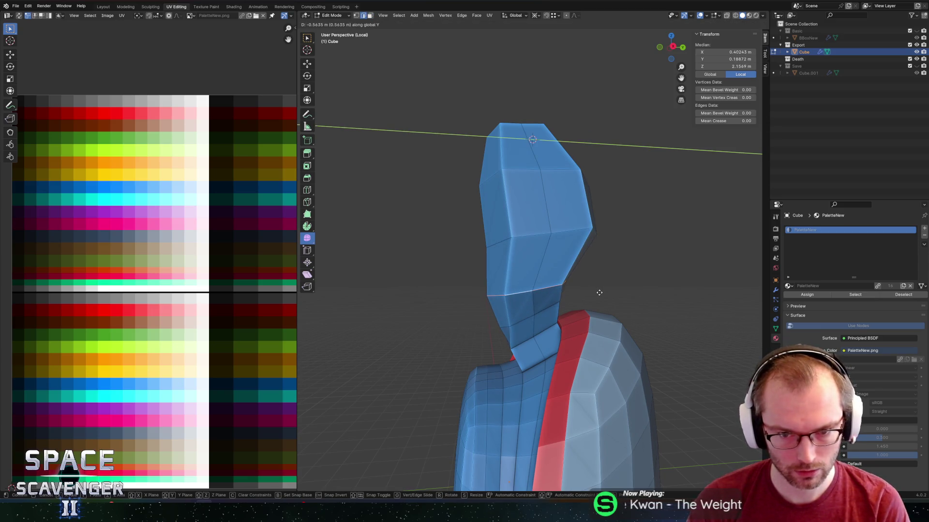
{"action": "left_click", "coordinate": [598, 293]}
Place the 3D cursor at two selected neck vertices.
{"action": "key", "text": "1"}
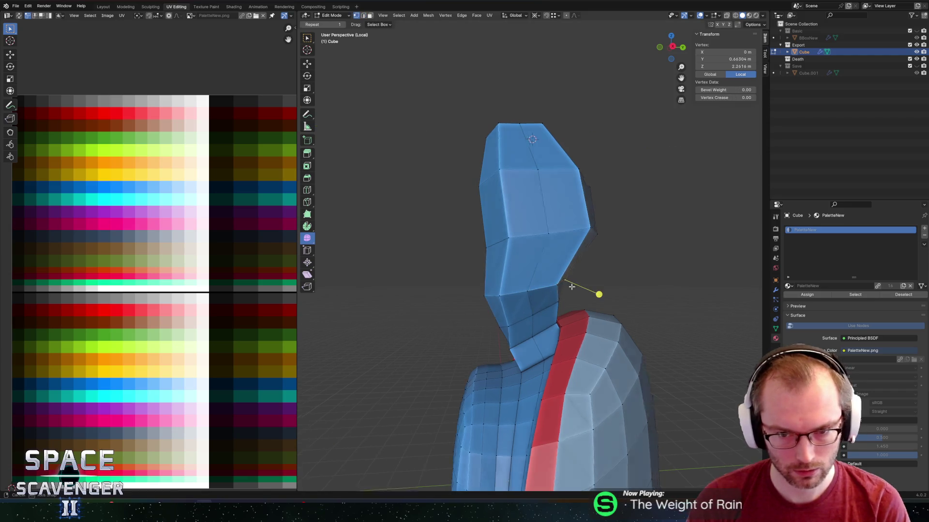
{"action": "middle_click_drag", "start_coordinate": [562, 294], "coordinate": [546, 316]}
{"action": "left_click", "coordinate": [556, 305]}
{"action": "left_click", "coordinate": [505, 327], "text": "shift"}
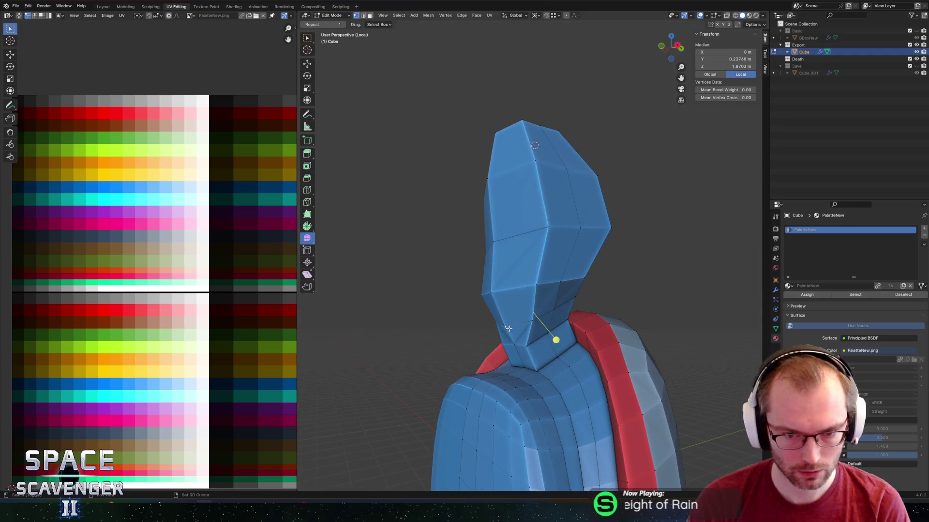
{"action": "key", "text": "shift+s"}
{"action": "left_click", "coordinate": [518, 358]}
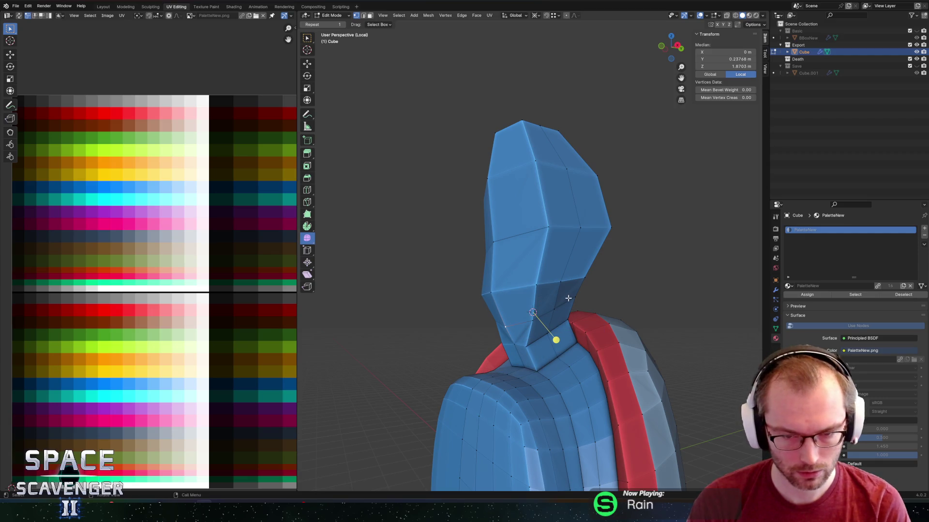
Select the head's face loops, from top cap to below the head, and scale them to 0.717.
{"action": "key", "text": "3"}
{"action": "left_click", "coordinate": [575, 263], "text": "alt"}
{"action": "left_click", "coordinate": [574, 222], "text": "alt+shift"}
{"action": "left_click", "coordinate": [545, 221], "text": "alt+shift"}
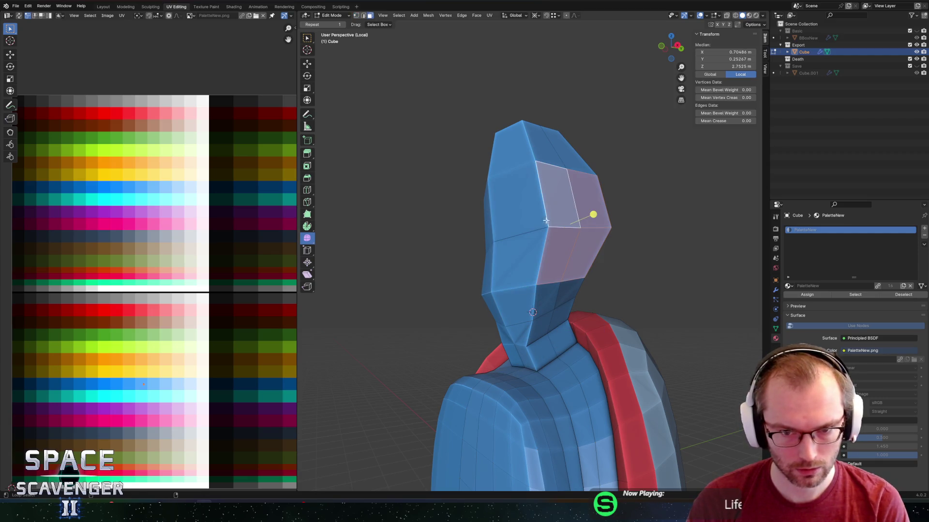
{"action": "left_click", "coordinate": [545, 221], "text": "alt+shift"}
{"action": "left_click", "coordinate": [536, 158], "text": "alt+shift"}
{"action": "left_click", "coordinate": [541, 290], "text": "alt+shift"}
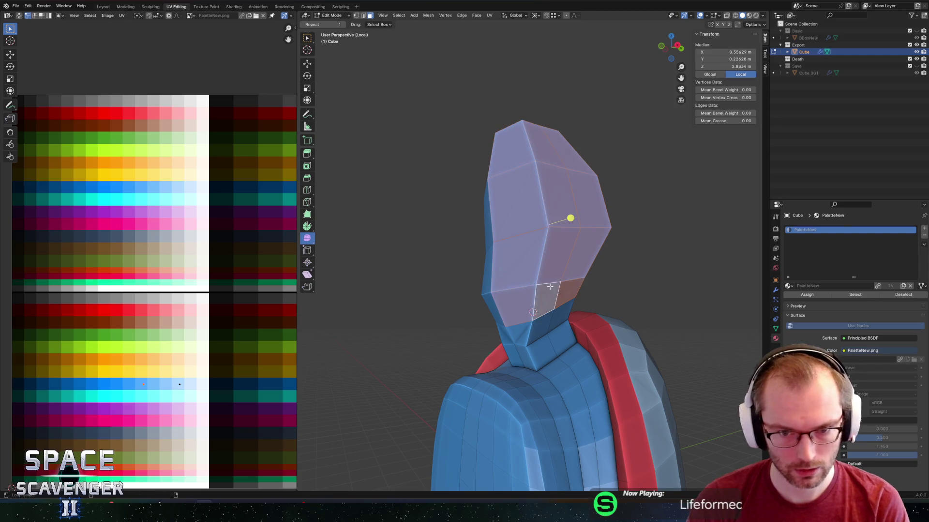
{"action": "mouse_move", "coordinate": [541, 290]}
{"action": "middle_mouse_down"}
{"action": "mouse_move", "coordinate": [546, 203]}
{"action": "mouse_move", "coordinate": [537, 222]}
{"action": "mouse_move", "coordinate": [518, 207]}
{"action": "middle_mouse_up"}
{"action": "key", "text": "z"}
{"action": "key", "text": "s"}
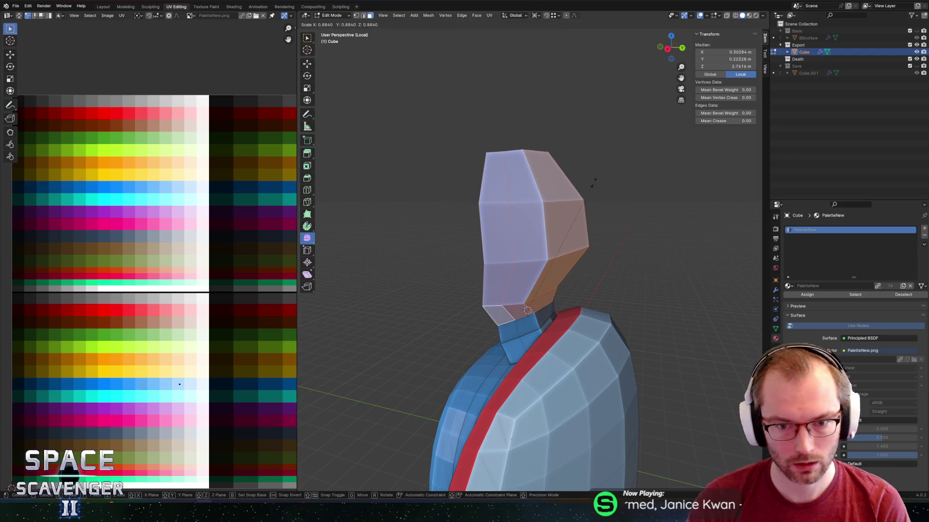
{"action": "left_click", "coordinate": [580, 190]}
{"action": "middle_click_drag", "start_coordinate": [503, 175], "coordinate": [456, 179]}
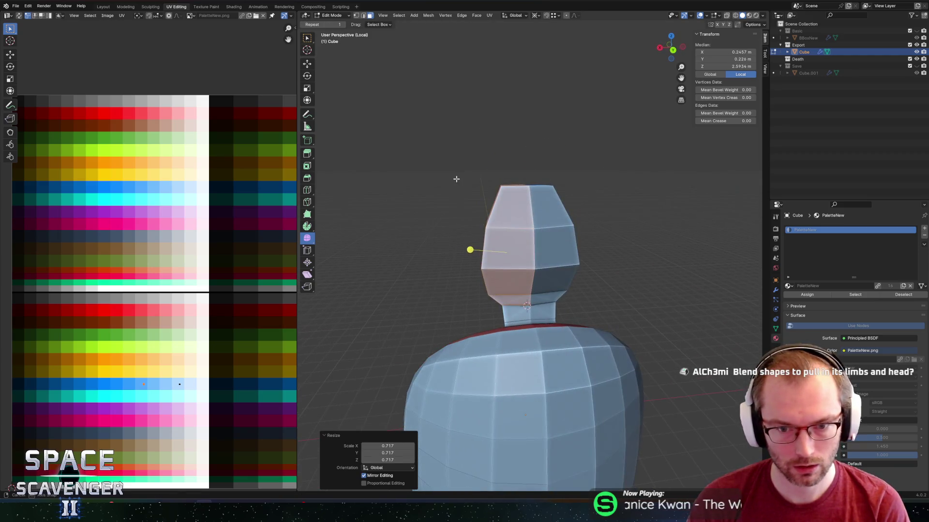
{"action": "scroll", "coordinate": [507, 177], "scroll_direction": "down", "scroll_amount": 1}
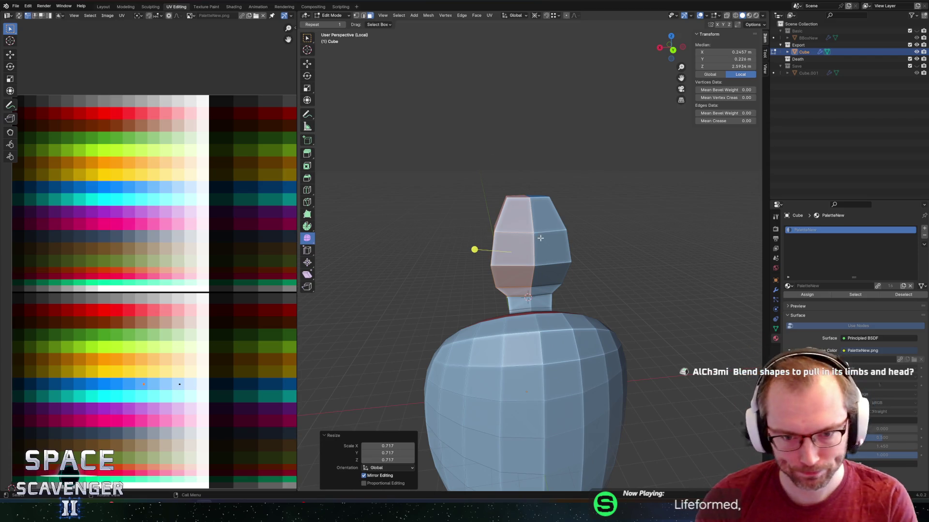
{"action": "scroll", "coordinate": [567, 217], "scroll_direction": "down", "scroll_amount": 5}
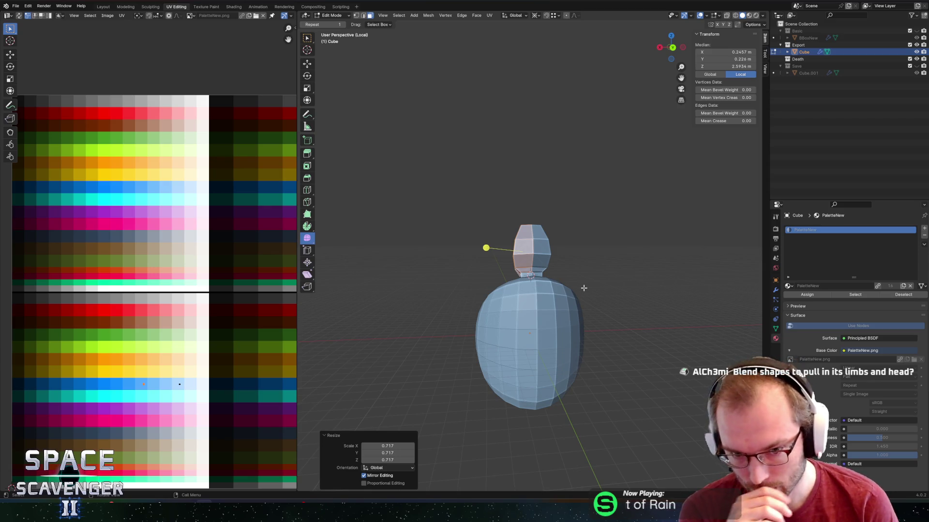
{"action": "scroll", "coordinate": [498, 206], "scroll_direction": "down", "scroll_amount": 3}
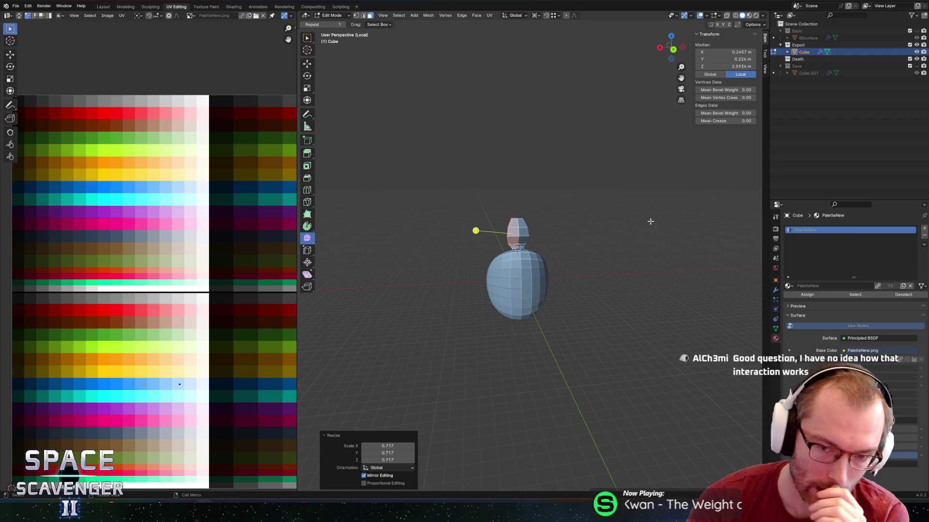
{"action": "scroll", "coordinate": [606, 225], "scroll_direction": "up", "scroll_amount": 8}
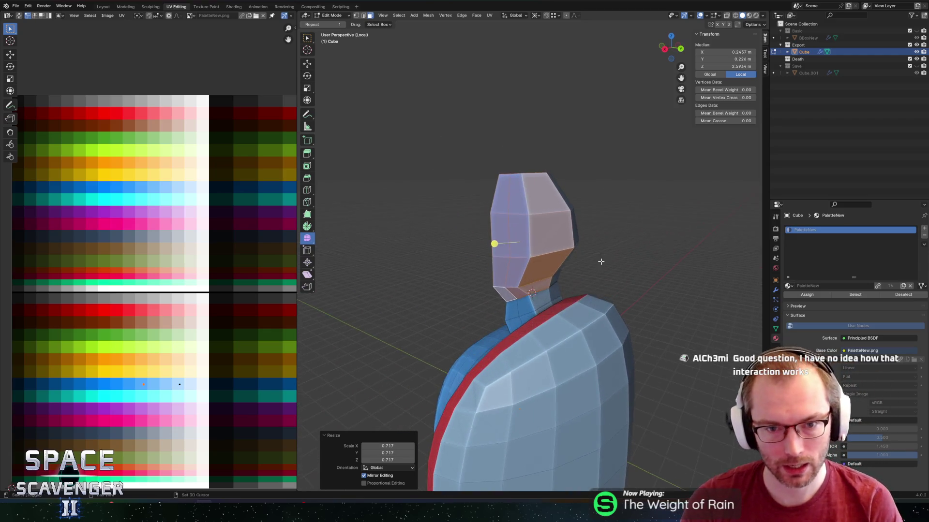
{"action": "key", "text": "2"}
{"action": "left_click", "coordinate": [498, 257]}
Edge-slide the neck edge by a factor of −0.308, then pick a neck edge loop.
{"action": "key", "text": "g"}
{"action": "key", "text": "g"}
{"action": "left_click", "coordinate": [503, 256]}
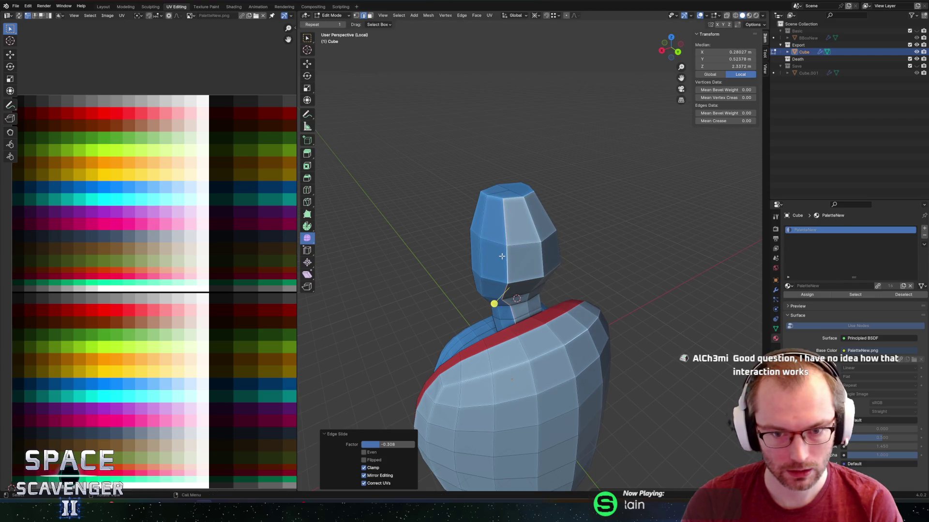
{"action": "key", "text": "alt+a"}
{"action": "left_click", "coordinate": [513, 312], "text": "alt"}
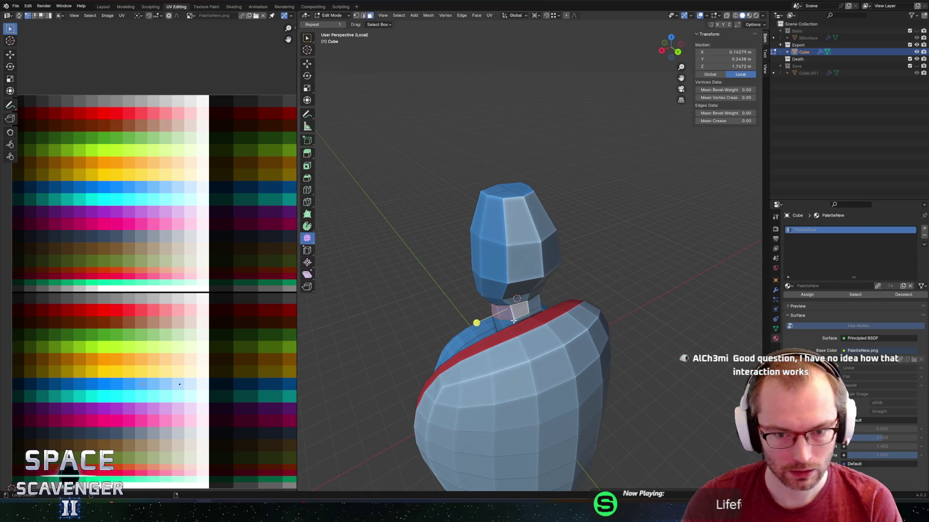
{"action": "middle_click_drag", "start_coordinate": [512, 320], "coordinate": [626, 329]}
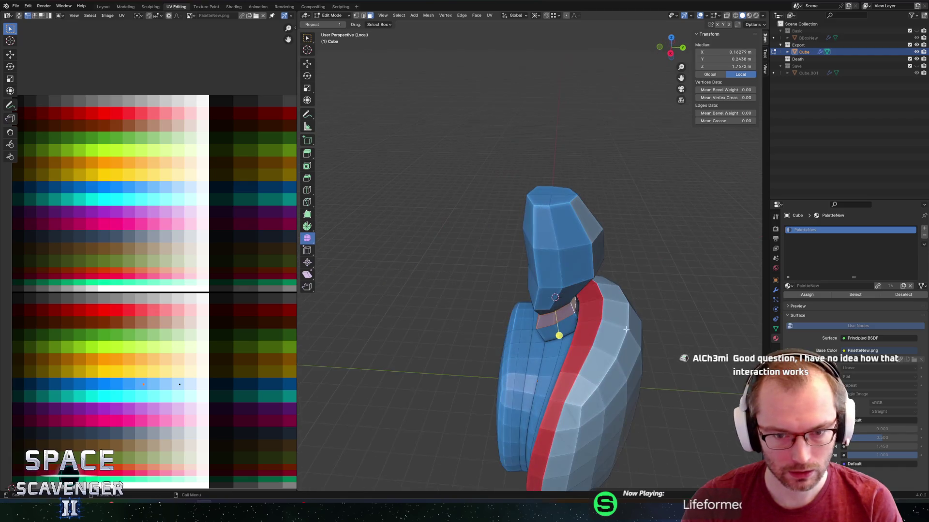
{"action": "left_click", "coordinate": [576, 315], "text": "alt"}
{"action": "middle_click_drag", "start_coordinate": [570, 295], "coordinate": [529, 263]}
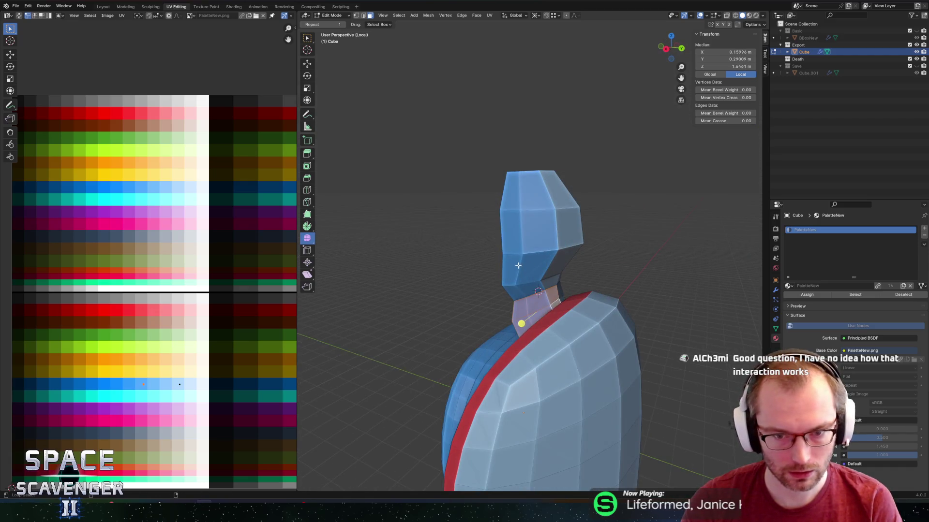
Select the neck loop and the head's top cap faces.
{"action": "left_click", "coordinate": [518, 265], "text": "alt"}
{"action": "left_click", "coordinate": [526, 238], "text": "alt+shift"}
{"action": "left_click", "coordinate": [544, 286], "text": "alt"}
{"action": "left_click", "coordinate": [539, 194], "text": "alt"}
{"action": "middle_click_drag", "start_coordinate": [540, 193], "coordinate": [505, 234]}
{"action": "left_click", "coordinate": [503, 236], "text": "alt+shift"}
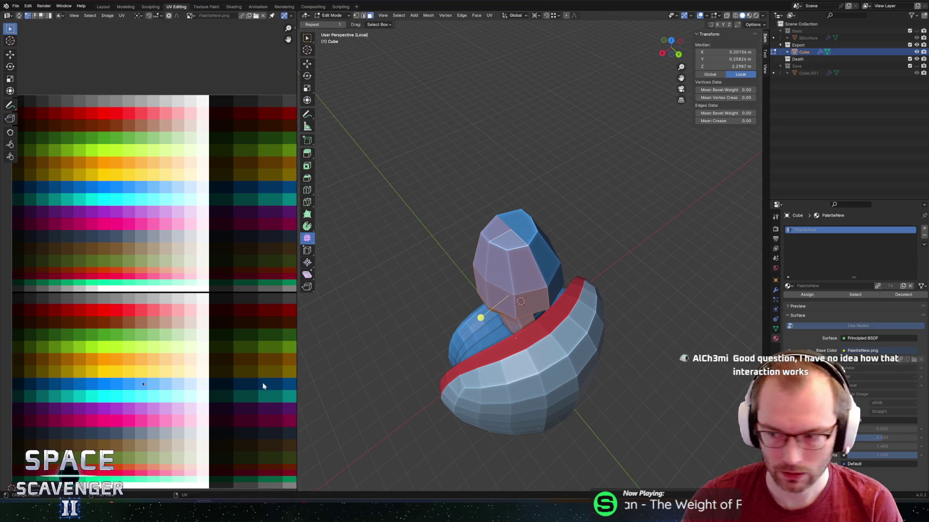
{"action": "key", "text": "Tab"}
{"action": "mouse_move", "coordinate": [518, 199]}
{"action": "middle_mouse_down"}
{"action": "mouse_move", "coordinate": [508, 190]}
{"action": "mouse_move", "coordinate": [600, 201]}
{"action": "mouse_move", "coordinate": [571, 199]}
{"action": "middle_mouse_up"}
{"action": "key", "text": "Tab"}
Try moving the head's top vertex along Z, cancel, and clear the selection.
{"action": "key", "text": "1"}
{"action": "left_click", "coordinate": [524, 163]}
{"action": "key", "text": "g"}
{"action": "key", "text": "z"}
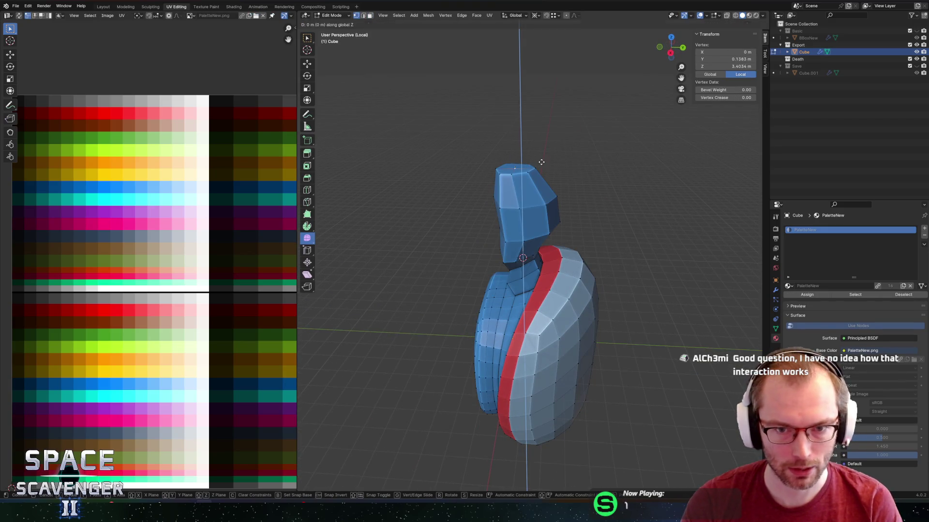
{"action": "right_click", "coordinate": [539, 157]}
{"action": "mouse_move", "coordinate": [539, 157]}
{"action": "middle_mouse_down"}
{"action": "mouse_move", "coordinate": [471, 179]}
{"action": "mouse_move", "coordinate": [672, 188]}
{"action": "mouse_move", "coordinate": [576, 190]}
{"action": "mouse_move", "coordinate": [593, 193]}
{"action": "mouse_move", "coordinate": [573, 205]}
{"action": "middle_mouse_up"}
{"action": "key", "text": "alt+a"}
{"action": "scroll", "coordinate": [551, 198], "scroll_direction": "down", "scroll_amount": 3}
{"action": "scroll", "coordinate": [574, 205], "scroll_direction": "up", "scroll_amount": 4}
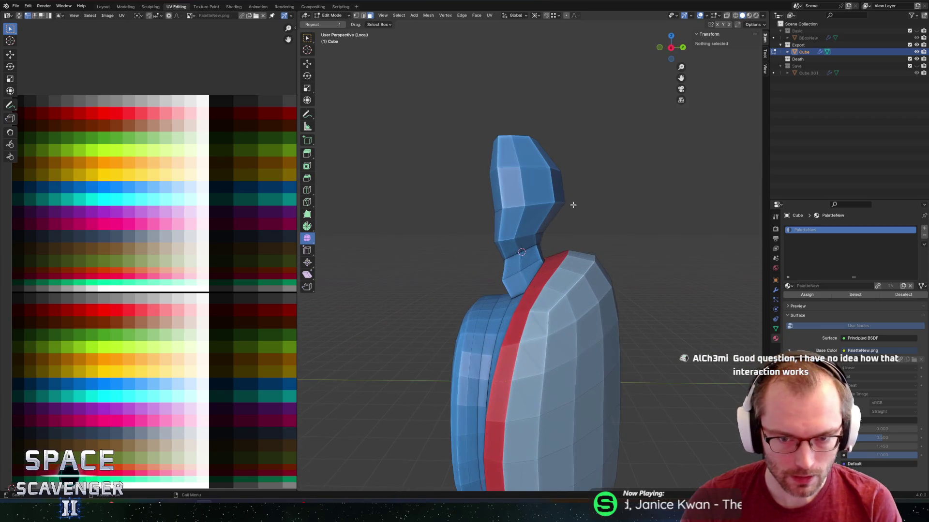
Cut a new centred edge loop around the head and scale it along X.
{"action": "left_click", "coordinate": [518, 219], "text": "alt"}
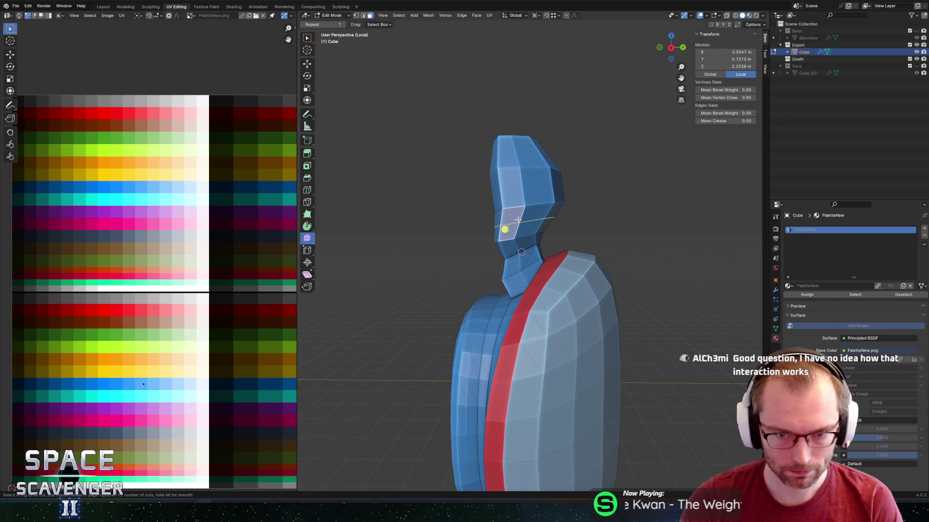
{"action": "key", "text": "g"}
{"action": "key", "text": "g"}
{"action": "right_click", "coordinate": [522, 186]}
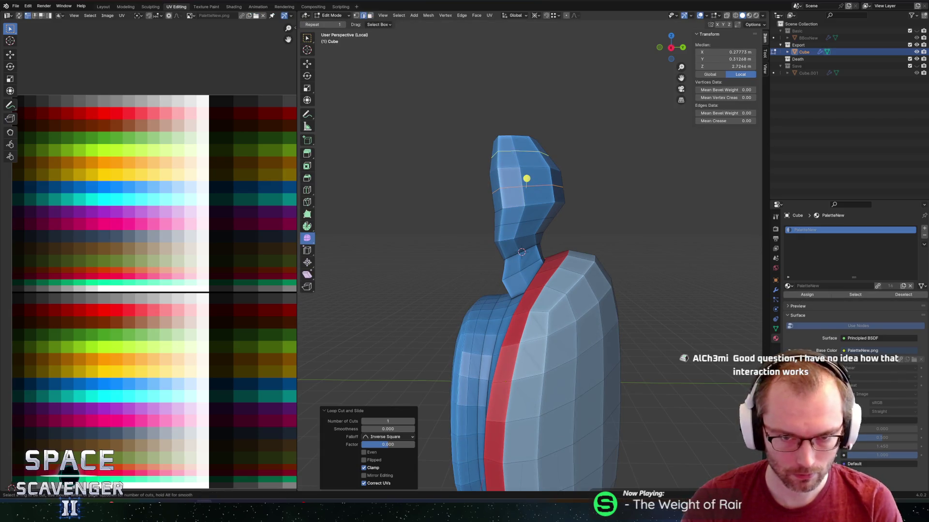
{"action": "mouse_move", "coordinate": [602, 175]}
{"action": "middle_mouse_down"}
{"action": "mouse_move", "coordinate": [536, 184]}
{"action": "mouse_move", "coordinate": [614, 189]}
{"action": "mouse_move", "coordinate": [575, 195]}
{"action": "middle_mouse_up"}
{"action": "key", "text": "s"}
{"action": "key", "text": "x"}
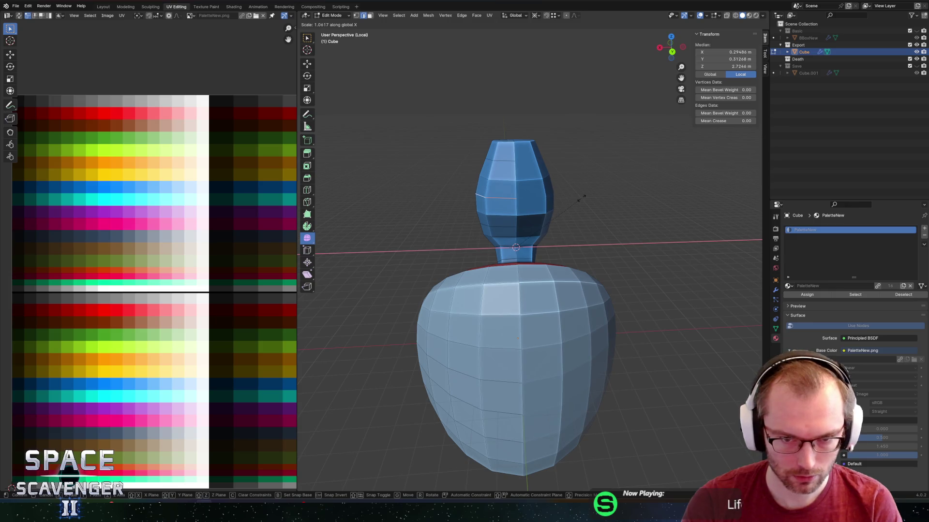
{"action": "left_click", "coordinate": [581, 198]}
Shrink the head's top ring horizontally, then undo those edits.
{"action": "left_click", "coordinate": [515, 144]}
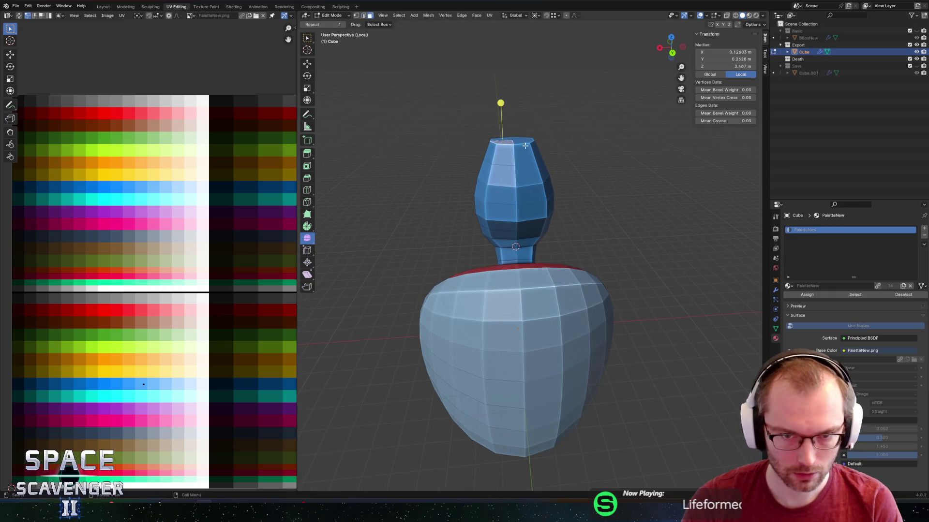
{"action": "middle_click_drag", "start_coordinate": [515, 143], "coordinate": [565, 167]}
{"action": "key", "text": "s"}
{"action": "key", "text": "shift+z"}
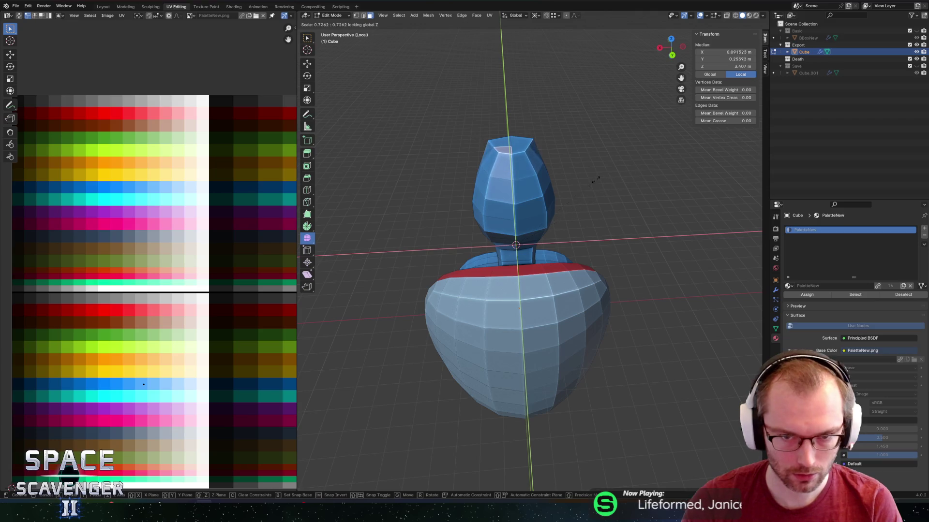
{"action": "left_click", "coordinate": [586, 184]}
{"action": "key", "text": "s"}
{"action": "key", "text": "shift+z"}
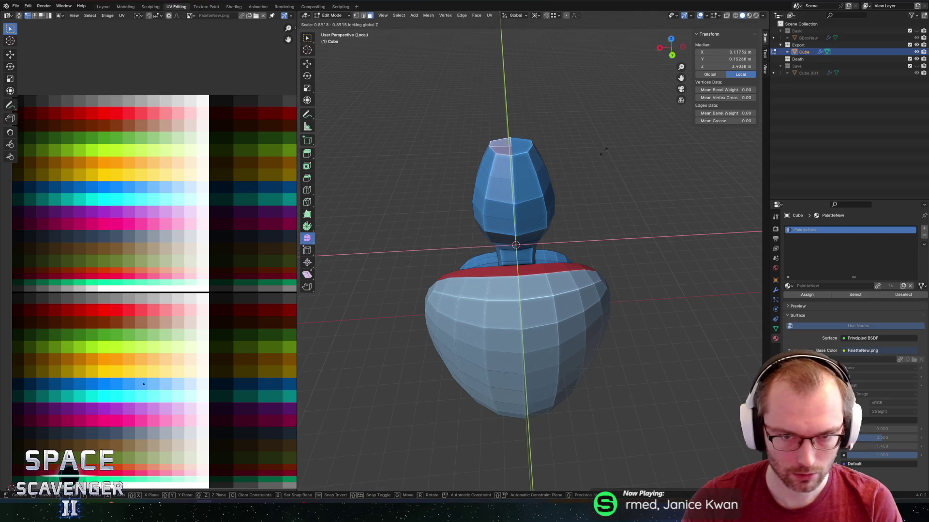
{"action": "key", "text": "Escape"}
{"action": "key", "text": "ctrl+z"}
{"action": "key", "text": "ctrl+z"}
{"action": "key", "text": "ctrl+shift+z"}
{"action": "key", "text": "ctrl+z"}
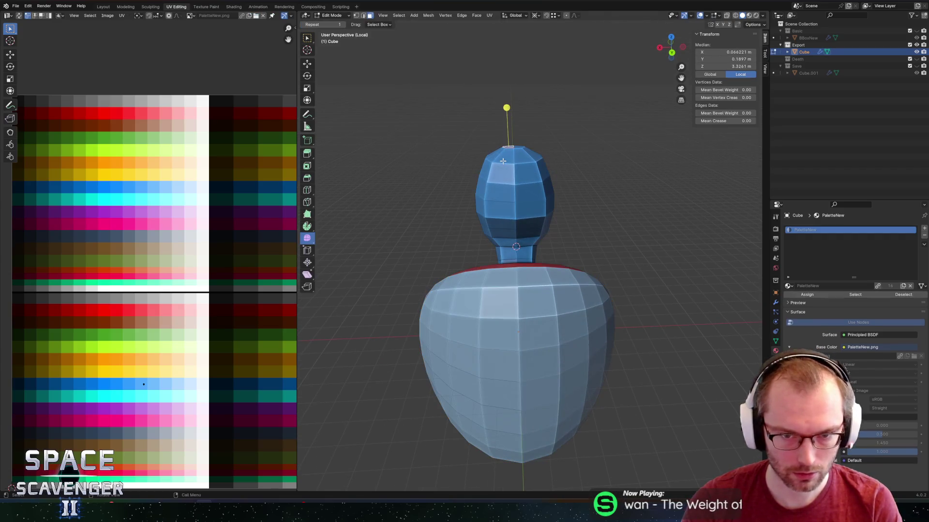
Edge-slide the top head loop by −0.254 and narrow it along X.
{"action": "left_click", "coordinate": [510, 164]}
{"action": "key", "text": "g"}
{"action": "key", "text": "g"}
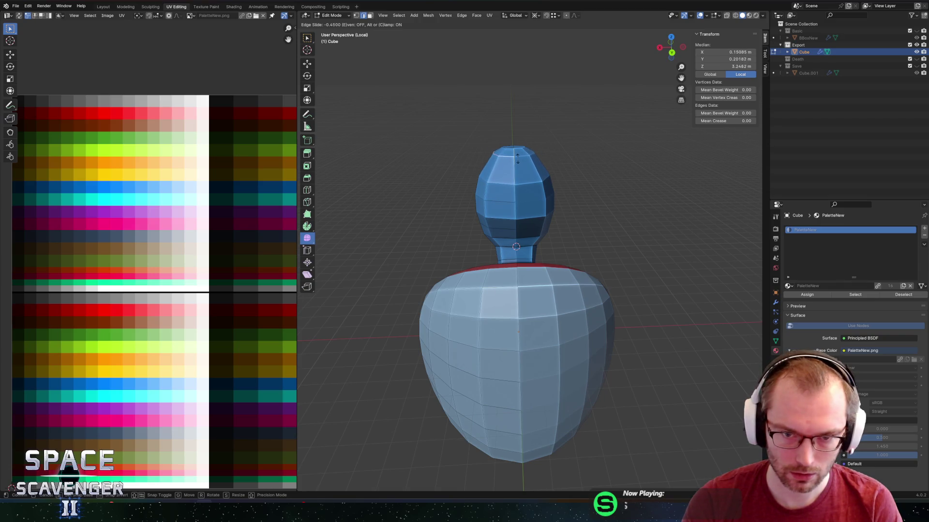
{"action": "left_click", "coordinate": [517, 161]}
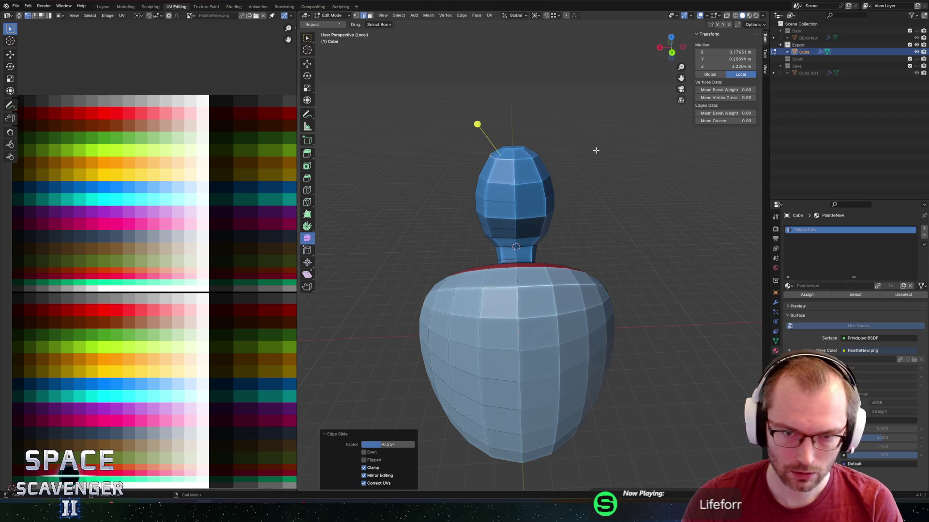
{"action": "key", "text": "s"}
{"action": "key", "text": "x"}
{"action": "left_click", "coordinate": [585, 148]}
{"action": "key", "text": "Tab"}
{"action": "middle_click_drag", "start_coordinate": [578, 126], "coordinate": [512, 131]}
{"action": "key", "text": "Tab"}
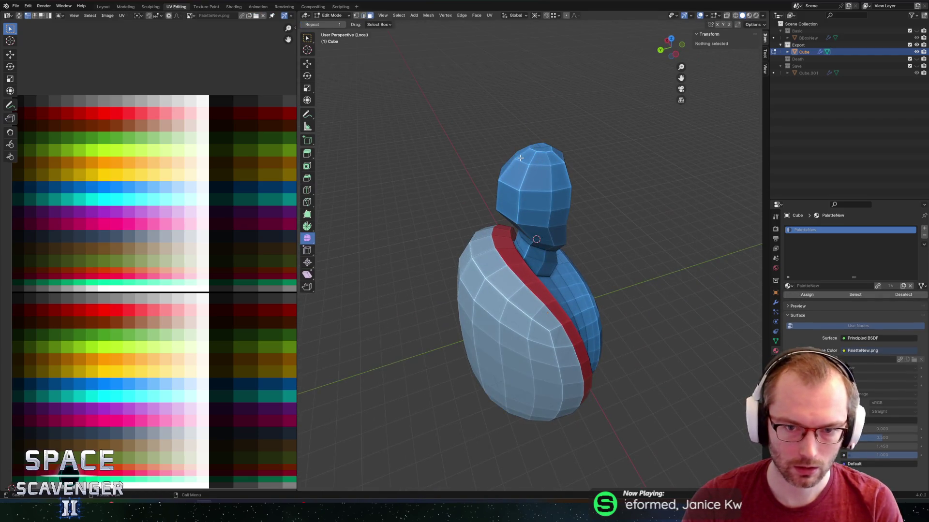
Select the head's top cap, try moving it along Y, then undo.
{"action": "mouse_move", "coordinate": [556, 159]}
{"action": "middle_mouse_down"}
{"action": "mouse_move", "coordinate": [618, 176]}
{"action": "mouse_move", "coordinate": [559, 171]}
{"action": "mouse_move", "coordinate": [561, 178]}
{"action": "middle_mouse_up"}
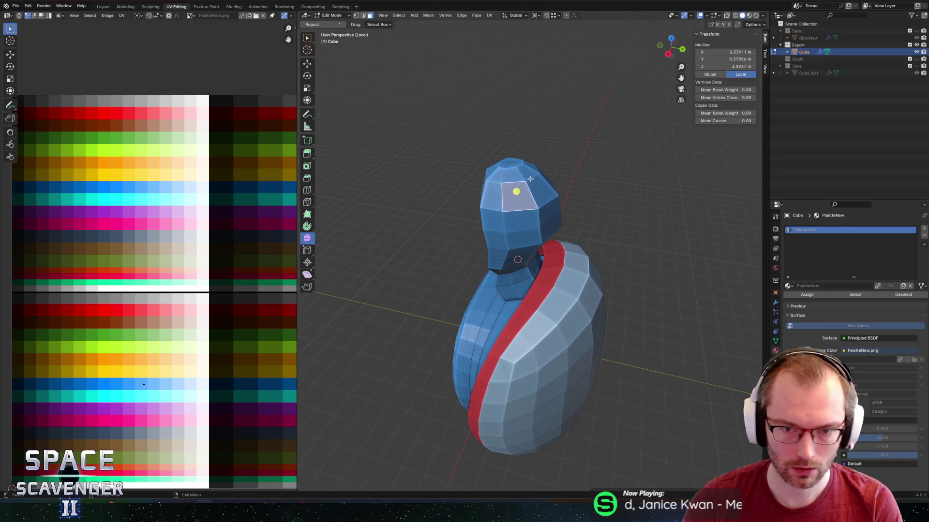
{"action": "left_click", "coordinate": [524, 176]}
{"action": "left_click", "coordinate": [511, 174], "text": "shift"}
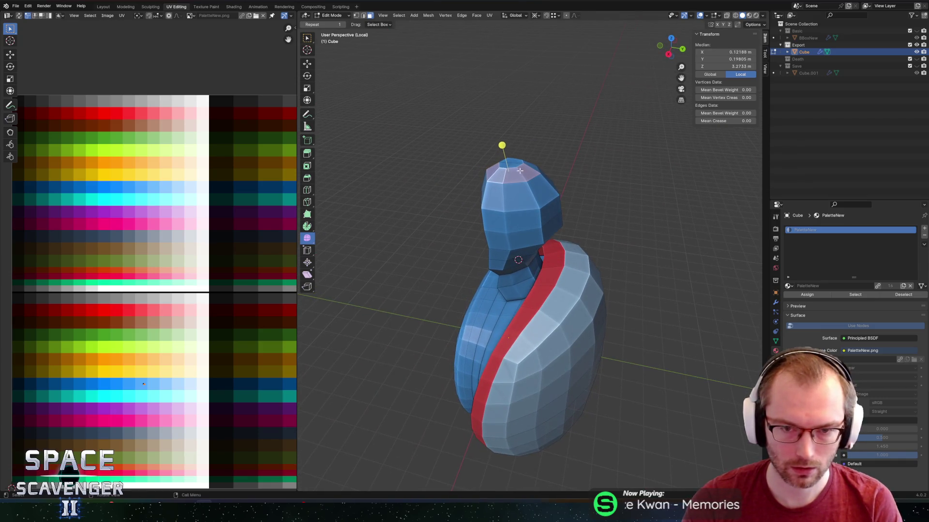
{"action": "key", "text": "g"}
{"action": "key", "text": "y"}
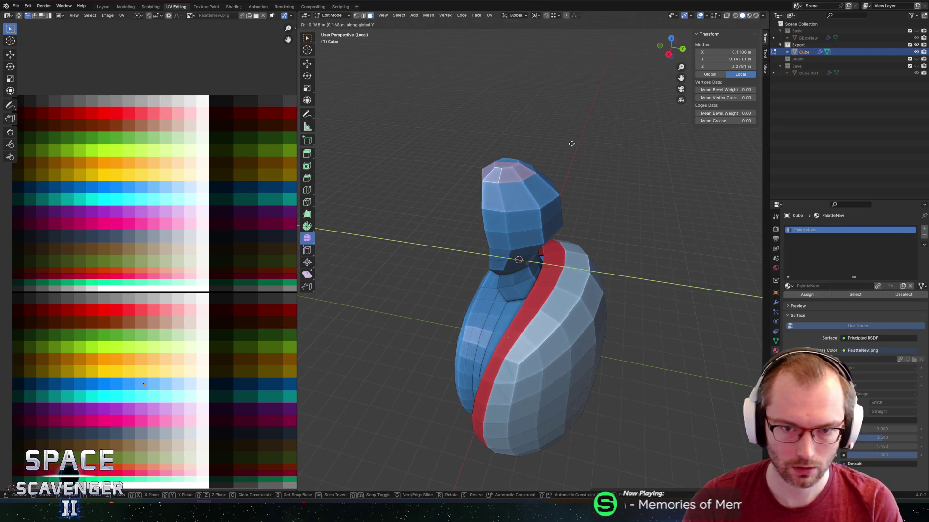
{"action": "left_click", "coordinate": [554, 154]}
{"action": "key", "text": "ctrl+z"}
{"action": "key", "text": "ctrl+z"}
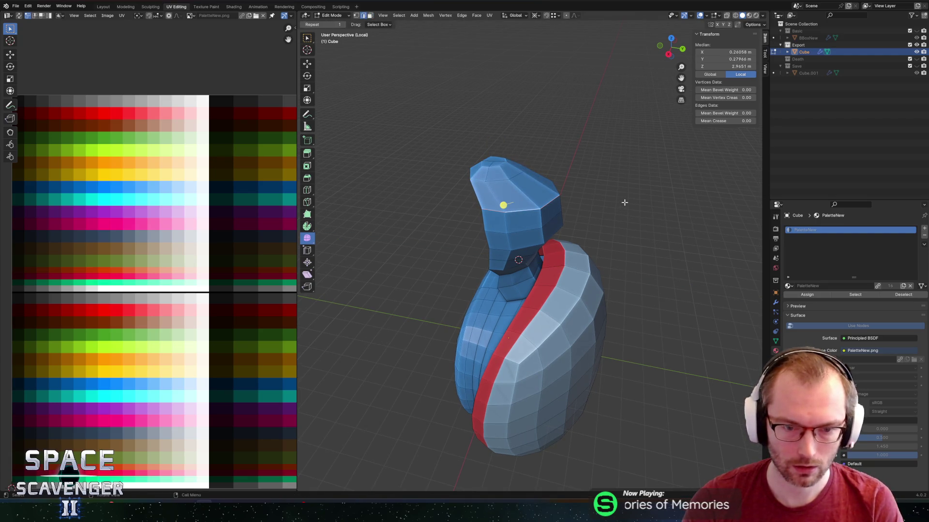
Shift the selected head faces along Y into a jutting front and check the side profile.
{"action": "key", "text": "g"}
{"action": "key", "text": "y"}
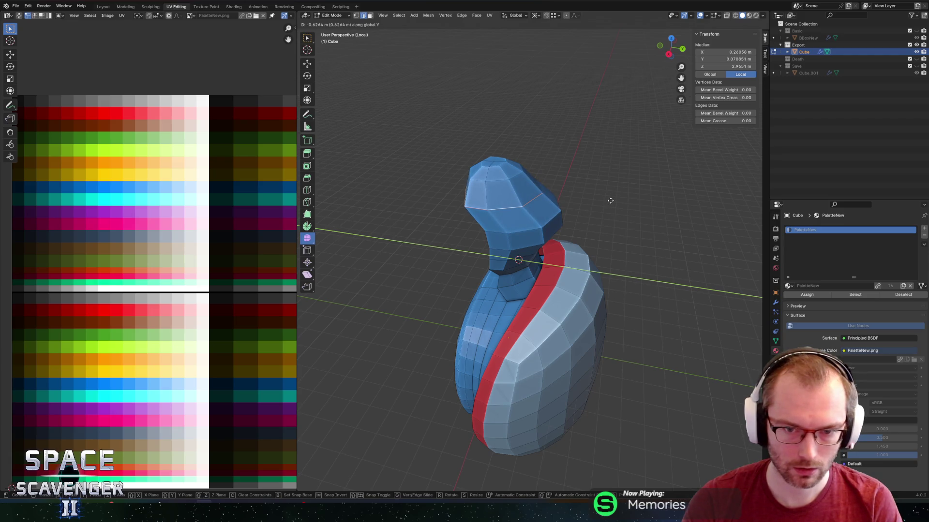
{"action": "left_click", "coordinate": [611, 200]}
{"action": "middle_click_drag", "start_coordinate": [608, 199], "coordinate": [606, 199]}
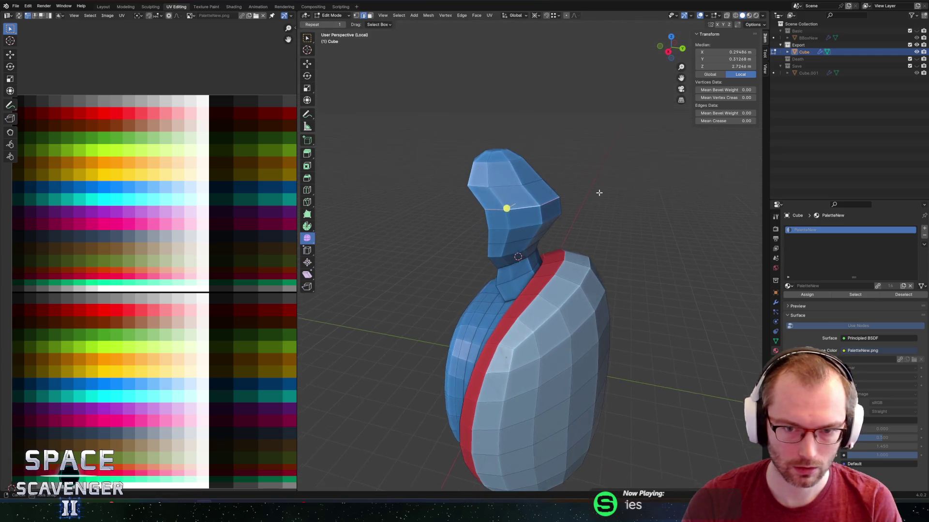
{"action": "key", "text": "g"}
{"action": "key", "text": "y"}
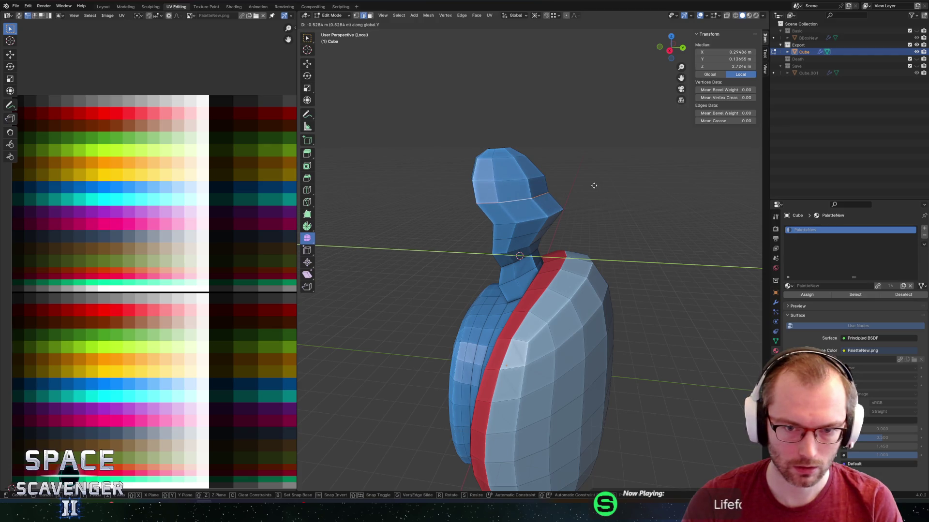
{"action": "left_click", "coordinate": [593, 186]}
{"action": "key", "text": "ctrl+z"}
{"action": "key", "text": "g"}
{"action": "key", "text": "y"}
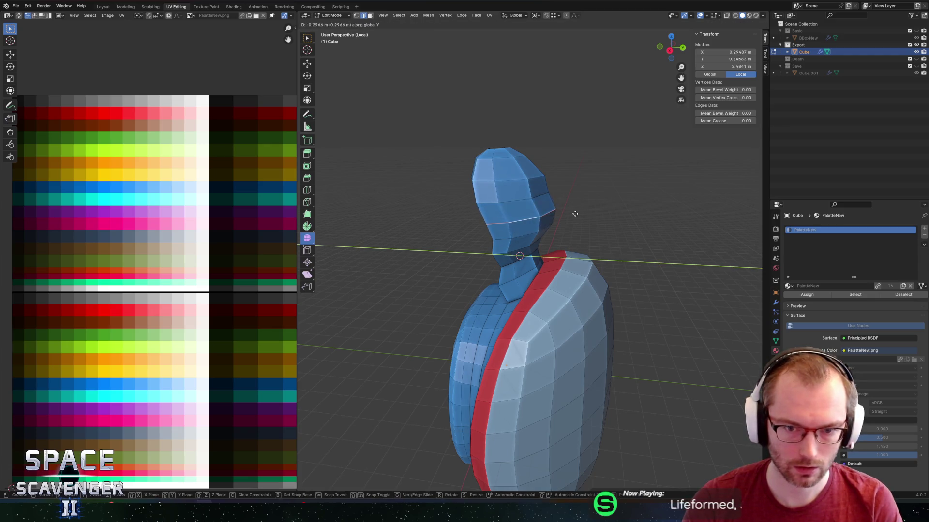
{"action": "left_click", "coordinate": [571, 213]}
{"action": "key", "text": "Tab"}
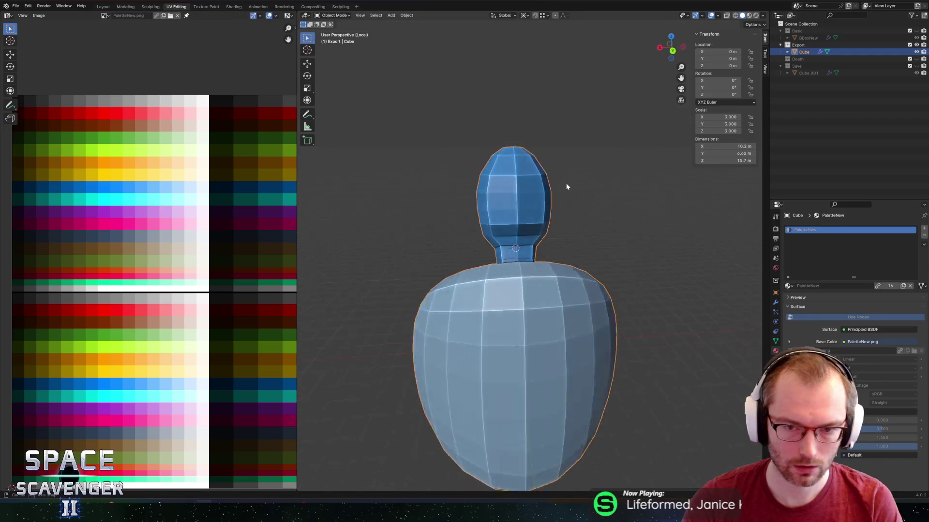
{"action": "middle_click_drag", "start_coordinate": [602, 180], "coordinate": [649, 170]}
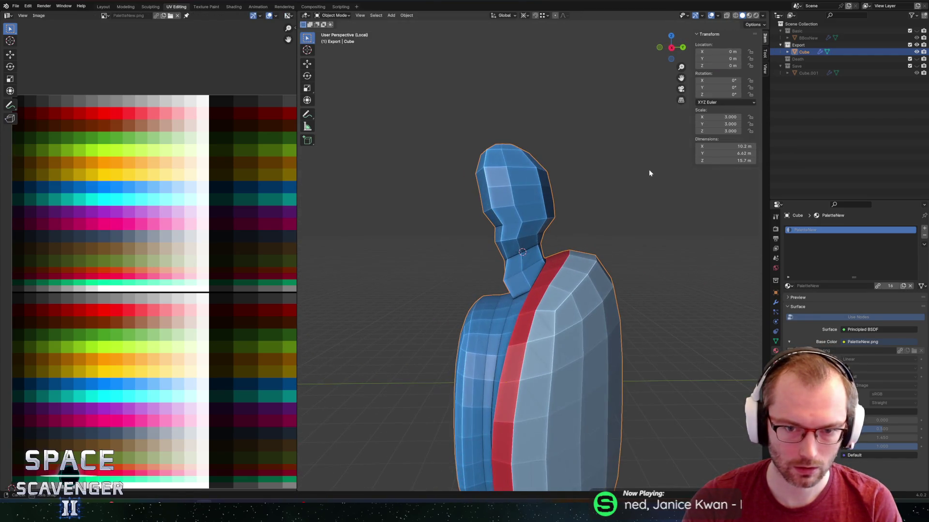
Move the head's lower edge loop forward along Y.
{"action": "key", "text": "Tab"}
{"action": "left_click", "coordinate": [536, 219], "text": "alt"}
{"action": "key", "text": "g"}
{"action": "key", "text": "y"}
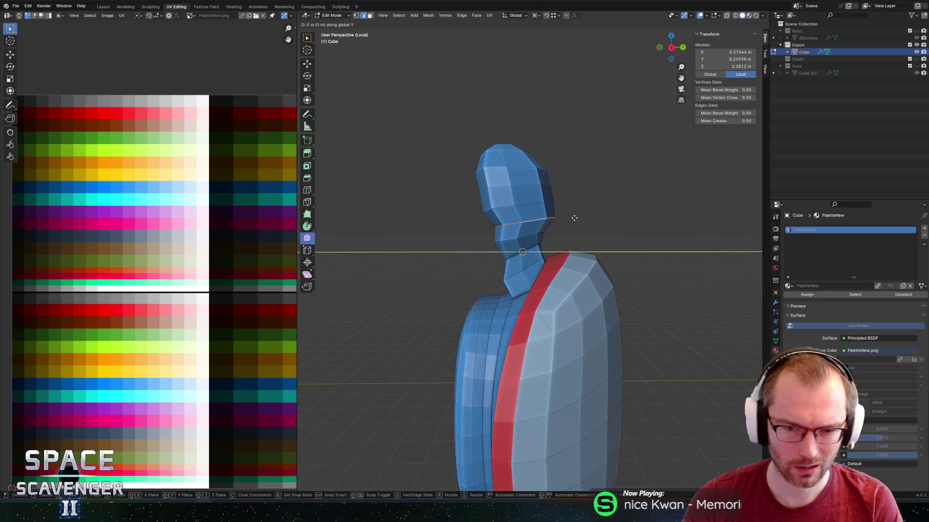
{"action": "right_click", "coordinate": [569, 217]}
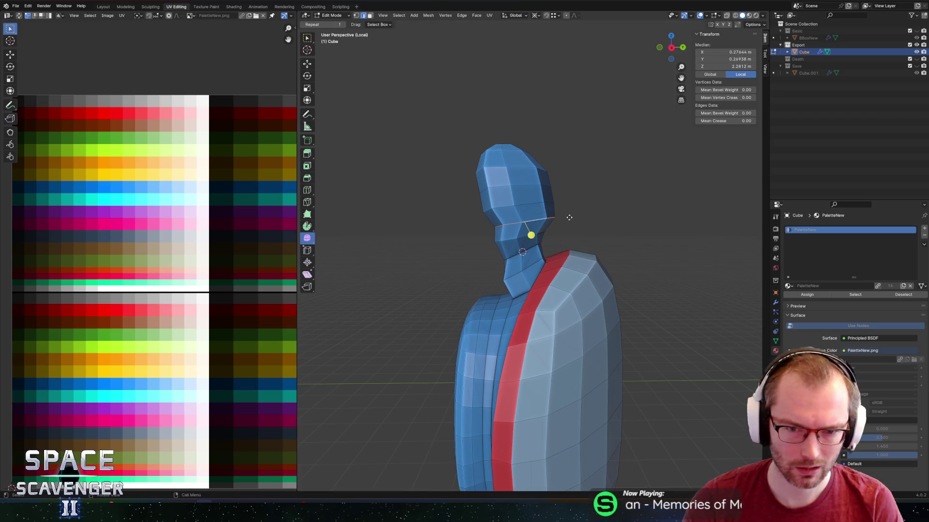
{"action": "key", "text": "g"}
{"action": "key", "text": "y"}
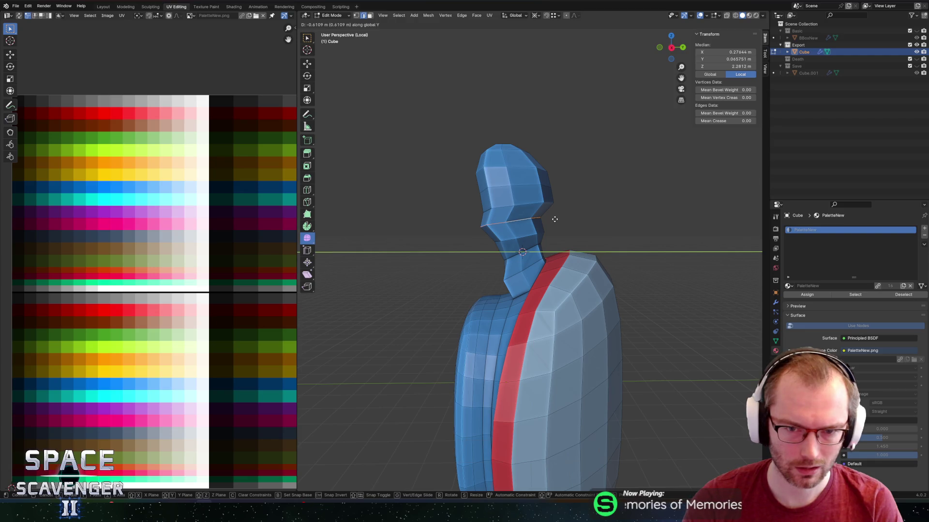
{"action": "left_click", "coordinate": [567, 220]}
Shift the next two neck edge loops along the Y axis.
{"action": "left_click", "coordinate": [530, 235], "text": "alt"}
{"action": "key", "text": "g"}
{"action": "key", "text": "y"}
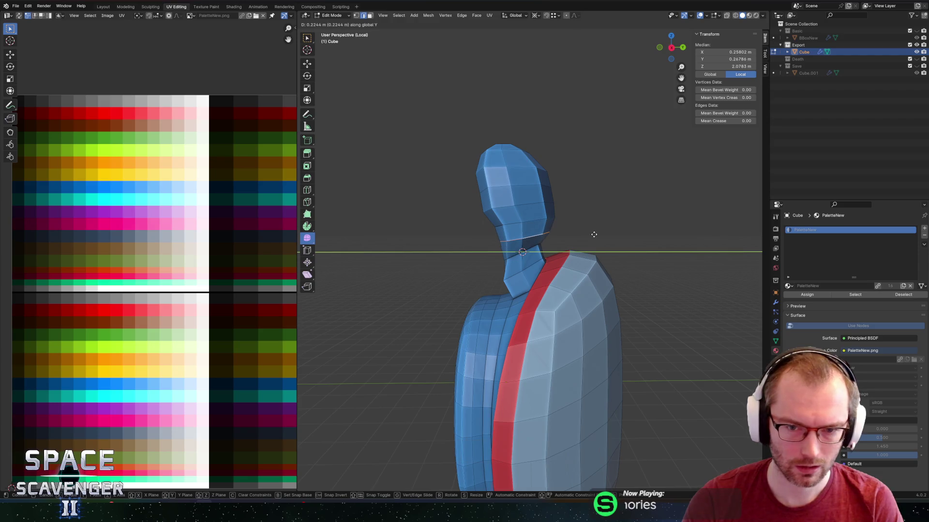
{"action": "left_click", "coordinate": [594, 234]}
{"action": "left_click", "coordinate": [594, 235], "text": "alt"}
{"action": "key", "text": "r"}
{"action": "key", "text": "x"}
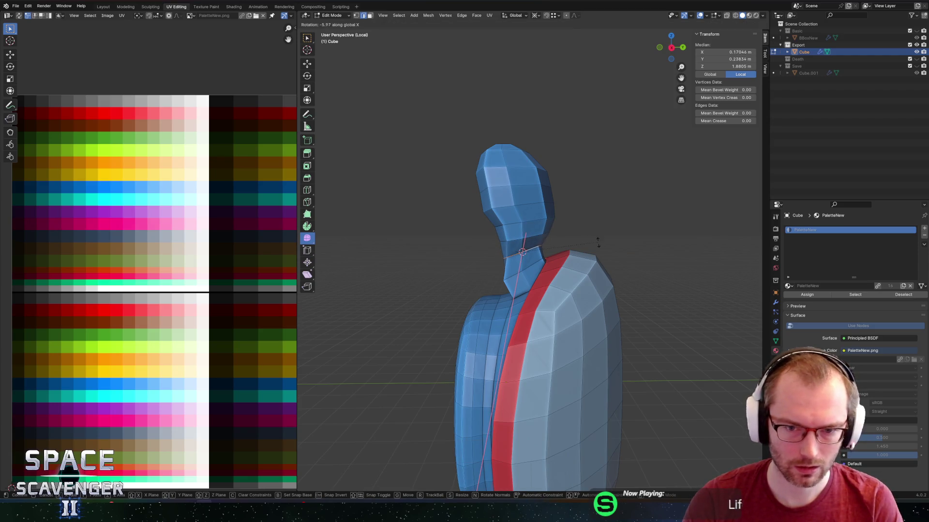
{"action": "key", "text": "Escape"}
{"action": "key", "text": "g"}
{"action": "key", "text": "y"}
{"action": "left_click", "coordinate": [601, 252]}
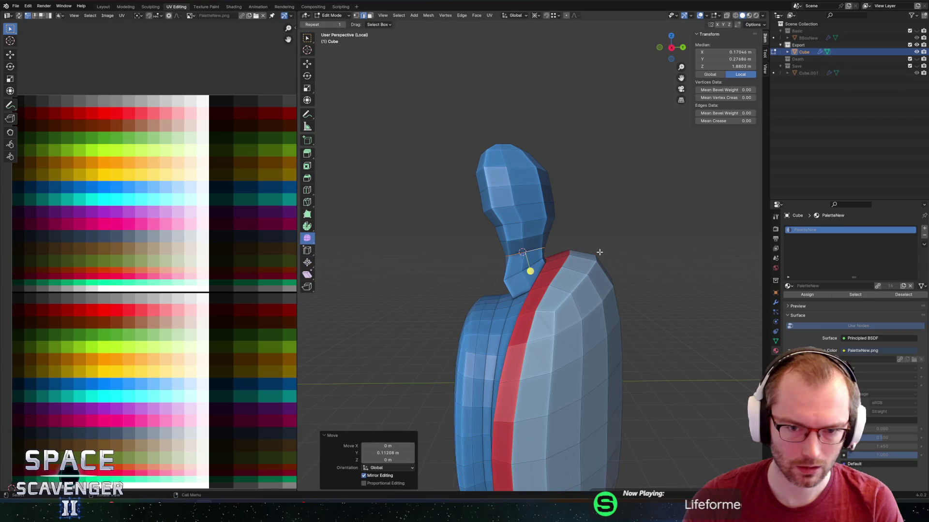
Tilt the loop at the neck's base around the X axis.
{"action": "left_click", "coordinate": [589, 252], "text": "alt"}
{"action": "key", "text": "r"}
{"action": "key", "text": "x"}
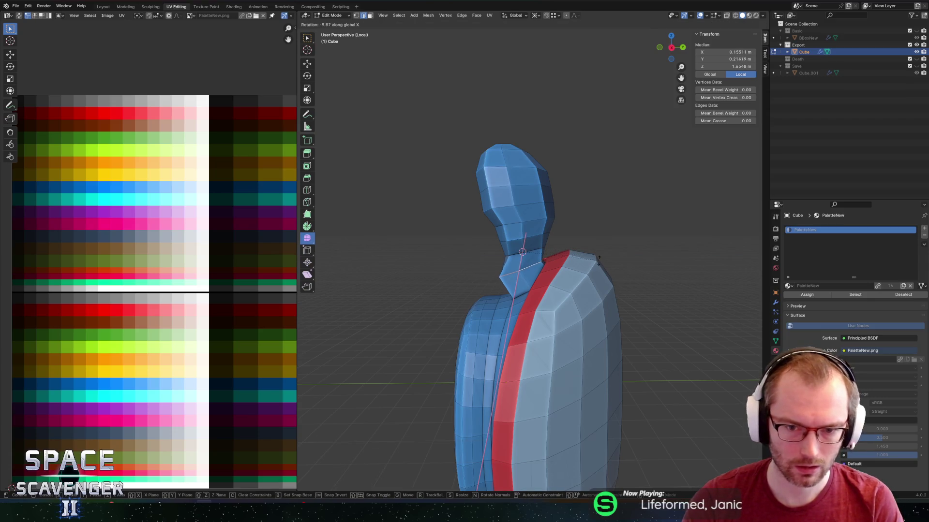
{"action": "key", "text": "Escape"}
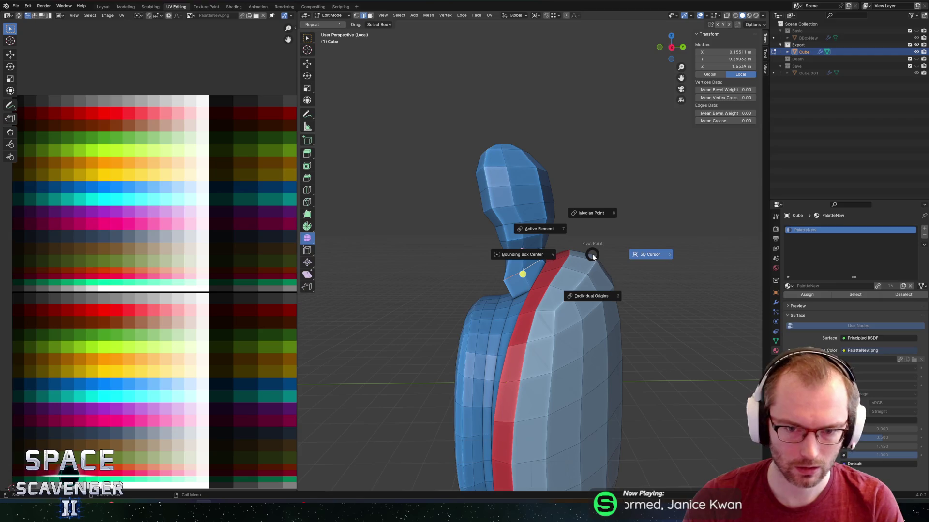
{"action": "key", "text": "r"}
{"action": "key", "text": "x"}
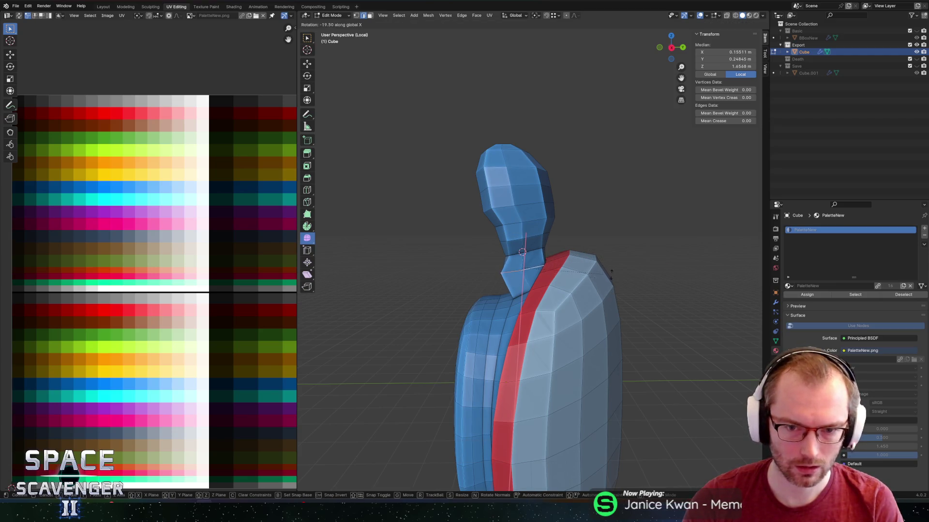
{"action": "left_click", "coordinate": [607, 262]}
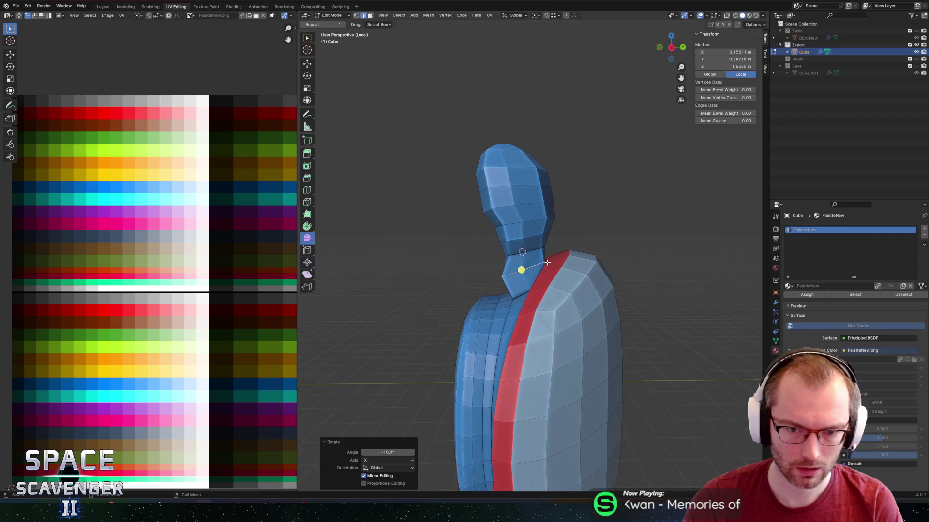
Slide a vertex under the chin and move the chin's centre vertex along Y.
{"action": "middle_click_drag", "start_coordinate": [547, 262], "coordinate": [587, 265]}
{"action": "left_click", "coordinate": [556, 282]}
{"action": "key", "text": "KP_Decimal"}
{"action": "key", "text": "g"}
{"action": "key", "text": "g"}
{"action": "left_click", "coordinate": [557, 287]}
{"action": "mouse_move", "coordinate": [556, 288]}
{"action": "middle_mouse_down"}
{"action": "mouse_move", "coordinate": [544, 305]}
{"action": "mouse_move", "coordinate": [514, 307]}
{"action": "middle_mouse_up"}
{"action": "left_click", "coordinate": [508, 289]}
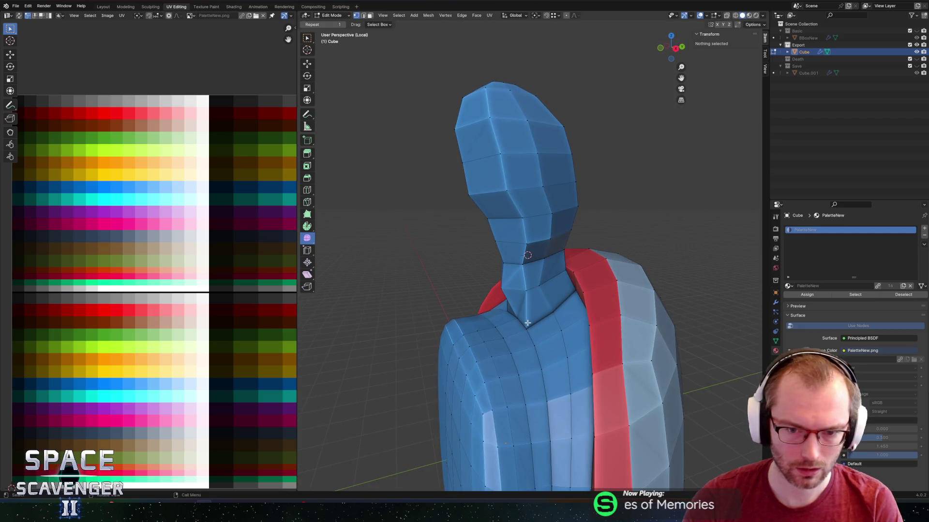
{"action": "key", "text": "g"}
{"action": "key", "text": "y"}
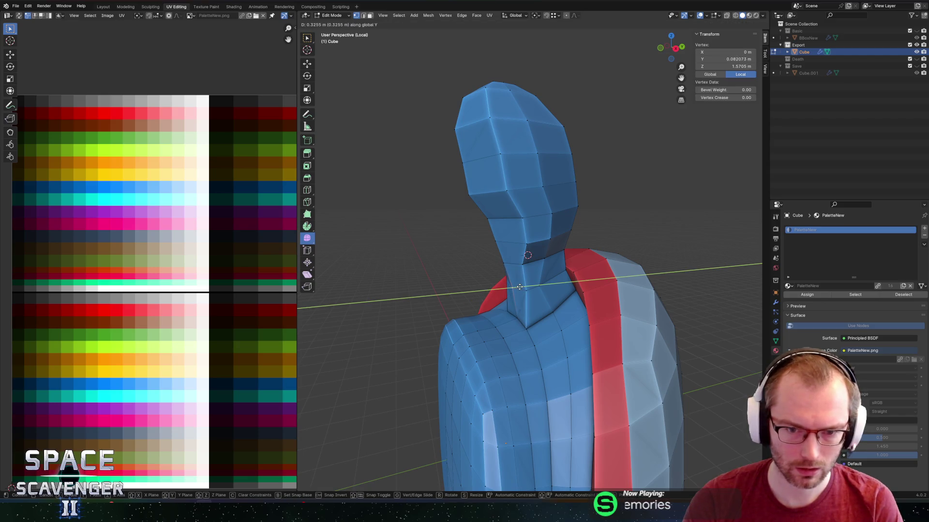
{"action": "left_click", "coordinate": [521, 287]}
Select a chin edge and inspect the whole model before resuming mesh editing.
{"action": "key", "text": "2"}
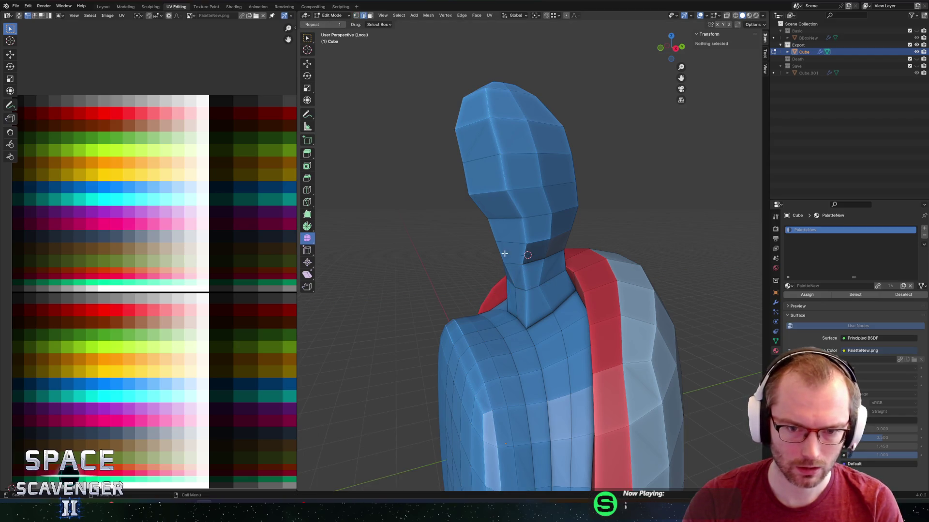
{"action": "left_click", "coordinate": [507, 247]}
{"action": "scroll", "coordinate": [506, 255], "scroll_direction": "down", "scroll_amount": 2}
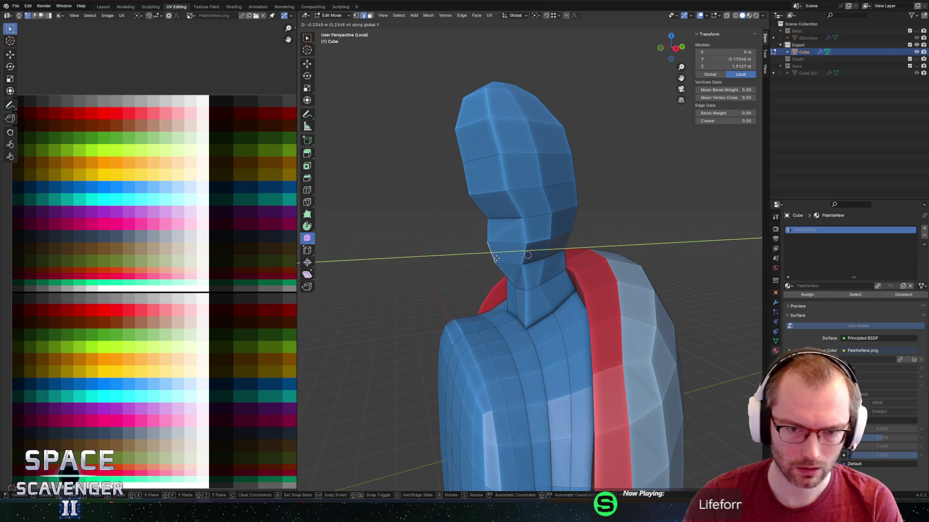
{"action": "key", "text": "Tab"}
{"action": "scroll", "coordinate": [566, 247], "scroll_direction": "down", "scroll_amount": 3}
{"action": "mouse_move", "coordinate": [565, 247]}
{"action": "middle_mouse_down"}
{"action": "mouse_move", "coordinate": [634, 216]}
{"action": "mouse_move", "coordinate": [570, 234]}
{"action": "mouse_move", "coordinate": [573, 224]}
{"action": "mouse_move", "coordinate": [530, 212]}
{"action": "middle_mouse_up"}
{"action": "key", "text": "Tab"}
{"action": "key", "text": "Tab"}
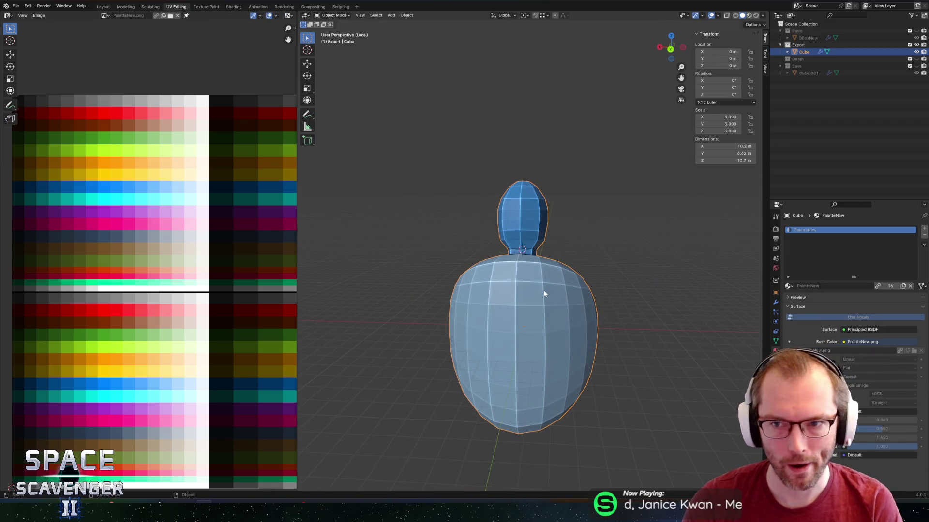
Rename the Cube object to IceDragon and save IceDragon.blend.
{"action": "double_click", "coordinate": [804, 52]}
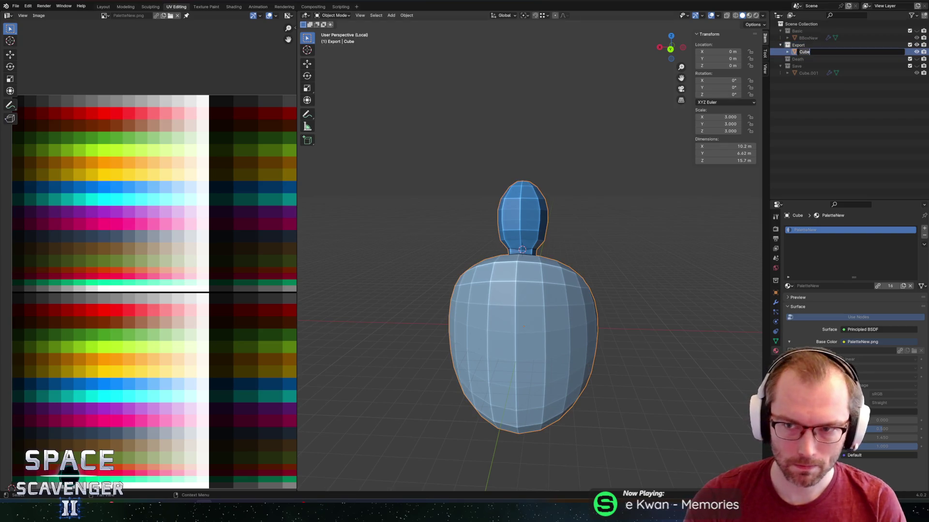
{"action": "type", "text": "IceDragon"}
{"action": "key", "text": "Return"}
{"action": "key", "text": "ctrl+s"}
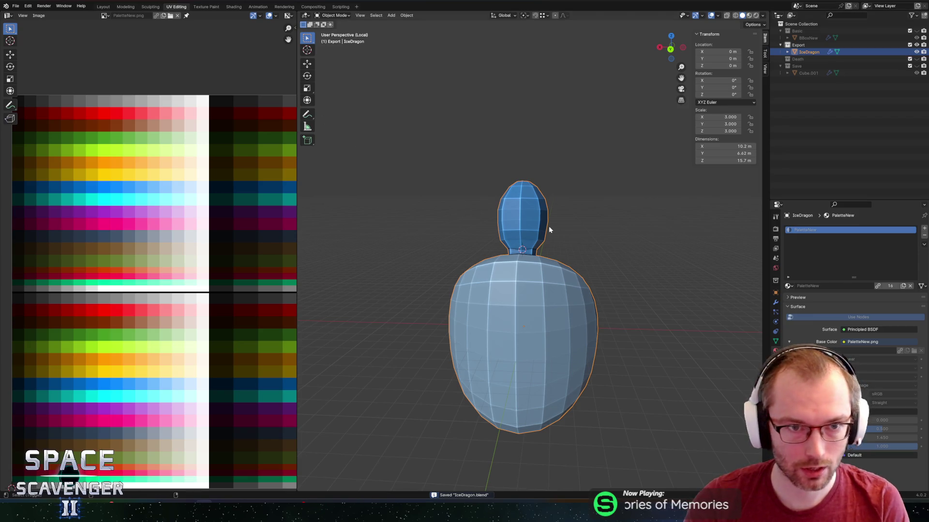
Export IceDragon.fbx into the Enemies folder using the Unity preset.
{"action": "key", "text": "ctrl+shift+e"}
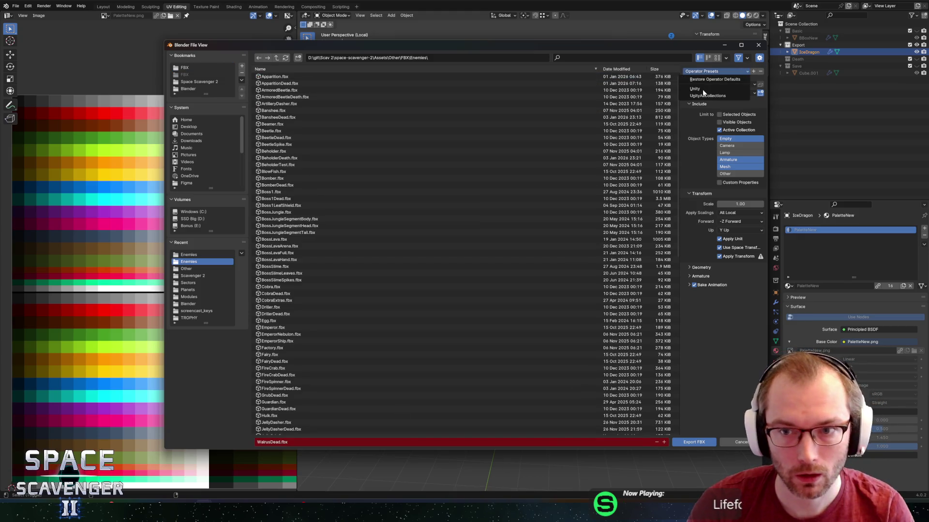
{"action": "left_click", "coordinate": [703, 89]}
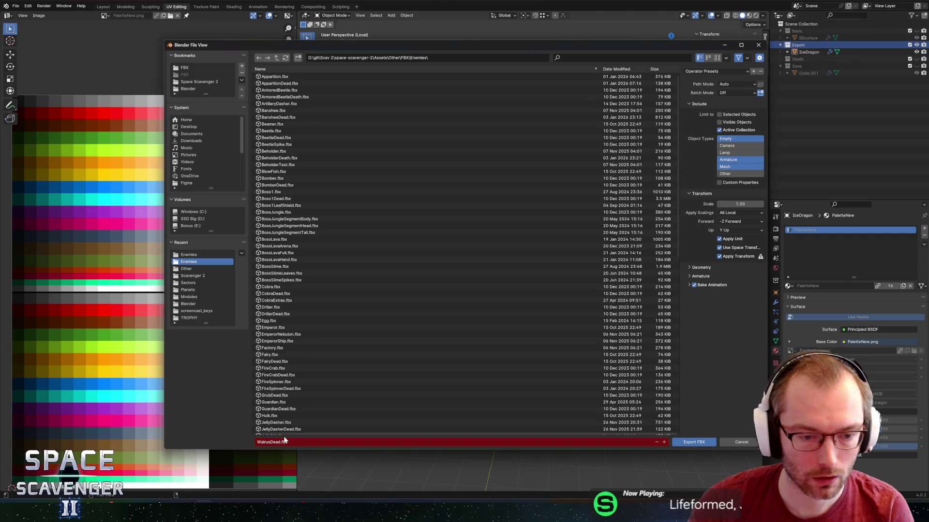
{"action": "left_click", "coordinate": [462, 441]}
{"action": "type", "text": "IceDragon"}
{"action": "key", "text": "Return"}
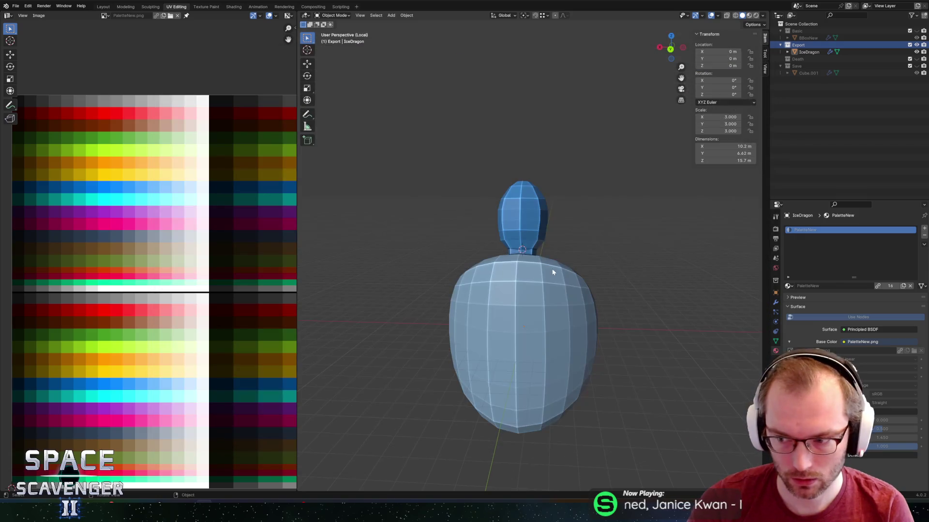
{"action": "key", "text": "alt+Tab"}
{"action": "key", "text": "alt+Tab"}
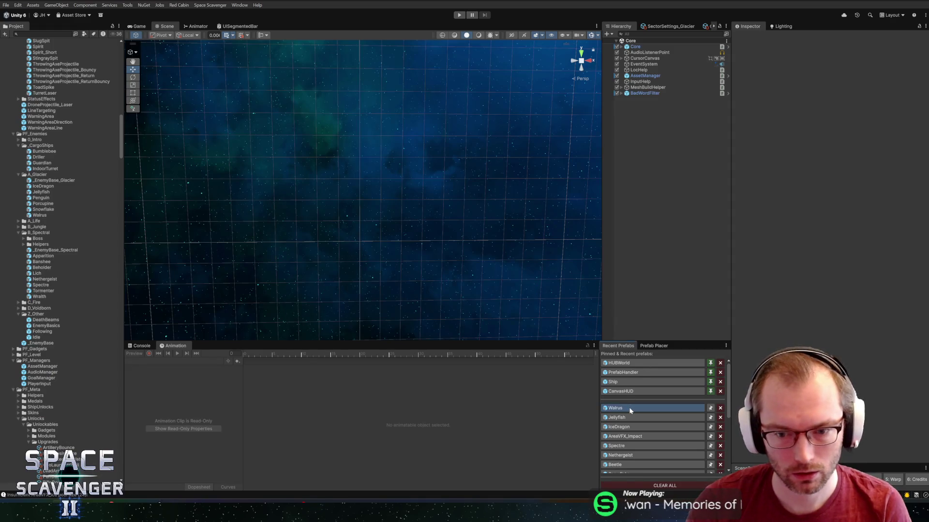
Open the IceDragon prefab from Recent Prefabs and frame it in the scene.
{"action": "left_click", "coordinate": [630, 408]}
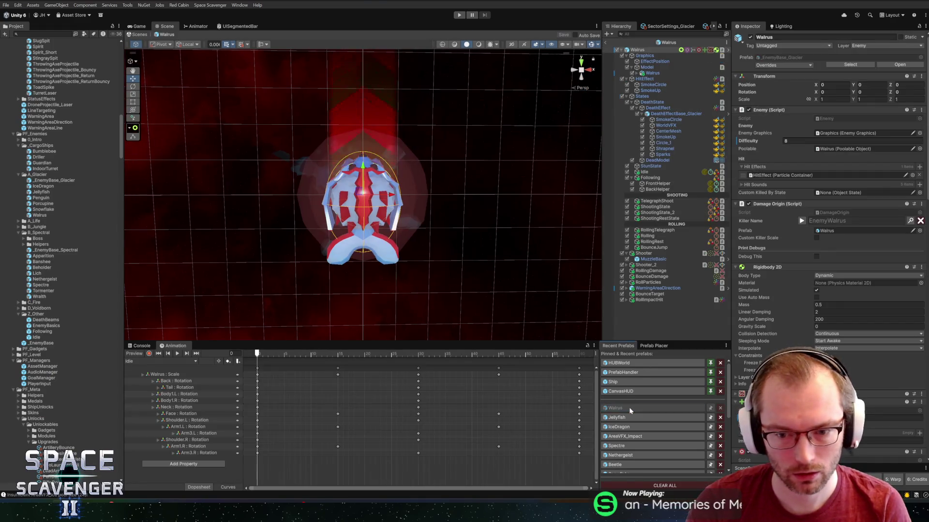
{"action": "left_click", "coordinate": [621, 427]}
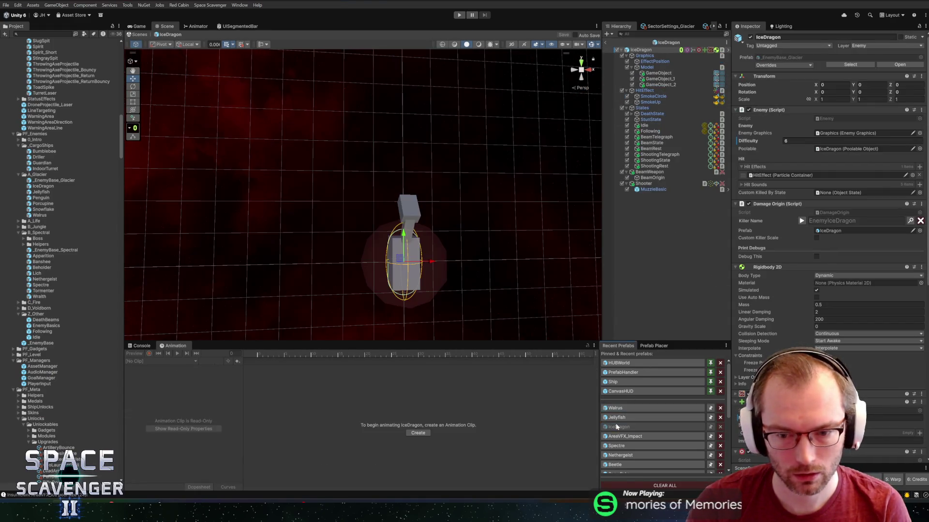
{"action": "key", "text": "f"}
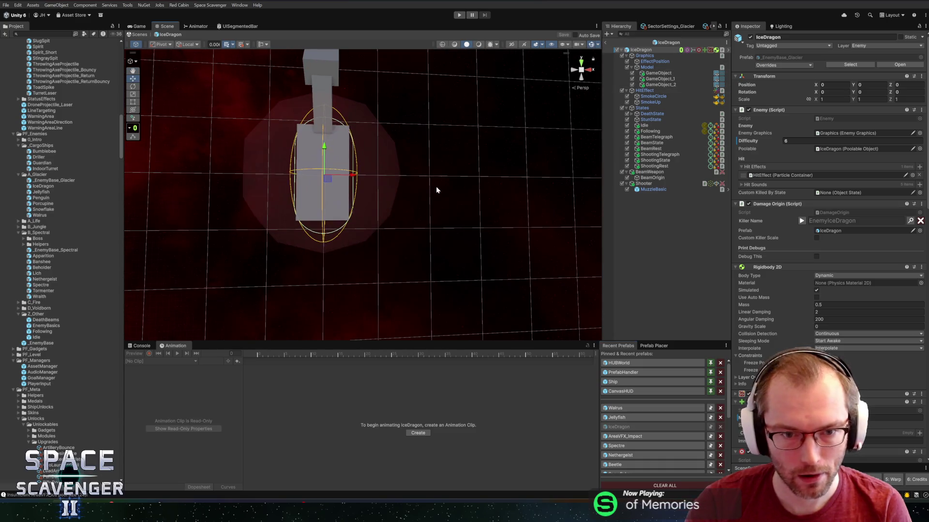
{"action": "right_click", "coordinate": [421, 191]}
{"action": "key", "text": "Escape"}
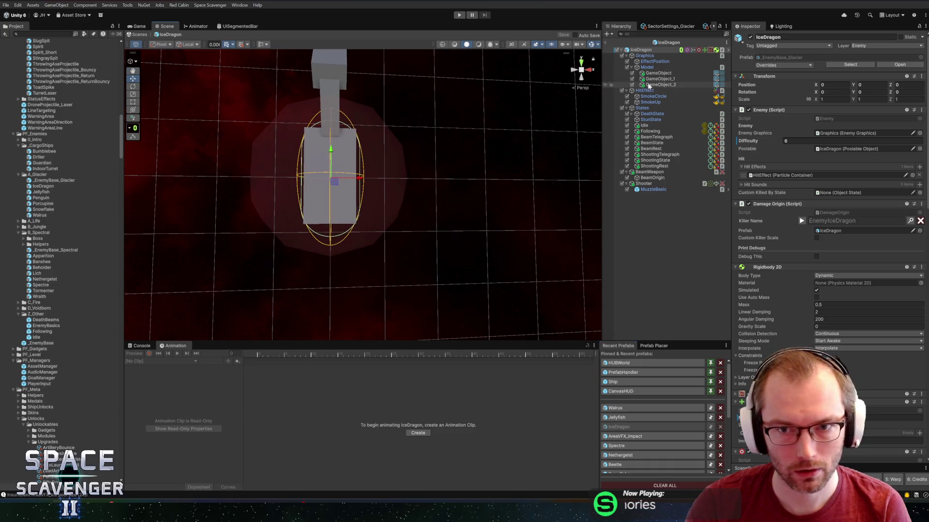
Assign the IceDragon mesh to the Mesh Filter of GameObject under Model.
{"action": "right_click", "coordinate": [667, 69]}
{"action": "left_click", "coordinate": [645, 73]}
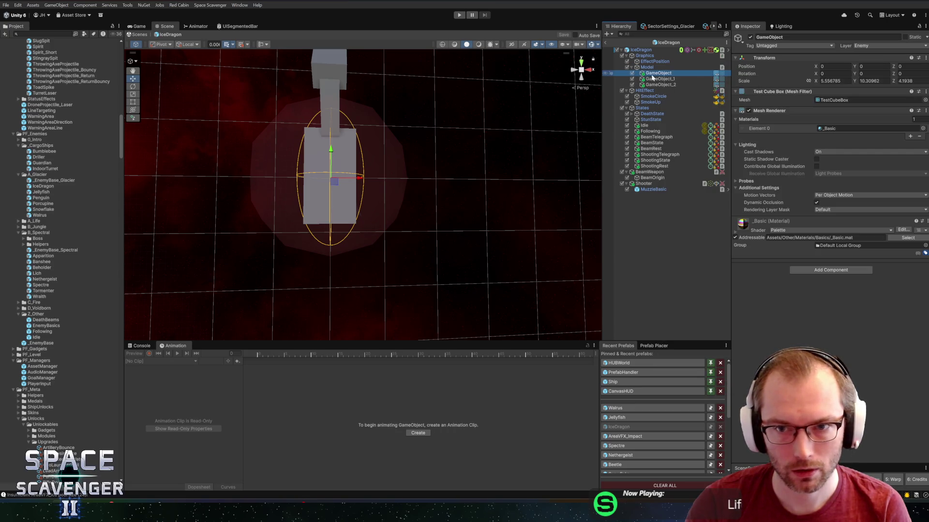
{"action": "left_click", "coordinate": [924, 100]}
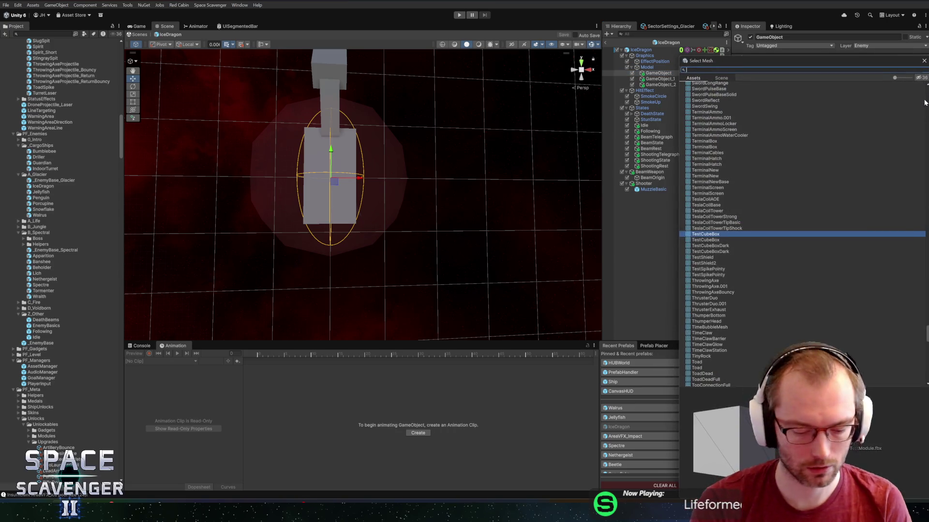
{"action": "type", "text": "icedra"}
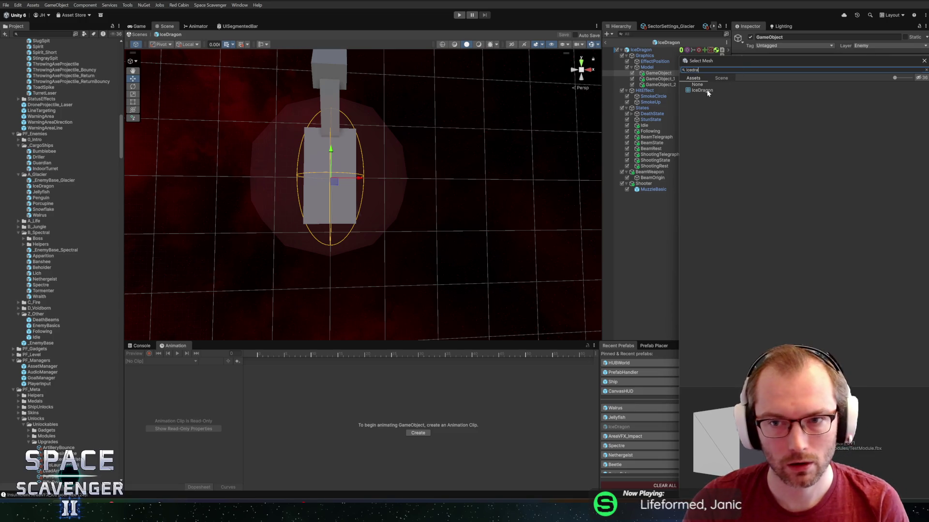
{"action": "double_click", "coordinate": [703, 90]}
Set the object's Scale to 1, 1, 1.
{"action": "left_click", "coordinate": [832, 81]}
{"action": "type", "text": "1"}
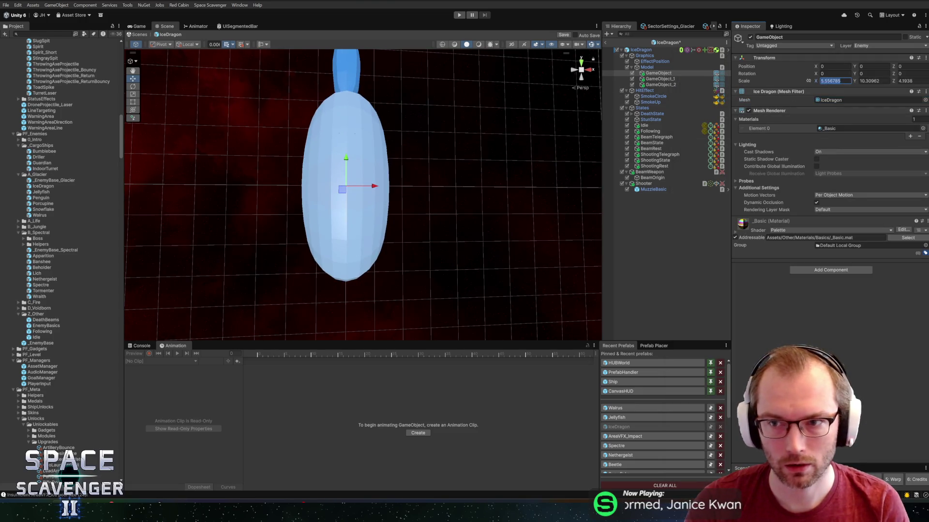
{"action": "key", "text": "Tab"}
{"action": "type", "text": "1"}
{"action": "key", "text": "Tab"}
{"action": "type", "text": "1"}
{"action": "key", "text": "Return"}
Centre the dragon in the scene view to check it, then return to Blender.
{"action": "scroll", "coordinate": [396, 169], "scroll_direction": "up", "scroll_amount": 5}
{"action": "scroll", "coordinate": [395, 168], "scroll_direction": "down", "scroll_amount": 3}
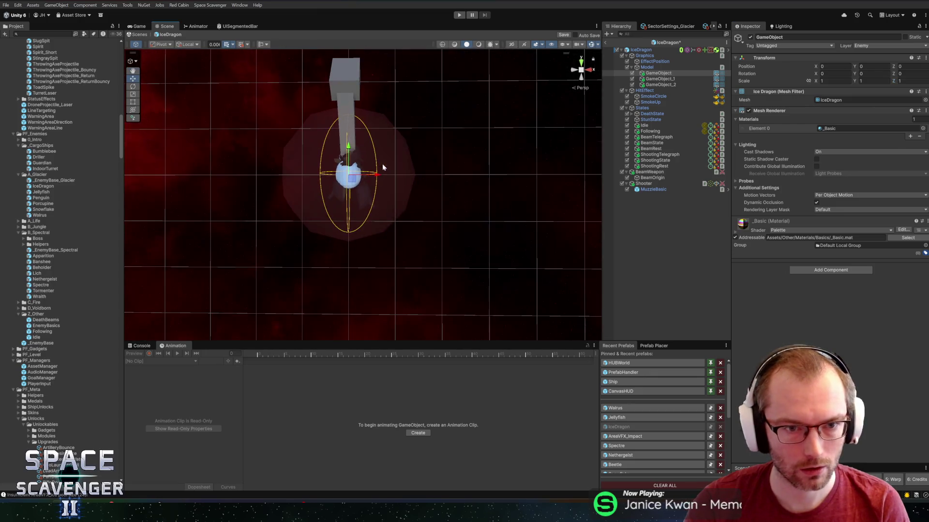
{"action": "mouse_move", "coordinate": [387, 181]}
{"action": "middle_mouse_down"}
{"action": "mouse_move", "coordinate": [400, 180]}
{"action": "mouse_move", "coordinate": [409, 153]}
{"action": "middle_mouse_up"}
{"action": "scroll", "coordinate": [410, 152], "scroll_direction": "up", "scroll_amount": 3}
{"action": "scroll", "coordinate": [410, 156], "scroll_direction": "down", "scroll_amount": 2}
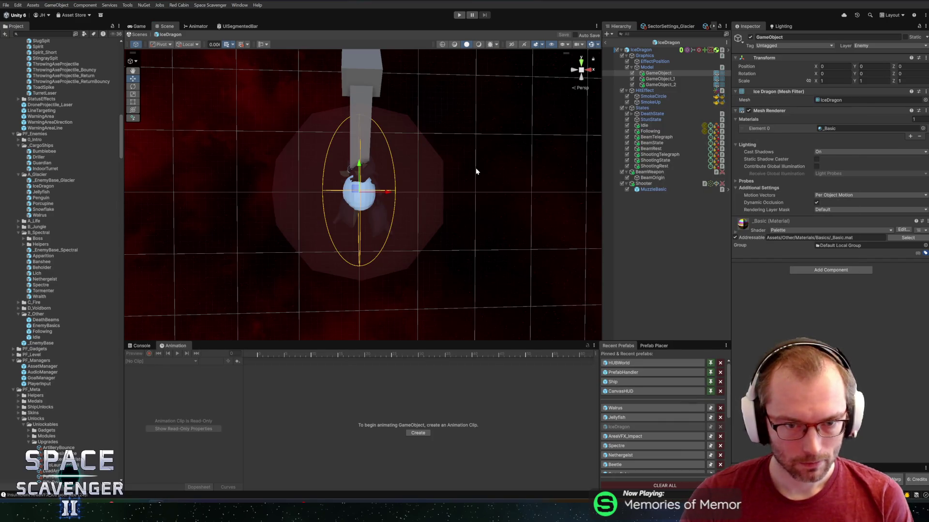
{"action": "key", "text": "alt+Tab"}
{"action": "scroll", "coordinate": [568, 218], "scroll_direction": "down", "scroll_amount": 3}
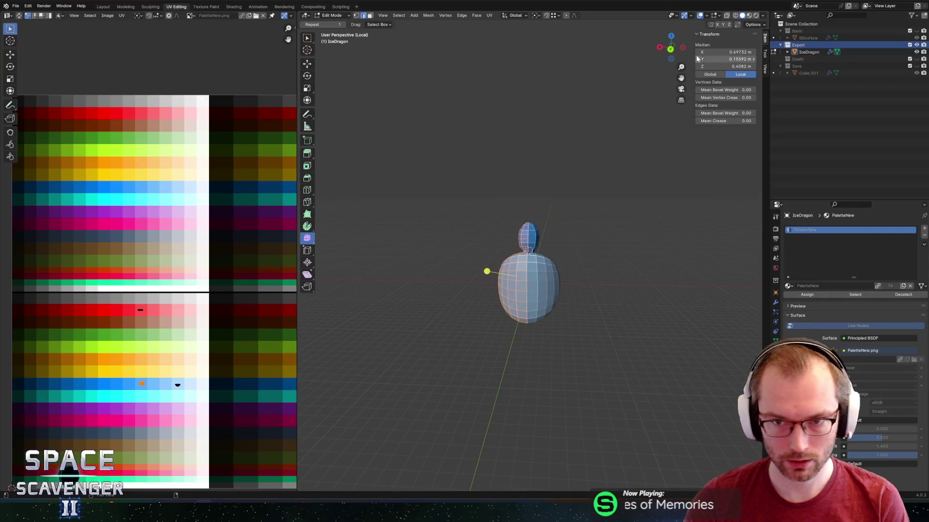
Snap the 3D cursor to world origin and scale the mesh up by 4 in back view.
{"action": "key", "text": "shift+s"}
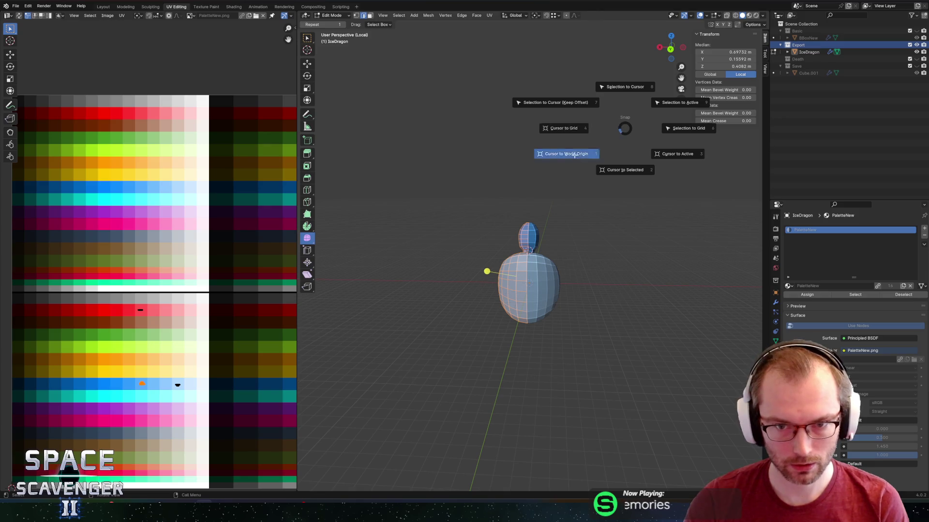
{"action": "left_click", "coordinate": [570, 154]}
{"action": "left_click", "coordinate": [670, 48]}
{"action": "type", "text": "s"}
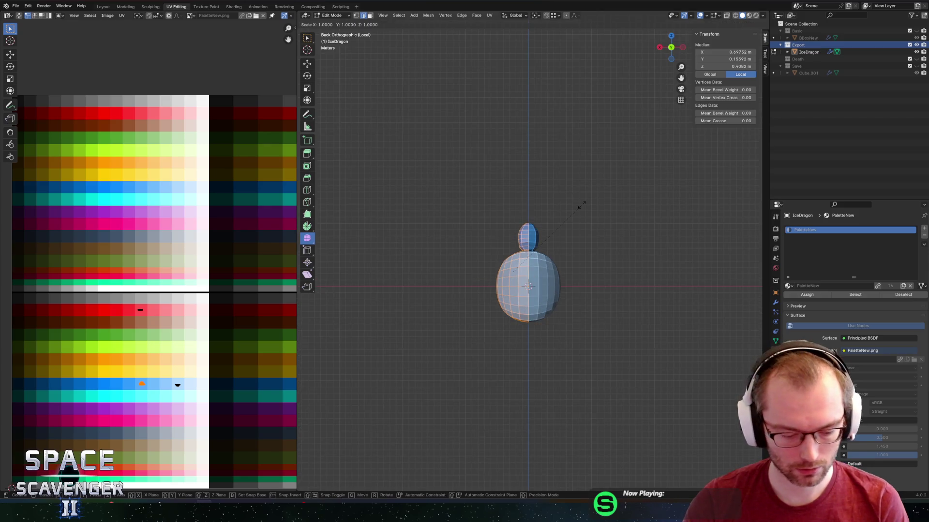
{"action": "type", "text": "3"}
{"action": "key", "text": "Escape"}
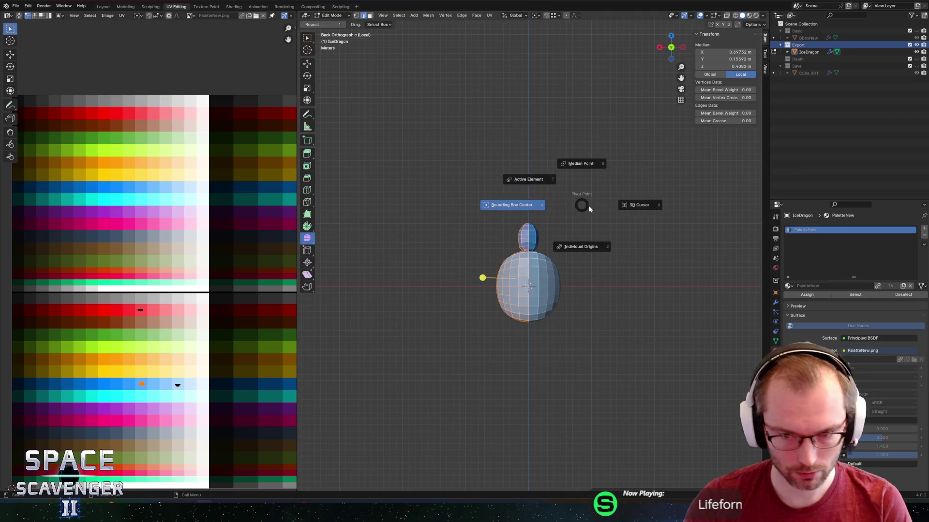
{"action": "type", "text": "s4"}
{"action": "key", "text": "Return"}
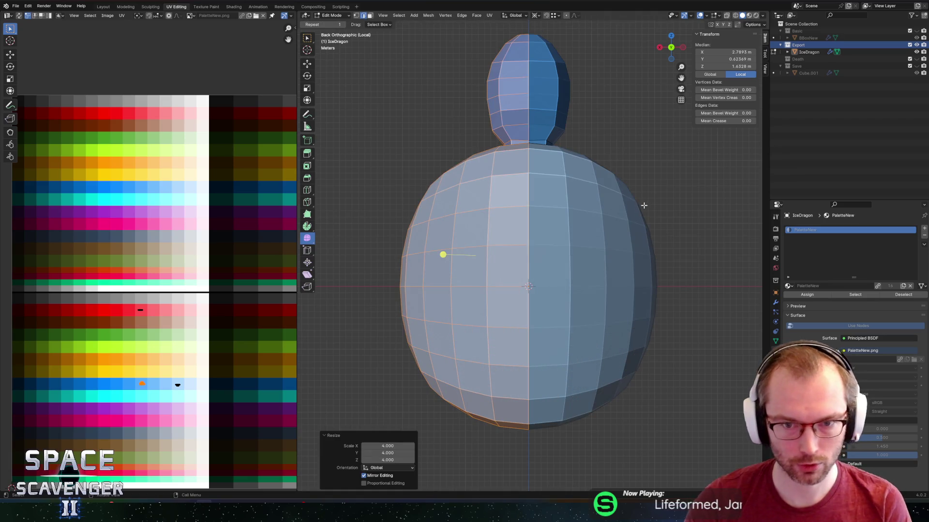
Save, shrink the mesh to 0.785, and re-export IceDragon.fbx.
{"action": "key", "text": "ctrl+s"}
{"action": "key", "text": "ctrl+shift+s"}
{"action": "key", "text": "Escape"}
{"action": "key", "text": "alt+Tab"}
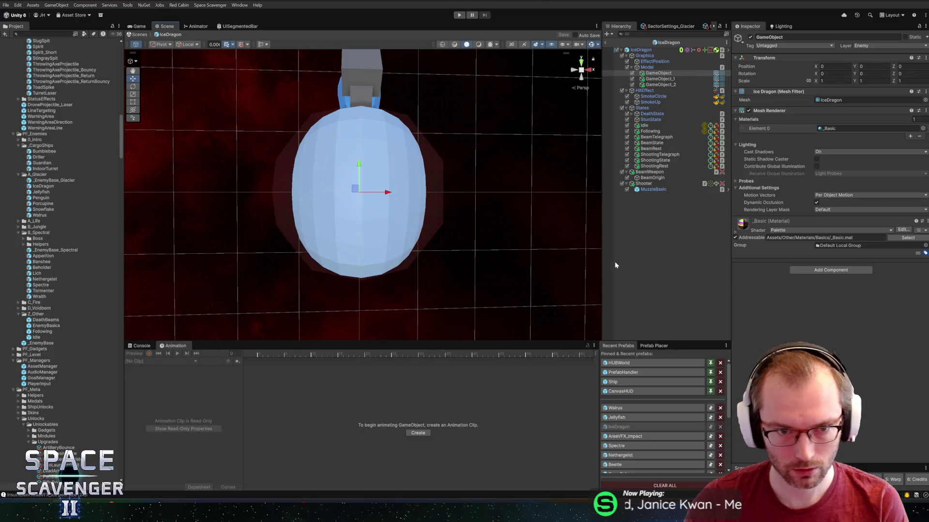
{"action": "key", "text": "alt+Tab"}
{"action": "key", "text": "alt+Tab"}
{"action": "key", "text": "alt+Tab"}
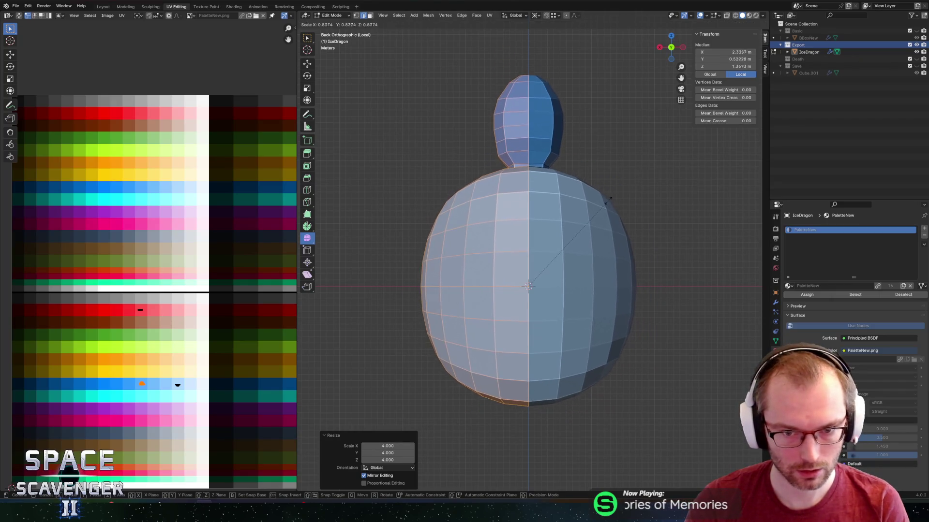
{"action": "left_click", "coordinate": [600, 203]}
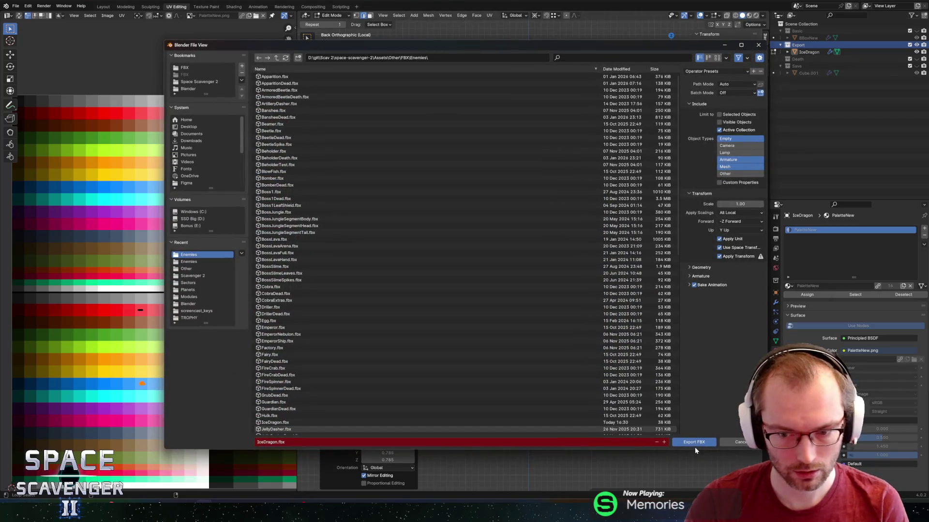
{"action": "left_click", "coordinate": [693, 442]}
{"action": "key", "text": "alt+Tab"}
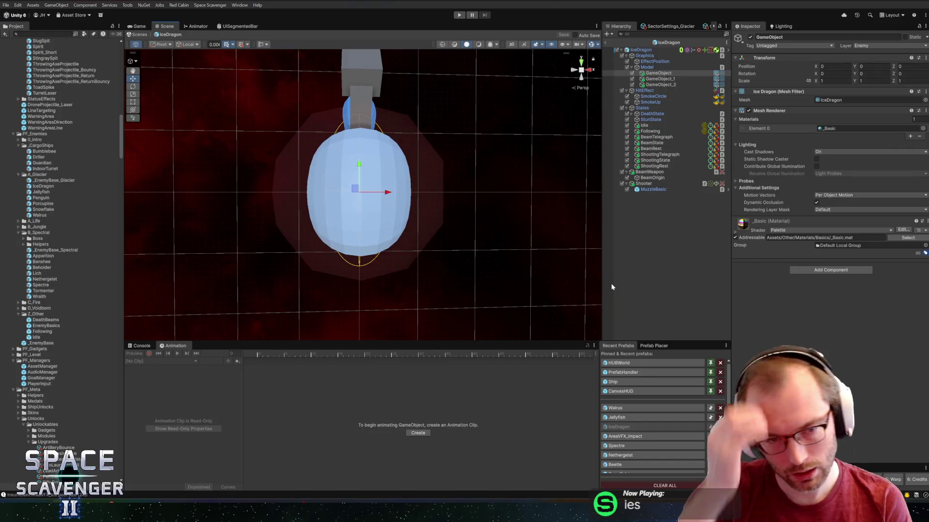
Deactivate GameObject_1 and GameObject_2, exit Prefab Mode, and enter Play mode.
{"action": "scroll", "coordinate": [538, 250], "scroll_direction": "down", "scroll_amount": 5}
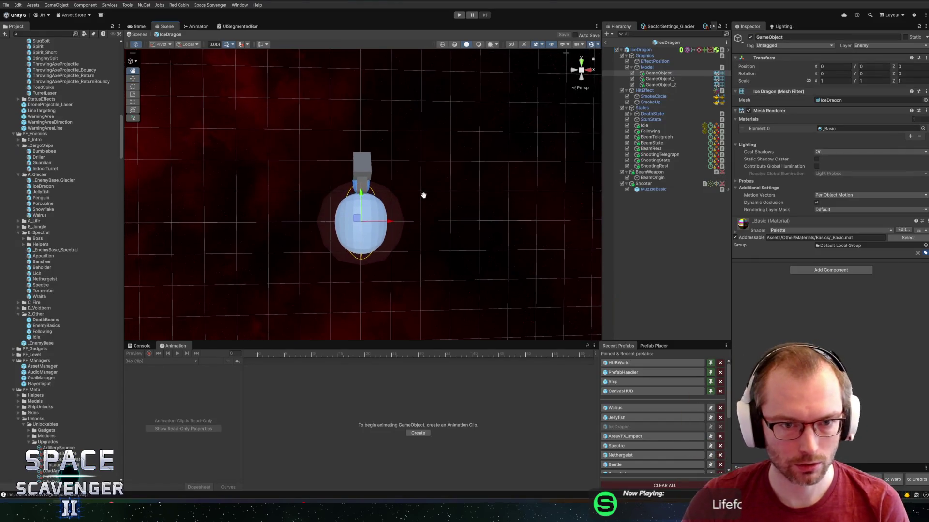
{"action": "left_click", "coordinate": [659, 78]}
{"action": "left_click", "coordinate": [660, 84], "text": "shift"}
{"action": "left_click", "coordinate": [750, 37]}
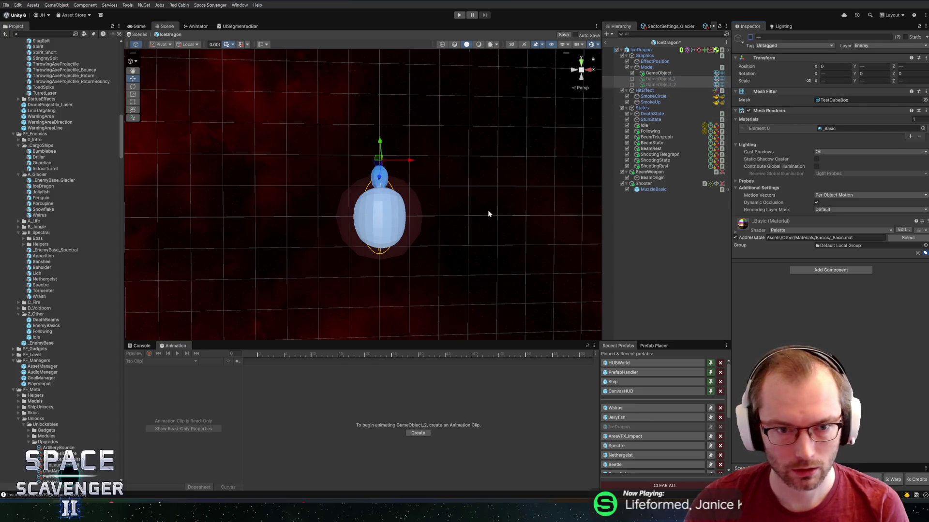
{"action": "left_click", "coordinate": [605, 42]}
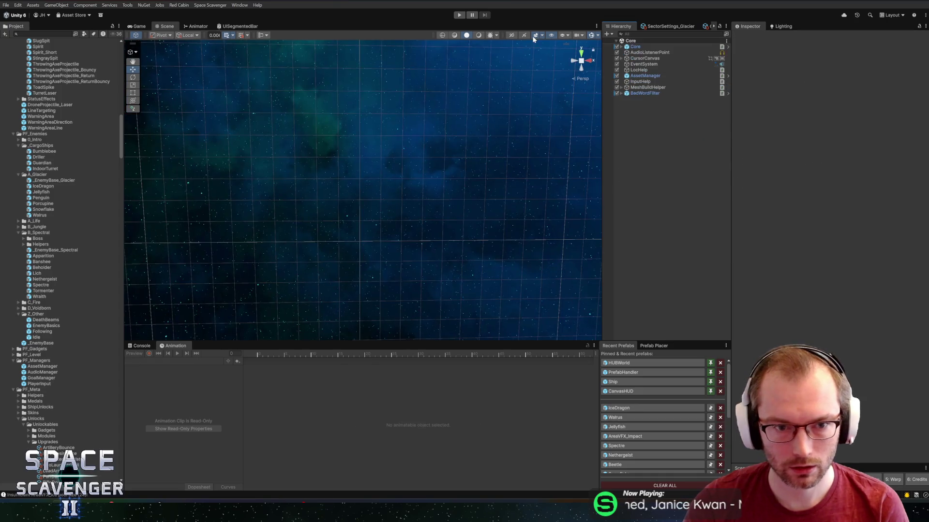
{"action": "left_click", "coordinate": [460, 15]}
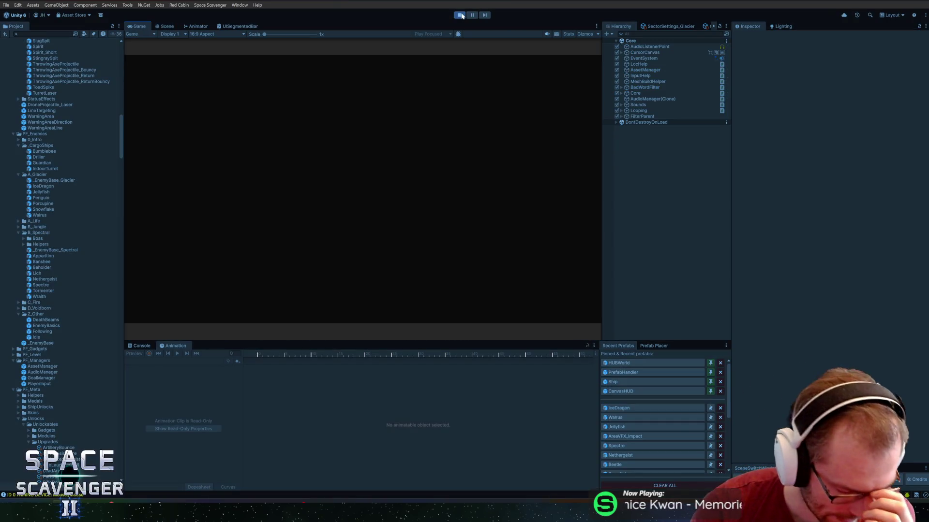
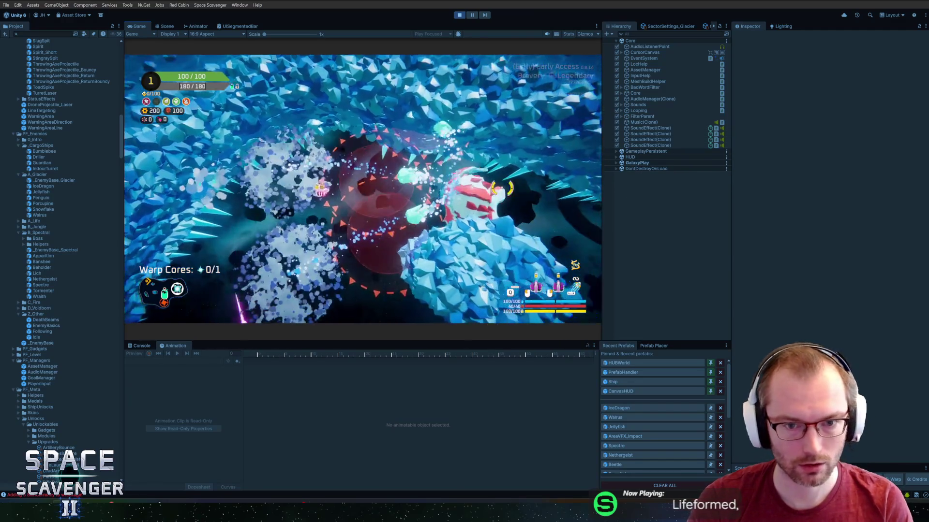
Run 'debug damageAll' and then 'spawn IceDragon' in the in-game console.
{"action": "key", "text": "grave"}
{"action": "type", "text": "deu"}
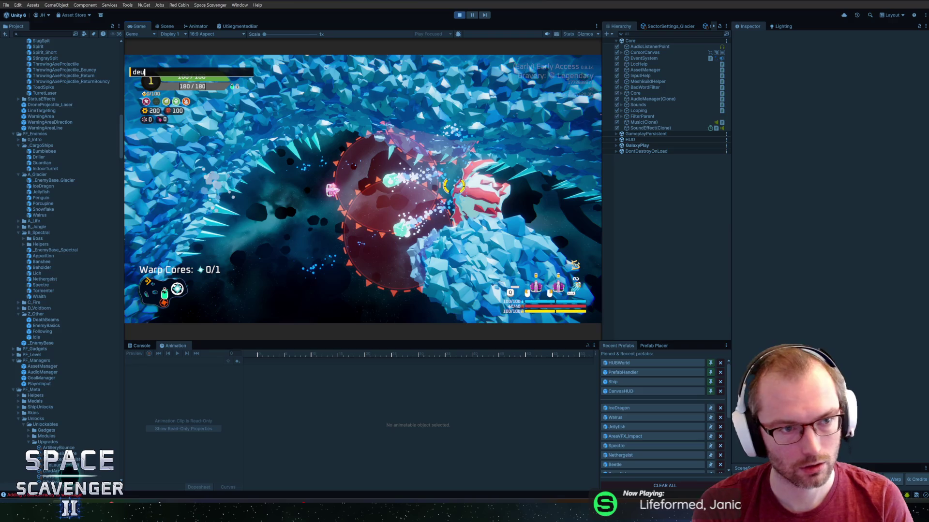
{"action": "key", "text": "BackSpace"}
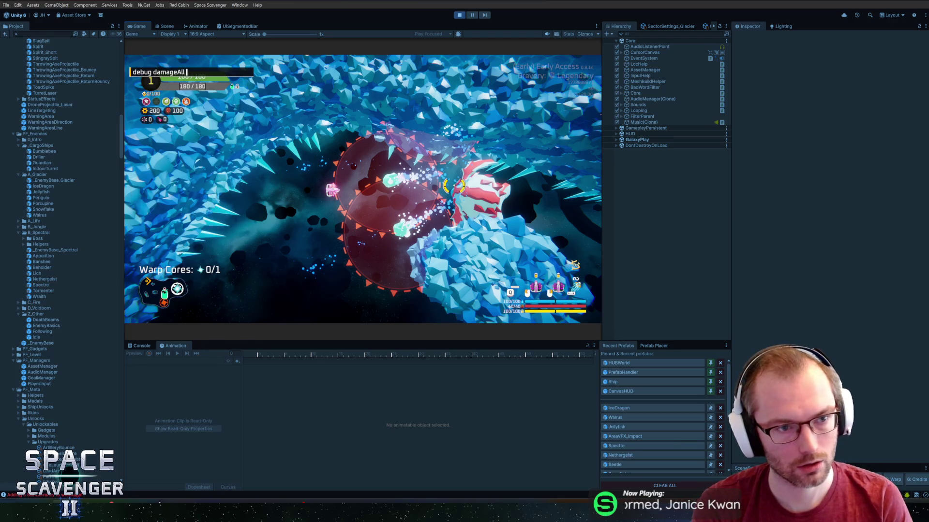
{"action": "key", "text": "Return"}
{"action": "type", "text": "spawn iced"}
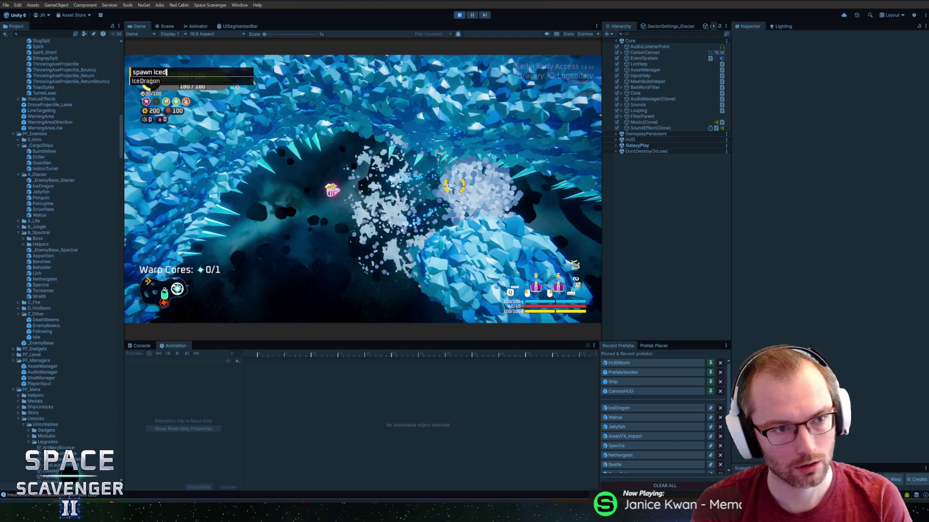
{"action": "key", "text": "Return"}
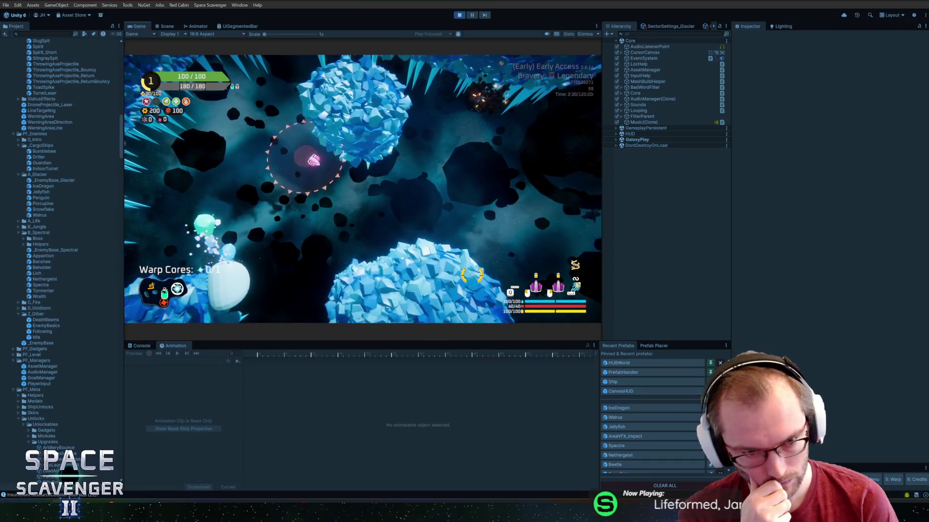
Switch to Blender, inspect the IceDragon mesh and deselect all faces.
{"action": "key", "text": "alt+Tab"}
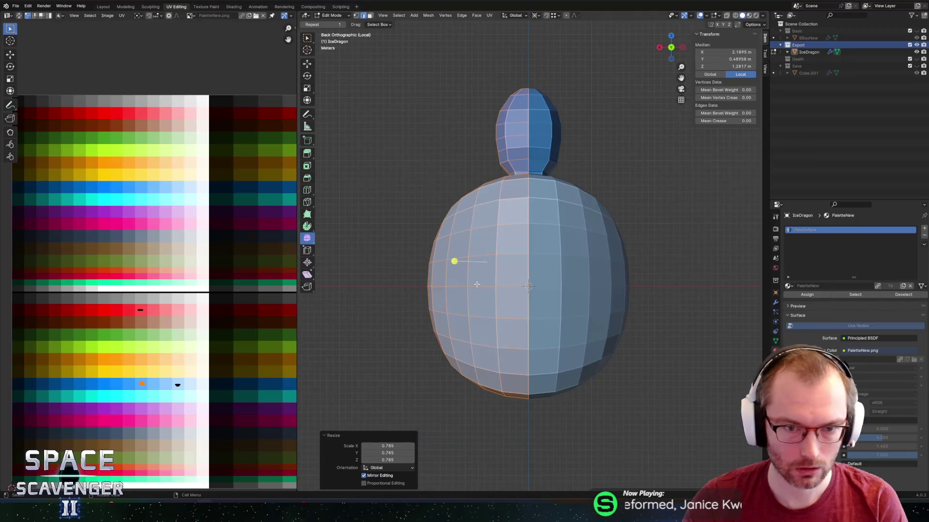
{"action": "mouse_move", "coordinate": [591, 266]}
{"action": "middle_mouse_down"}
{"action": "mouse_move", "coordinate": [647, 280]}
{"action": "mouse_move", "coordinate": [576, 242]}
{"action": "mouse_move", "coordinate": [532, 269]}
{"action": "middle_mouse_up"}
{"action": "left_click", "coordinate": [567, 220]}
{"action": "scroll", "coordinate": [506, 243], "scroll_direction": "up", "scroll_amount": 4}
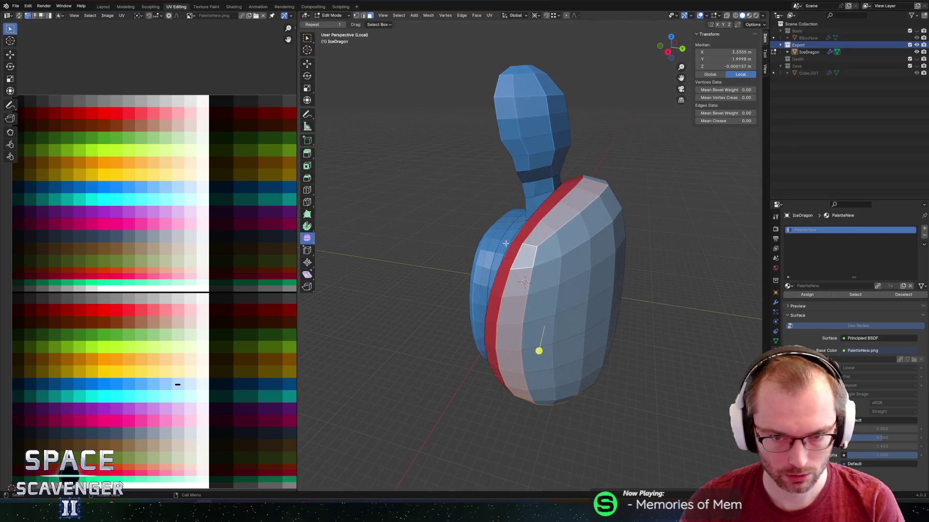
{"action": "key", "text": "alt+a"}
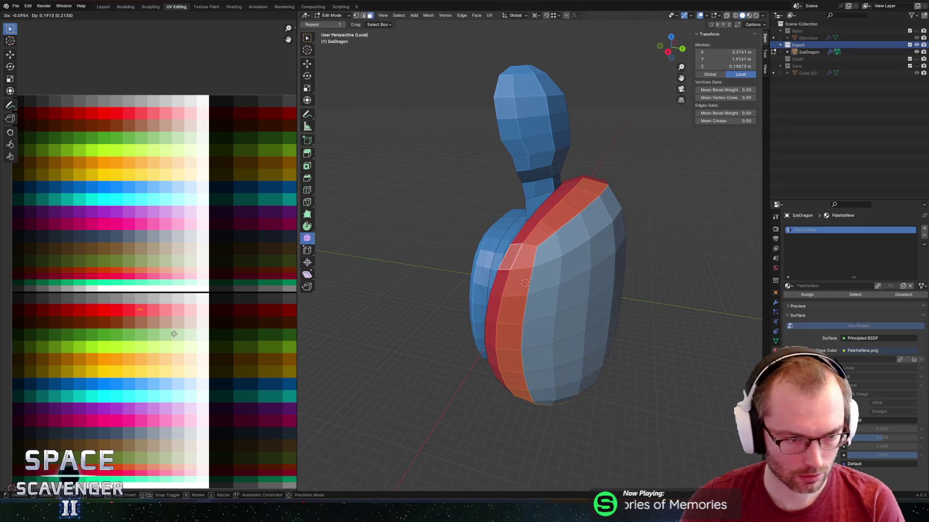
Export the IceDragon as FBX and return to the running Unity game.
{"action": "key", "text": "ctrl+shift+e"}
{"action": "left_click", "coordinate": [675, 437]}
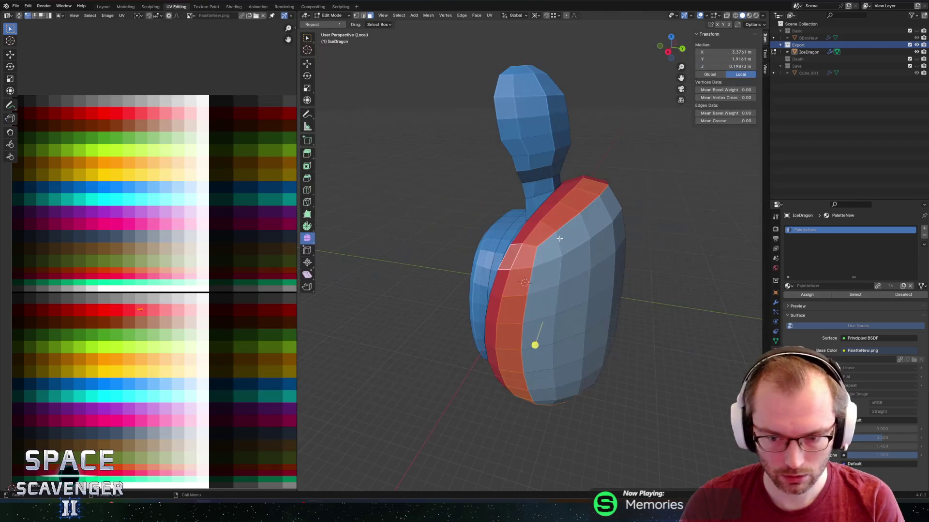
{"action": "key", "text": "alt+Tab"}
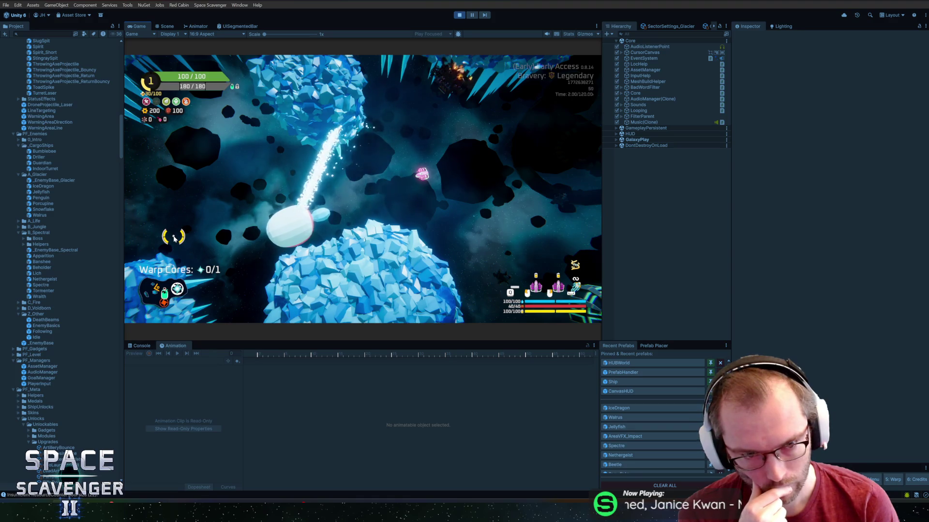
Cycle through the window switcher to bring the Blender IceDragon window forward.
{"action": "key", "text": "alt+Tab"}
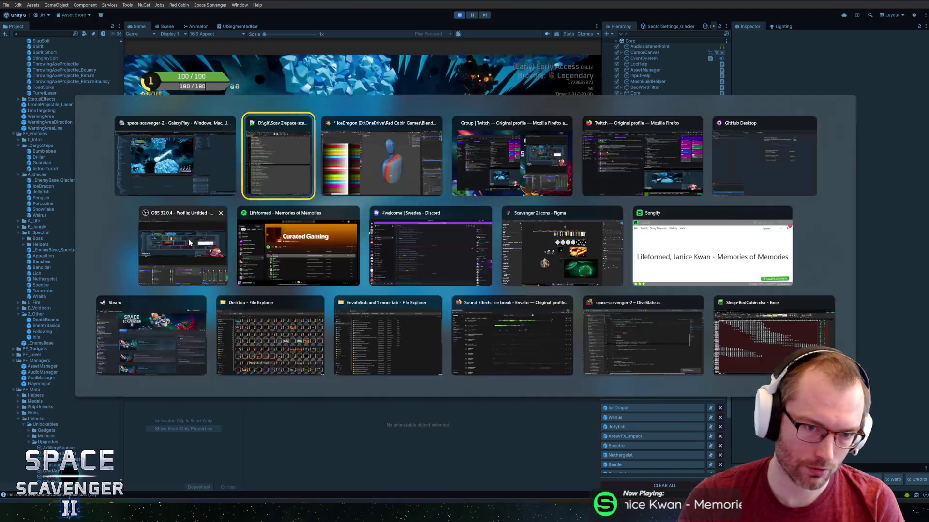
{"action": "key", "text": "alt+Tab"}
{"action": "key", "text": "alt+shift+Tab"}
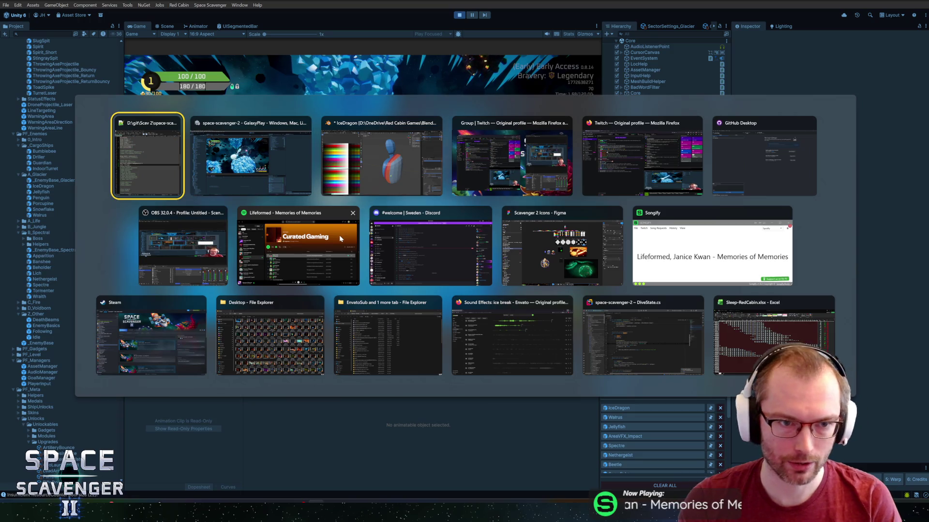
{"action": "key", "text": "alt+Tab"}
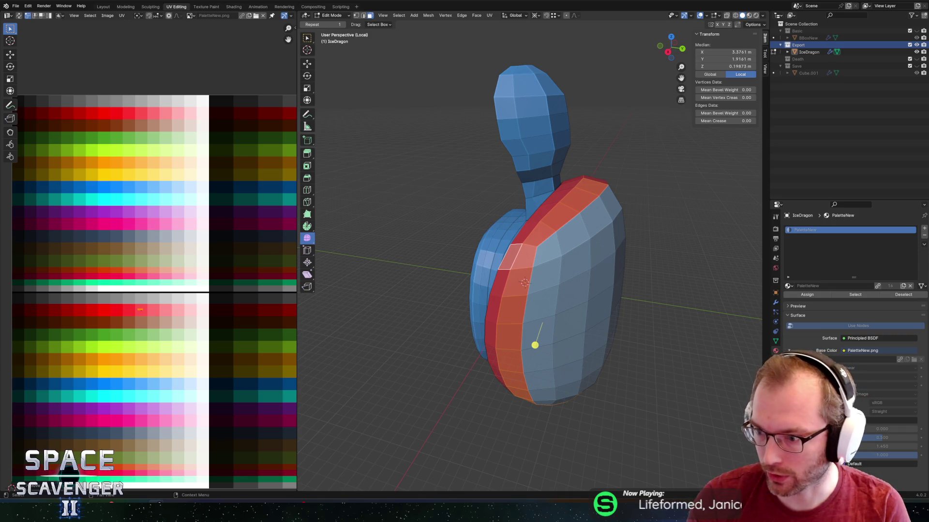
Preview snapping turtle images: moss-covered turtle, Britannica illustration and claws close-up.
{"action": "key", "text": "alt+Tab"}
{"action": "scroll", "coordinate": [507, 88], "scroll_direction": "down", "scroll_amount": 3}
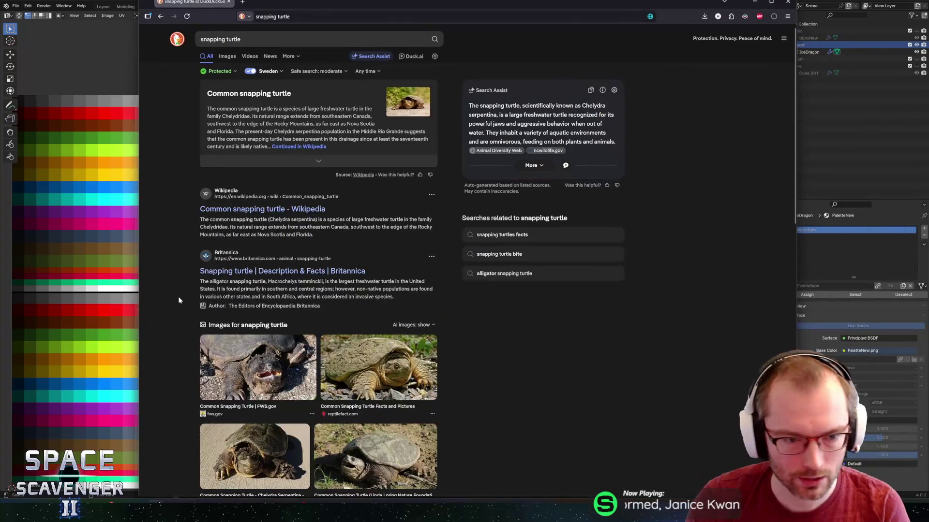
{"action": "left_click", "coordinate": [257, 367]}
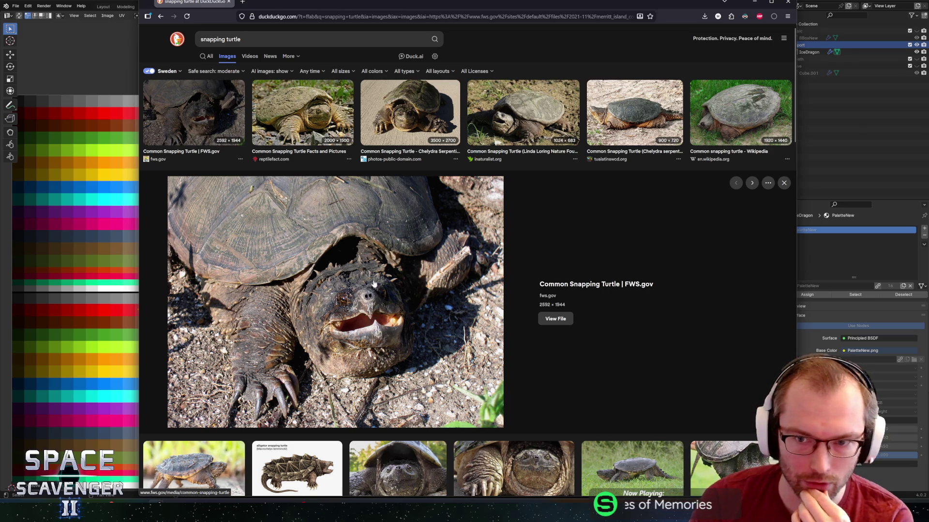
{"action": "scroll", "coordinate": [278, 182], "scroll_direction": "down", "scroll_amount": 3}
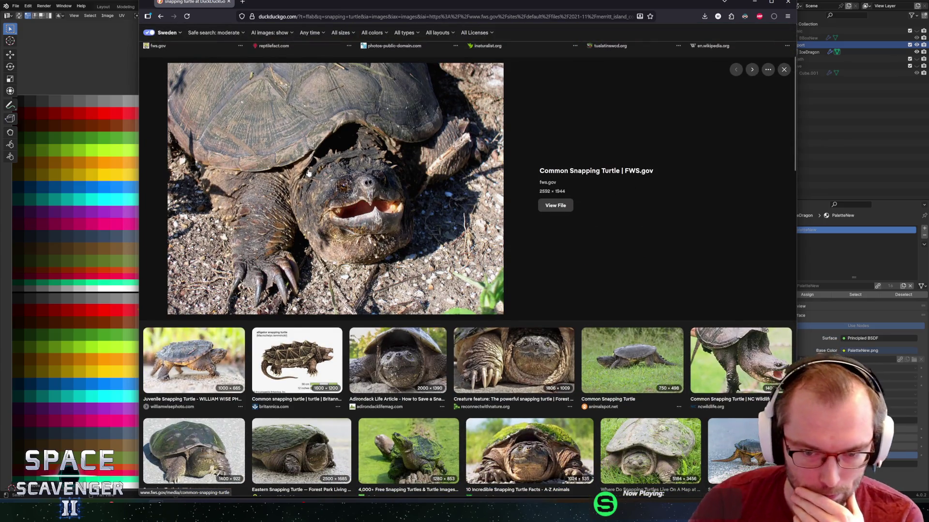
{"action": "scroll", "coordinate": [308, 217], "scroll_direction": "down", "scroll_amount": 2}
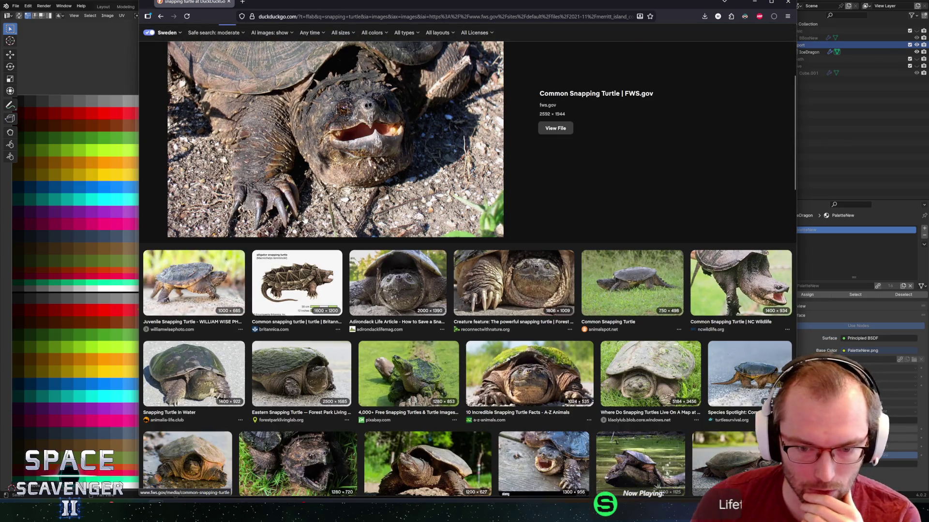
{"action": "left_click", "coordinate": [518, 380]}
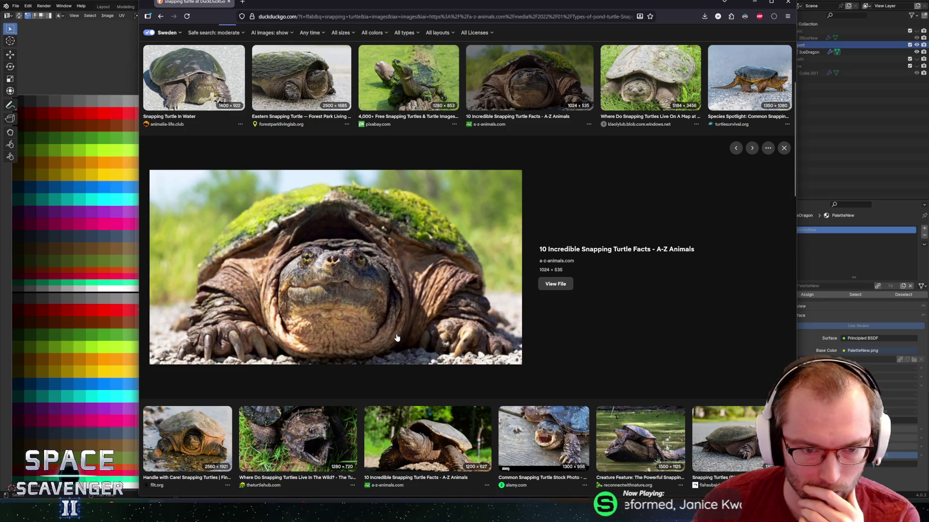
{"action": "scroll", "coordinate": [435, 334], "scroll_direction": "up", "scroll_amount": 2}
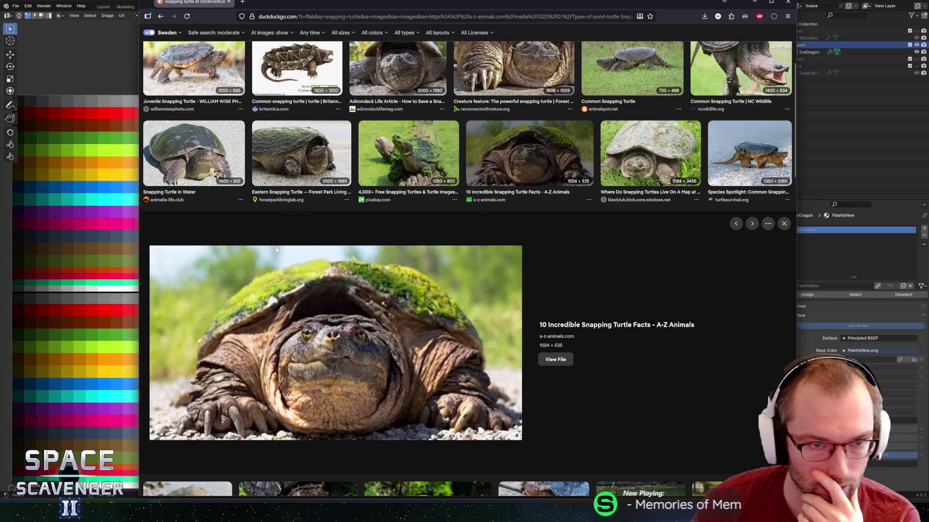
{"action": "scroll", "coordinate": [309, 223], "scroll_direction": "up", "scroll_amount": 3}
{"action": "left_click", "coordinate": [298, 175]}
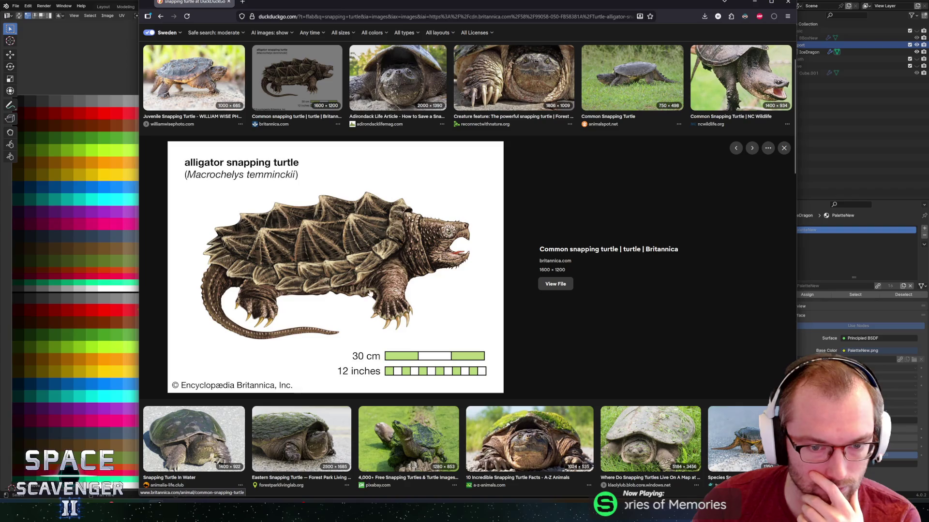
{"action": "left_click", "coordinate": [513, 78]}
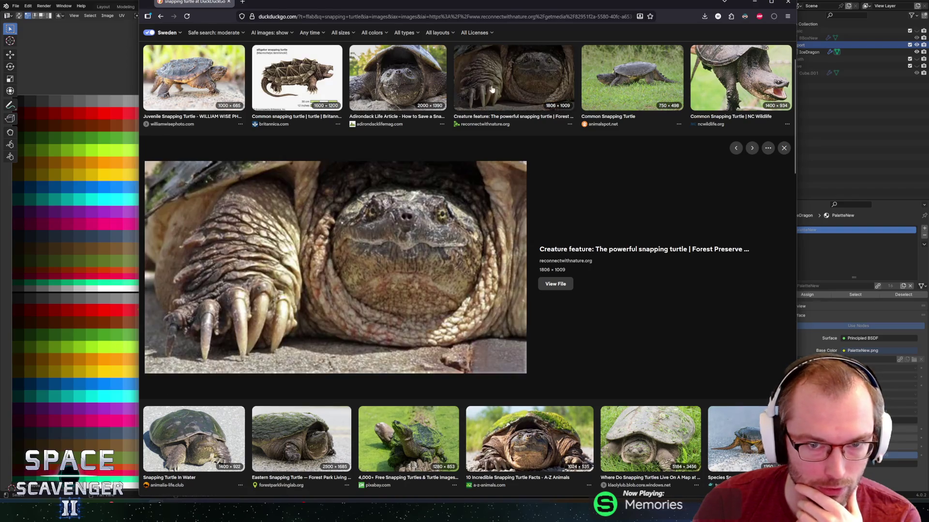
Preview the Adirondack head, juvenile and facts images, ending on the wild alligator snapping turtle.
{"action": "scroll", "coordinate": [397, 198], "scroll_direction": "up", "scroll_amount": 2}
{"action": "left_click", "coordinate": [395, 199]}
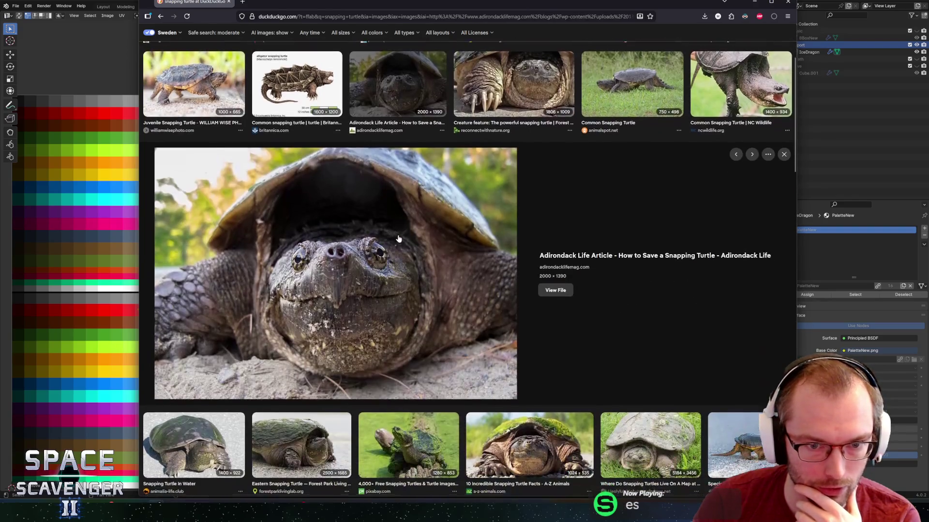
{"action": "left_click", "coordinate": [220, 97]}
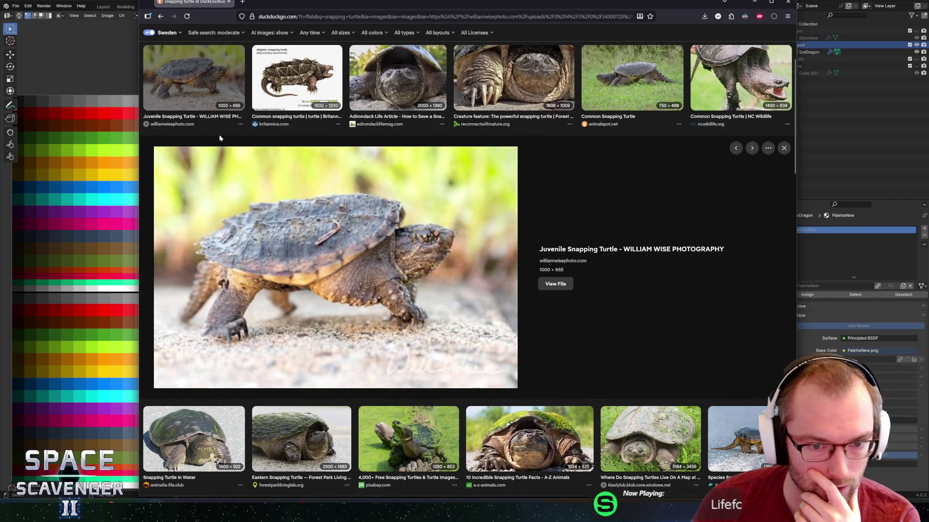
{"action": "scroll", "coordinate": [561, 163], "scroll_direction": "up", "scroll_amount": 3}
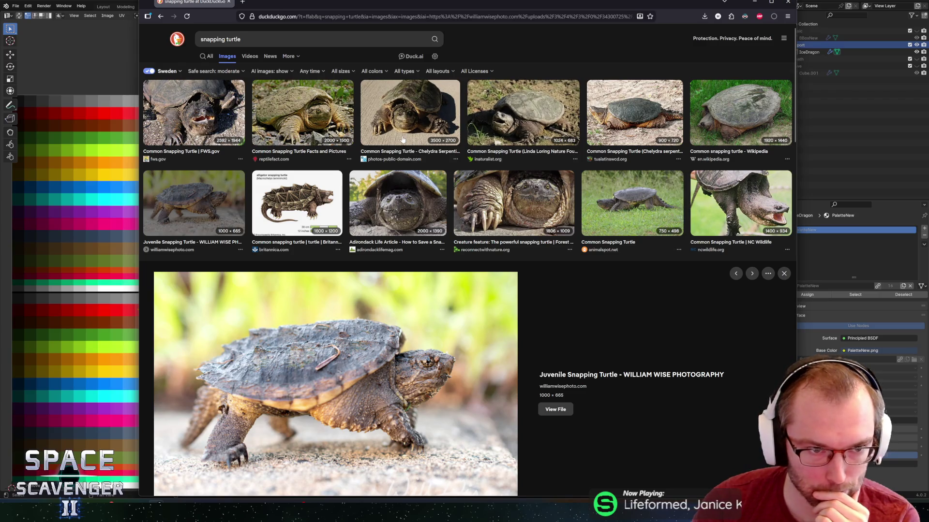
{"action": "left_click", "coordinate": [310, 116]}
{"action": "scroll", "coordinate": [392, 318], "scroll_direction": "down", "scroll_amount": 5}
{"action": "scroll", "coordinate": [391, 318], "scroll_direction": "down", "scroll_amount": 3}
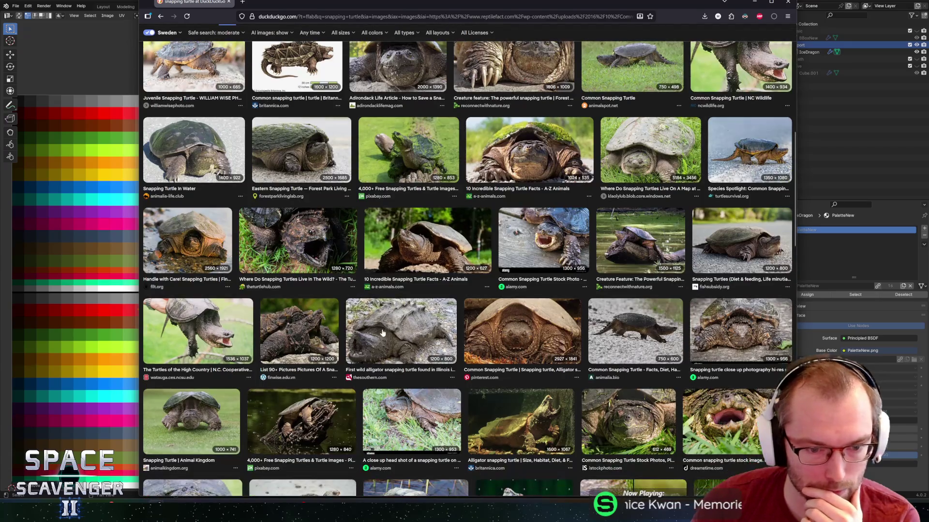
{"action": "left_click", "coordinate": [314, 334]}
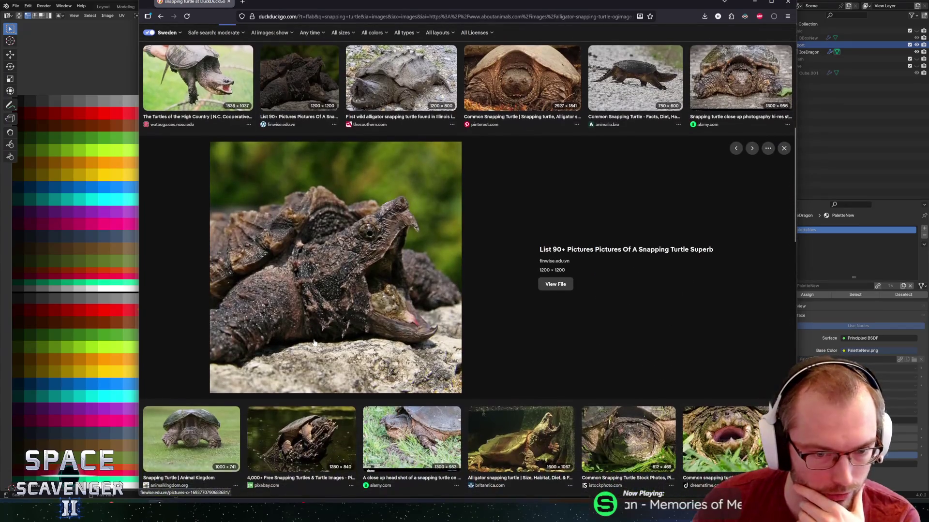
{"action": "left_click", "coordinate": [402, 79]}
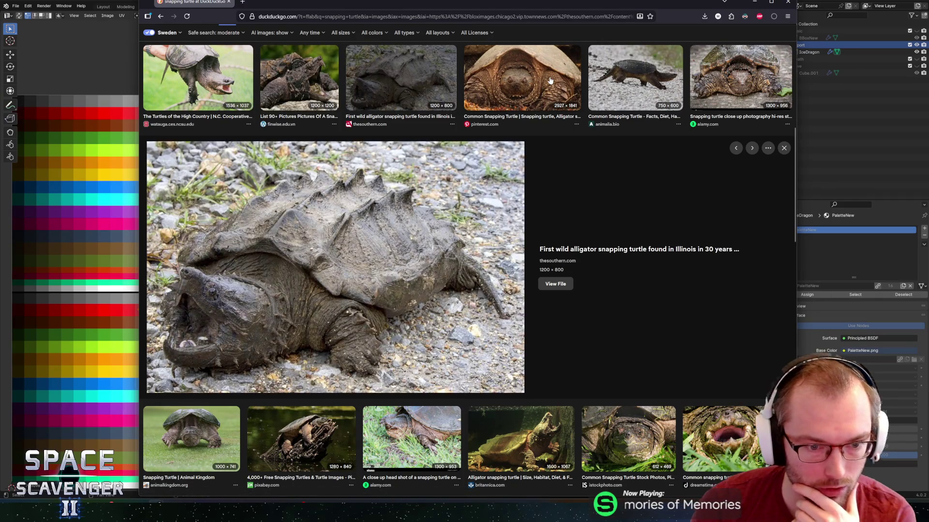
{"action": "key", "text": "alt+Tab"}
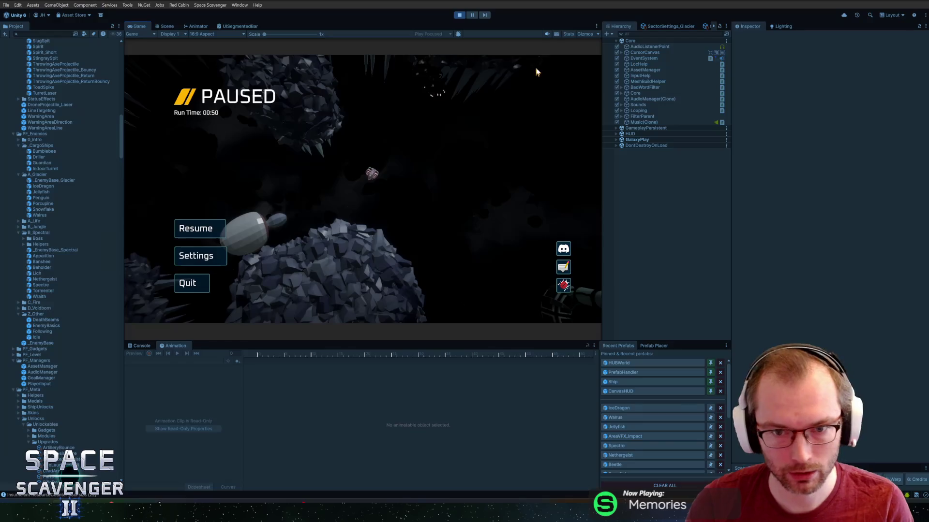
Select the vertices at the neck base and snap the 3D cursor to them.
{"action": "key", "text": "alt+Tab"}
{"action": "key", "text": "alt+Tab"}
{"action": "key", "text": "alt+Tab"}
{"action": "key", "text": "alt+Tab"}
{"action": "mouse_move", "coordinate": [503, 174]}
{"action": "middle_mouse_down"}
{"action": "mouse_move", "coordinate": [532, 178]}
{"action": "mouse_move", "coordinate": [544, 192]}
{"action": "mouse_move", "coordinate": [590, 196]}
{"action": "mouse_move", "coordinate": [508, 163]}
{"action": "mouse_move", "coordinate": [550, 177]}
{"action": "mouse_move", "coordinate": [537, 191]}
{"action": "middle_mouse_up"}
{"action": "left_click", "coordinate": [508, 163]}
{"action": "scroll", "coordinate": [556, 174], "scroll_direction": "up", "scroll_amount": 3}
{"action": "scroll", "coordinate": [536, 191], "scroll_direction": "up", "scroll_amount": 3}
{"action": "left_click", "coordinate": [542, 155]}
{"action": "mouse_move", "coordinate": [542, 156]}
{"action": "middle_mouse_down"}
{"action": "mouse_move", "coordinate": [551, 154]}
{"action": "mouse_move", "coordinate": [514, 151]}
{"action": "mouse_move", "coordinate": [533, 156]}
{"action": "mouse_move", "coordinate": [515, 169]}
{"action": "middle_mouse_up"}
{"action": "left_click", "coordinate": [573, 178], "text": "shift"}
{"action": "mouse_move", "coordinate": [608, 170]}
{"action": "middle_mouse_down"}
{"action": "mouse_move", "coordinate": [616, 162]}
{"action": "mouse_move", "coordinate": [538, 204]}
{"action": "middle_mouse_up"}
{"action": "key", "text": "shift+s"}
{"action": "left_click", "coordinate": [612, 204]}
Select the face loops from the neck base up to the top of the head.
{"action": "scroll", "coordinate": [608, 197], "scroll_direction": "down", "scroll_amount": 5}
{"action": "left_click", "coordinate": [538, 204], "text": "alt"}
{"action": "left_click", "coordinate": [537, 197], "text": "alt+shift"}
{"action": "left_click", "coordinate": [535, 190], "text": "alt+shift"}
{"action": "left_click", "coordinate": [531, 178], "text": "alt+shift"}
{"action": "left_click", "coordinate": [525, 158], "text": "alt+shift"}
{"action": "left_click", "coordinate": [526, 158], "text": "alt+shift"}
{"action": "left_click", "coordinate": [527, 139], "text": "alt+shift"}
{"action": "left_click", "coordinate": [527, 127], "text": "alt+shift"}
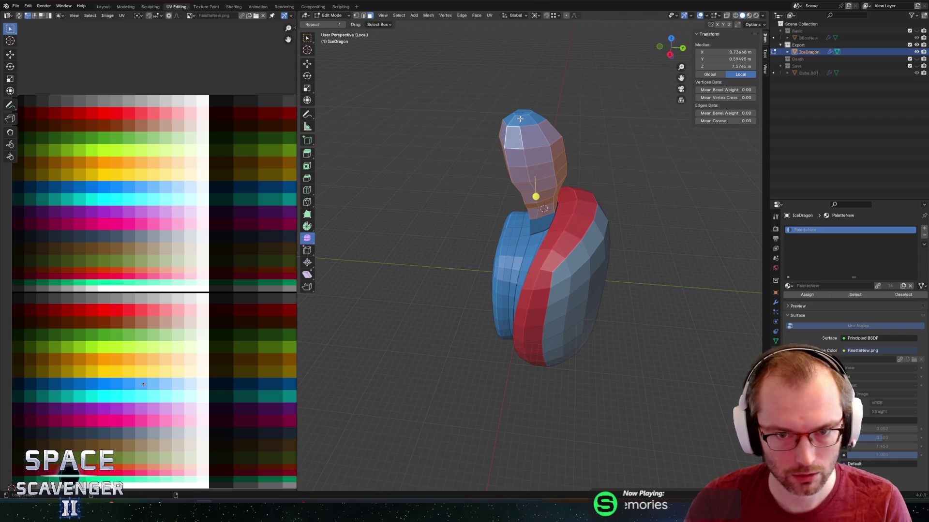
{"action": "left_click", "coordinate": [528, 114], "text": "alt+shift"}
{"action": "middle_click_drag", "start_coordinate": [528, 114], "coordinate": [545, 135]}
{"action": "key", "text": "period"}
Pivot on the 3D cursor, widen the head to 1.765 on X, then stretch it taller along Z.
{"action": "left_click", "coordinate": [545, 134]}
{"action": "key", "text": "s"}
{"action": "key", "text": "x"}
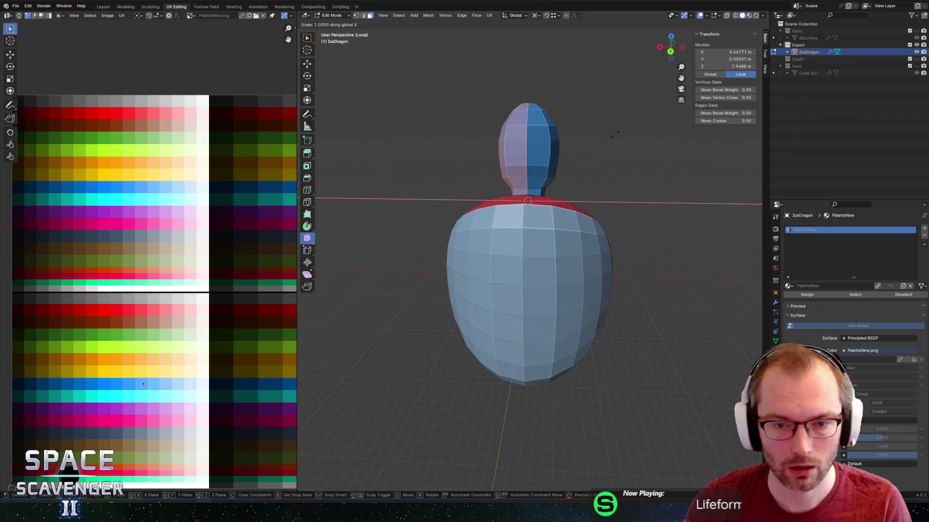
{"action": "left_click", "coordinate": [712, 143]}
{"action": "key", "text": "s"}
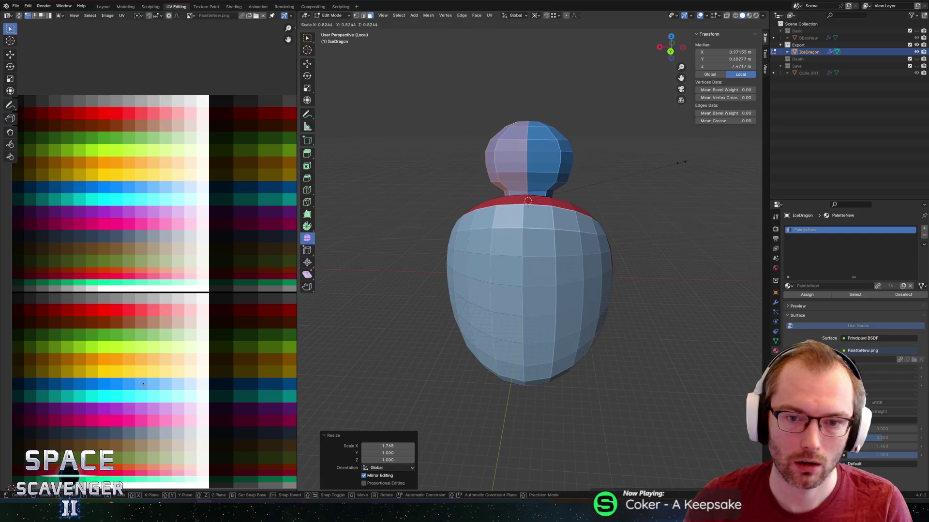
{"action": "key", "text": "x"}
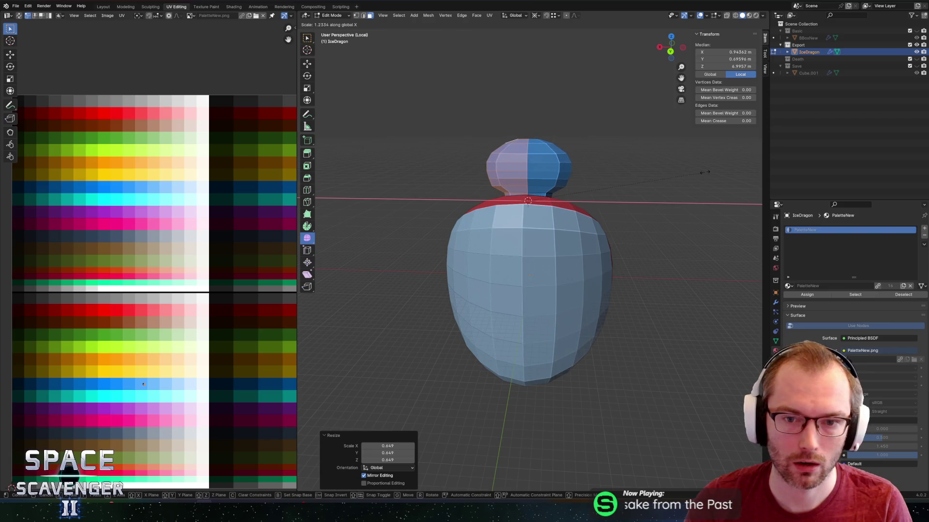
{"action": "key", "text": "z"}
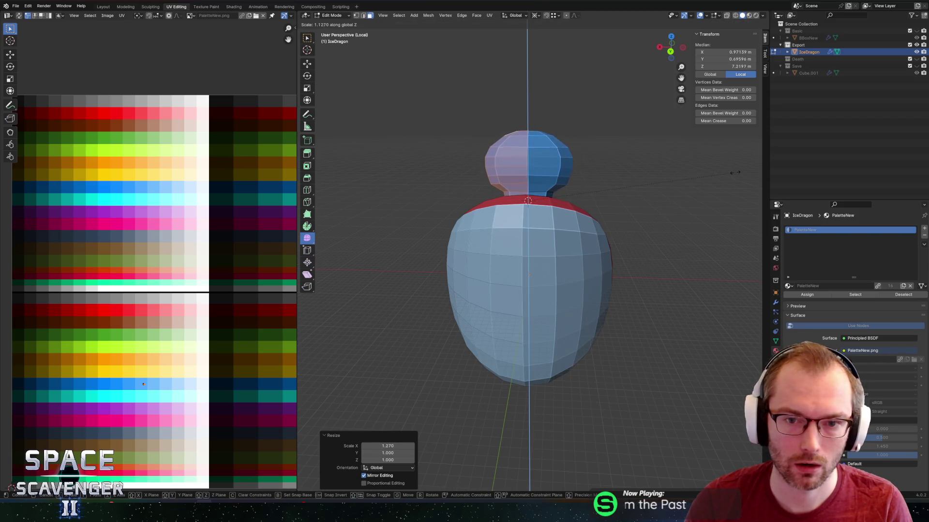
{"action": "left_click", "coordinate": [475, 152]}
In edge select mode, widen the neck edge loop along X by 1.363.
{"action": "key", "text": "2"}
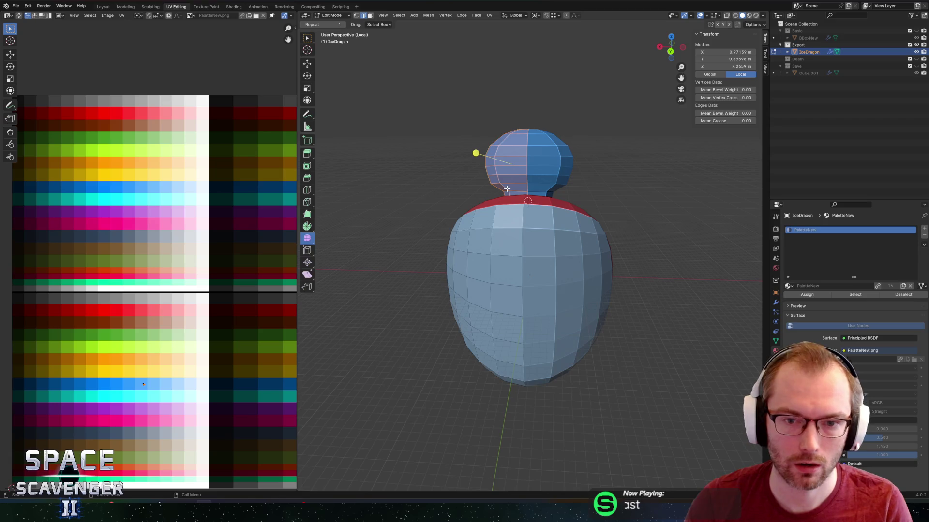
{"action": "left_click", "coordinate": [501, 226], "text": "alt"}
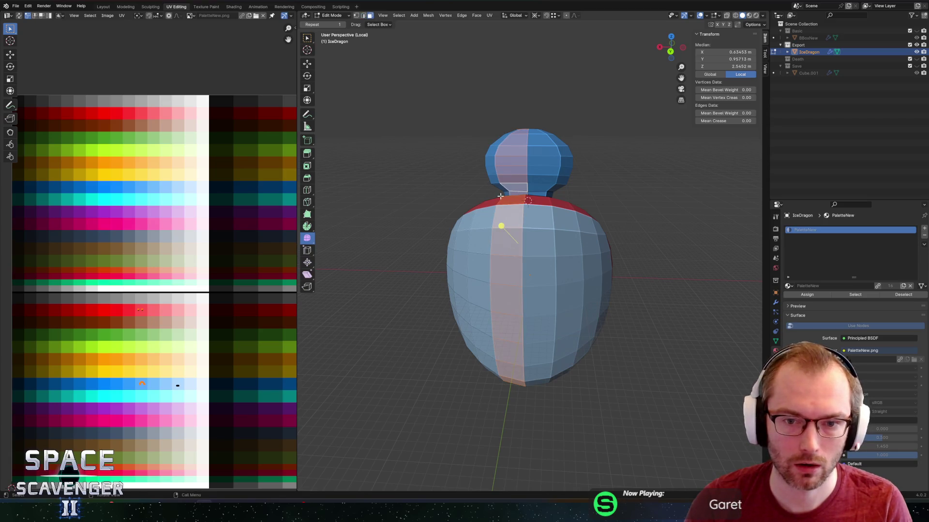
{"action": "left_click", "coordinate": [509, 193], "text": "alt"}
{"action": "key", "text": "s"}
{"action": "key", "text": "x"}
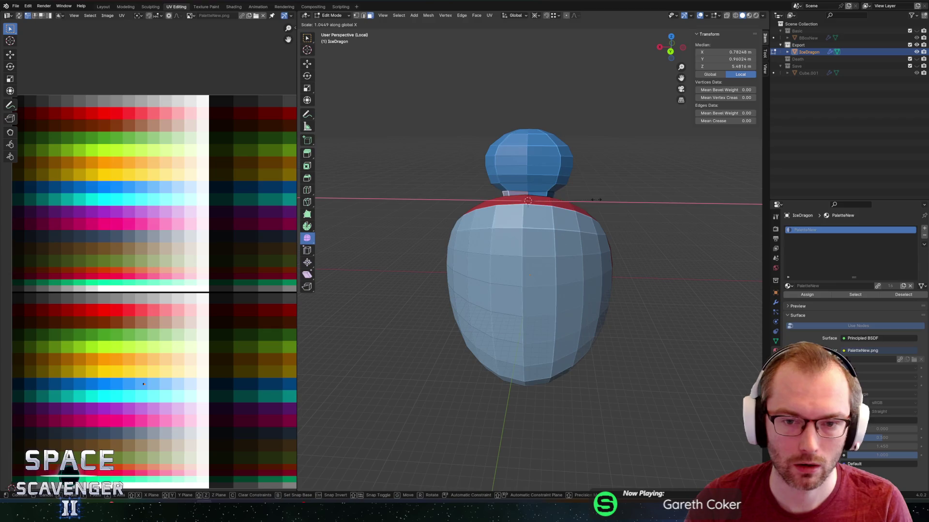
{"action": "left_click", "coordinate": [616, 201]}
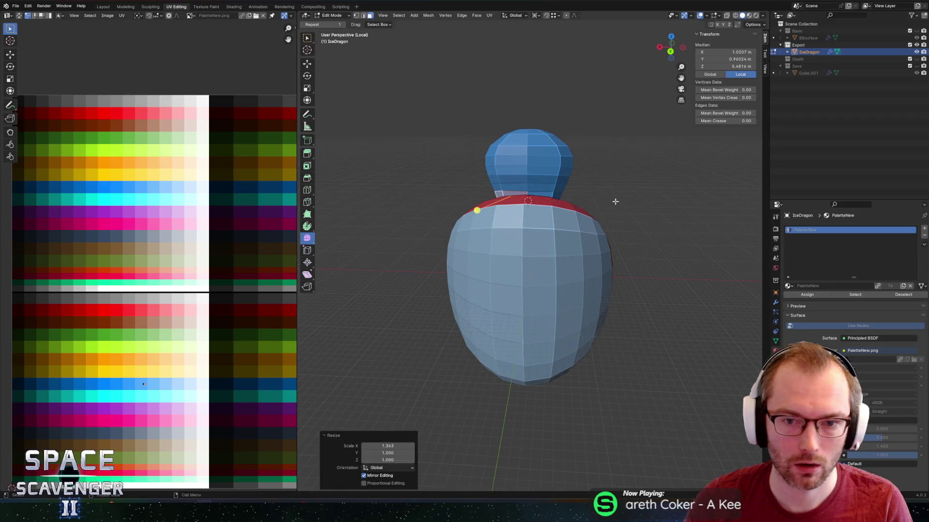
Leave Edit Mode to inspect the whole model, then return to mesh editing.
{"action": "key", "text": "Tab"}
{"action": "scroll", "coordinate": [598, 190], "scroll_direction": "down", "scroll_amount": 2}
{"action": "mouse_move", "coordinate": [598, 190]}
{"action": "middle_mouse_down"}
{"action": "mouse_move", "coordinate": [660, 190]}
{"action": "mouse_move", "coordinate": [607, 191]}
{"action": "mouse_move", "coordinate": [632, 222]}
{"action": "mouse_move", "coordinate": [563, 229]}
{"action": "mouse_move", "coordinate": [583, 216]}
{"action": "middle_mouse_up"}
{"action": "scroll", "coordinate": [574, 177], "scroll_direction": "up", "scroll_amount": 2}
{"action": "key", "text": "Tab"}
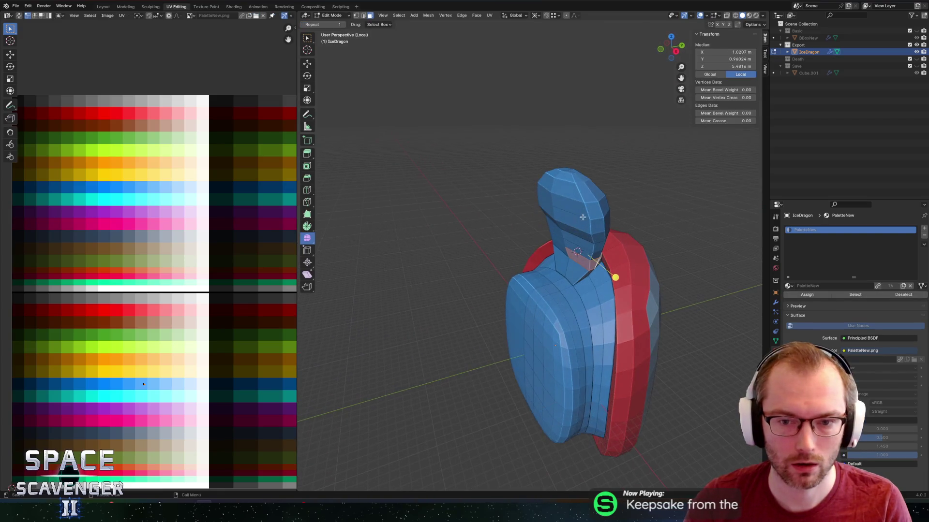
Select the neck faces and push them backward along Y in two moves.
{"action": "left_click", "coordinate": [564, 177]}
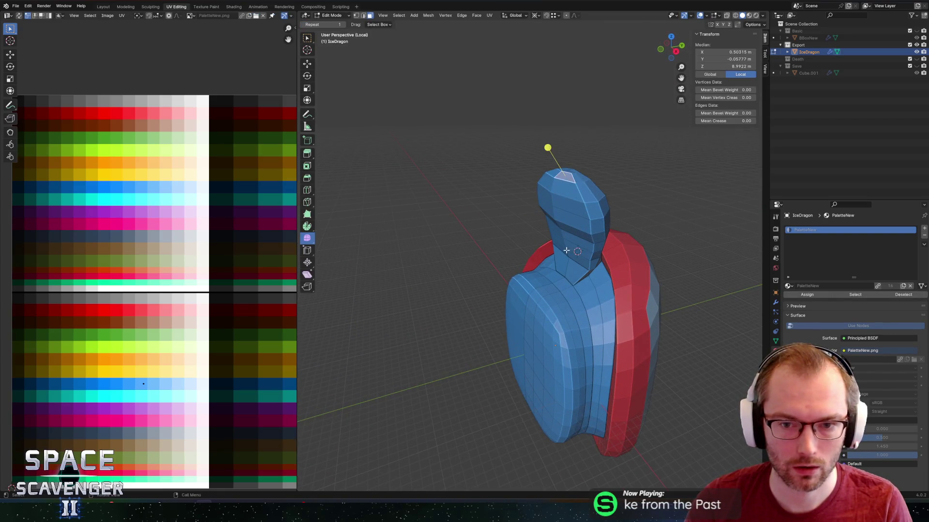
{"action": "left_click", "coordinate": [573, 272], "text": "ctrl"}
{"action": "middle_click_drag", "start_coordinate": [573, 272], "coordinate": [564, 220]}
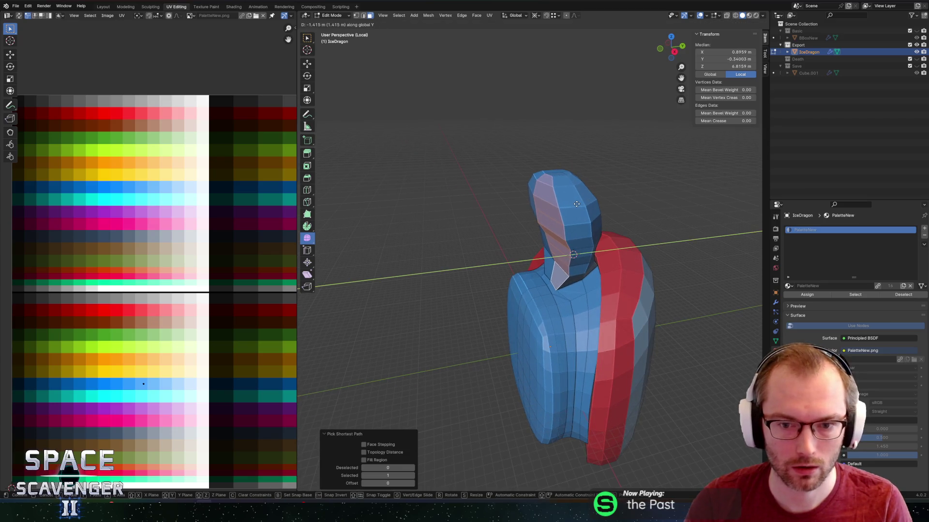
{"action": "left_click", "coordinate": [556, 288], "text": "shift"}
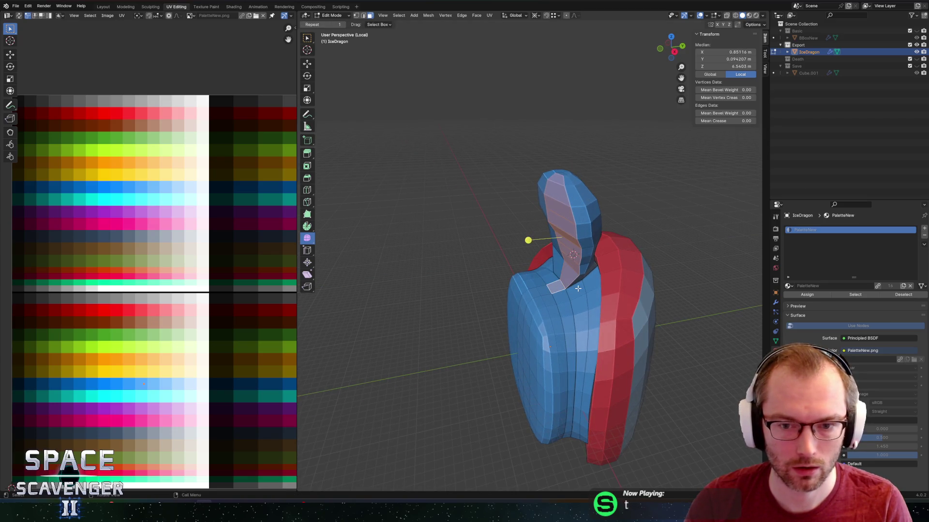
{"action": "key", "text": "g"}
{"action": "key", "text": "y"}
{"action": "left_click", "coordinate": [574, 290]}
{"action": "left_click", "coordinate": [552, 290], "text": "shift"}
{"action": "key", "text": "g"}
{"action": "key", "text": "y"}
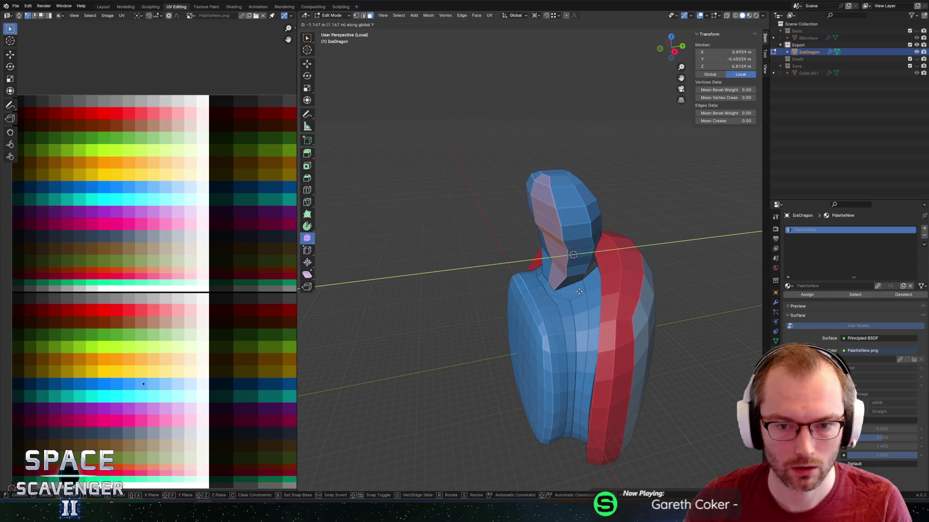
{"action": "left_click", "coordinate": [608, 210]}
Select the face rings running from the neck up to the top of the head.
{"action": "middle_click_drag", "start_coordinate": [607, 209], "coordinate": [556, 254]}
{"action": "left_click", "coordinate": [554, 259], "text": "shift"}
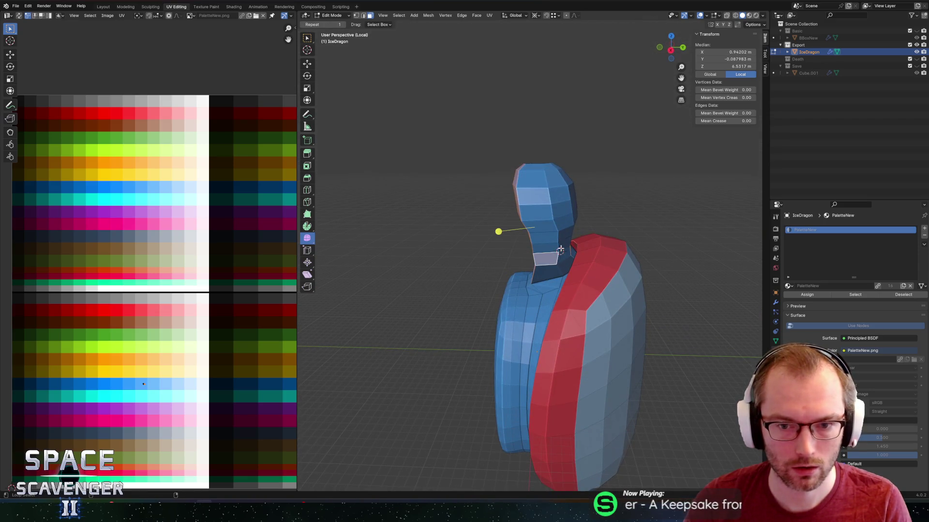
{"action": "left_click", "coordinate": [561, 239], "text": "alt"}
{"action": "left_click", "coordinate": [559, 239]}
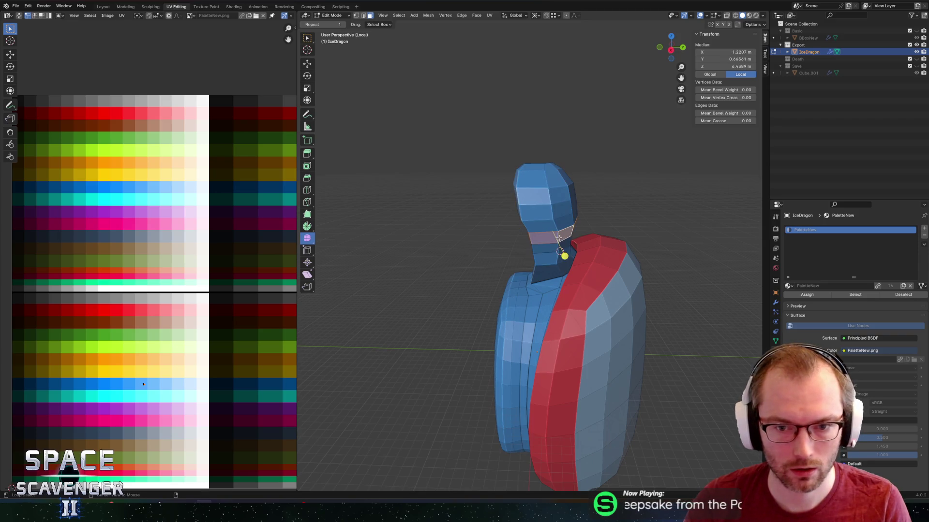
{"action": "left_click", "coordinate": [556, 222], "text": "alt"}
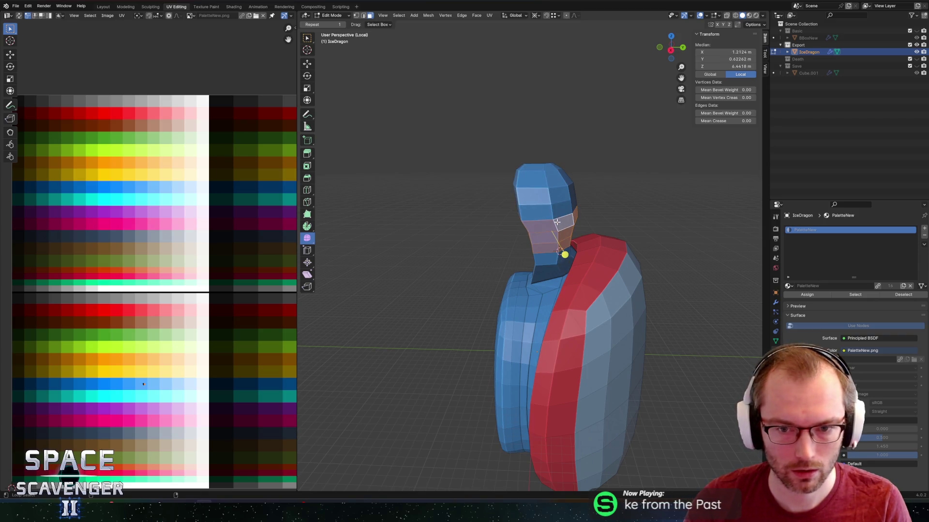
{"action": "left_click", "coordinate": [307, 38]}
{"action": "left_click", "coordinate": [550, 213], "text": "alt+shift"}
{"action": "left_click", "coordinate": [542, 178], "text": "alt+shift"}
{"action": "left_click", "coordinate": [542, 167], "text": "alt+shift"}
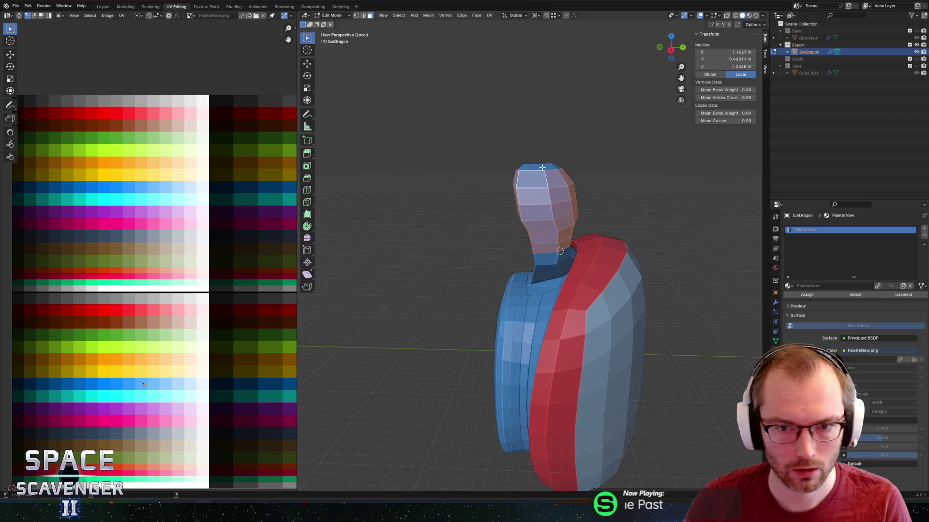
{"action": "mouse_move", "coordinate": [543, 133]}
{"action": "middle_mouse_down"}
{"action": "mouse_move", "coordinate": [543, 159]}
{"action": "mouse_move", "coordinate": [579, 118]}
{"action": "middle_mouse_up"}
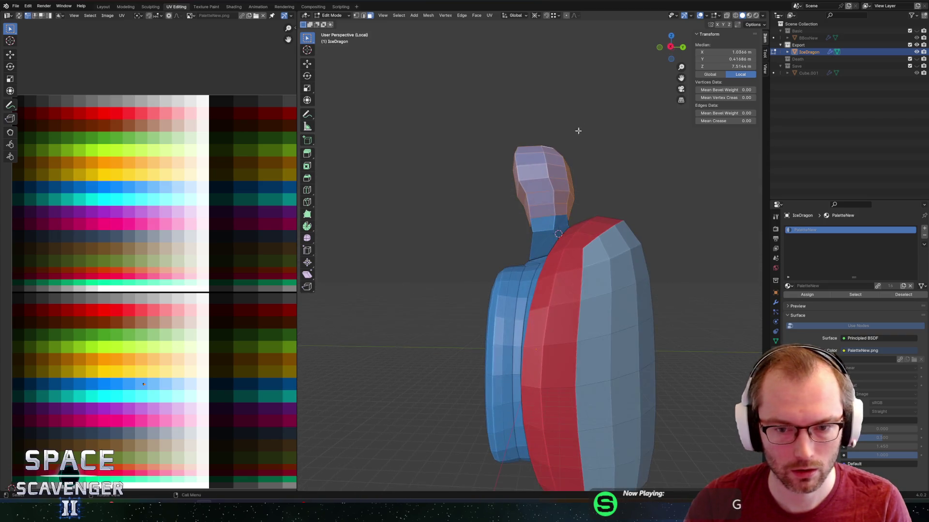
{"action": "middle_click_drag", "start_coordinate": [553, 226], "coordinate": [566, 243]}
{"action": "left_click", "coordinate": [566, 242], "text": "alt+shift"}
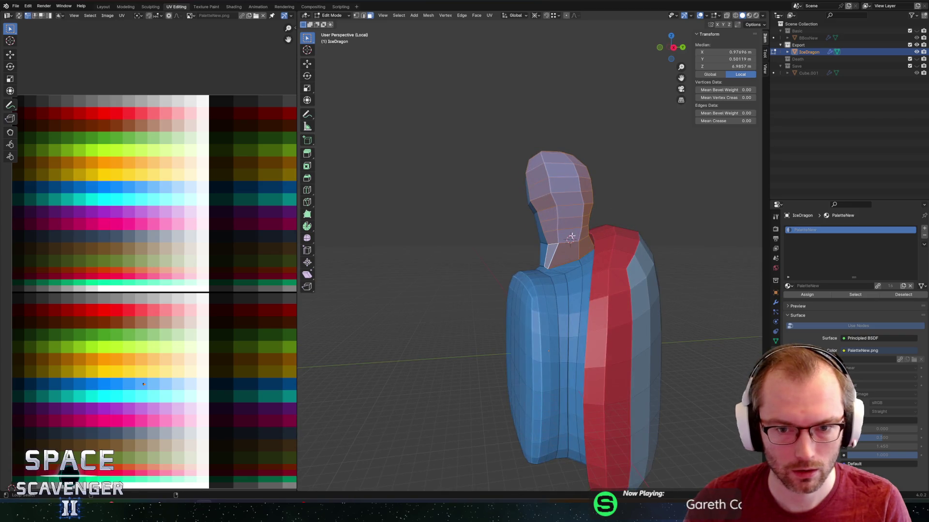
Smooth the selected head and neck vertices with Smooth Vertices at factor 0.757.
{"action": "left_click", "coordinate": [308, 242]}
{"action": "middle_click_drag", "start_coordinate": [348, 242], "coordinate": [471, 244]}
{"action": "mouse_move", "coordinate": [434, 231]}
{"action": "left_mouse_down"}
{"action": "mouse_move", "coordinate": [571, 229]}
{"action": "mouse_move", "coordinate": [512, 231]}
{"action": "left_mouse_up"}
{"action": "mouse_move", "coordinate": [513, 231]}
{"action": "middle_mouse_down"}
{"action": "mouse_move", "coordinate": [576, 187]}
{"action": "mouse_move", "coordinate": [605, 210]}
{"action": "mouse_move", "coordinate": [601, 219]}
{"action": "mouse_move", "coordinate": [502, 163]}
{"action": "mouse_move", "coordinate": [549, 201]}
{"action": "mouse_move", "coordinate": [569, 289]}
{"action": "mouse_move", "coordinate": [496, 252]}
{"action": "mouse_move", "coordinate": [485, 272]}
{"action": "middle_mouse_up"}
{"action": "left_click", "coordinate": [541, 181]}
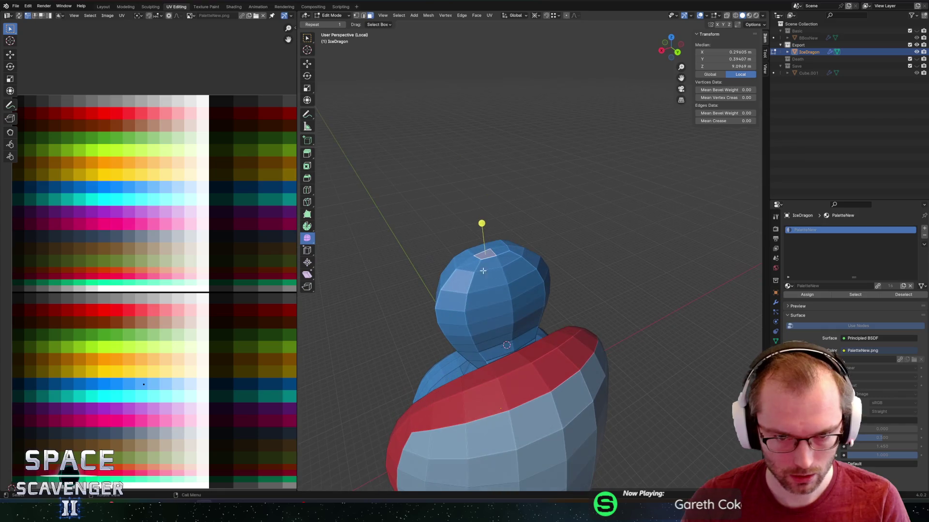
Grow the top-of-head selection, try a Spin around X with a moved centre, then undo it.
{"action": "mouse_move", "coordinate": [495, 220]}
{"action": "middle_mouse_down"}
{"action": "mouse_move", "coordinate": [572, 191]}
{"action": "mouse_move", "coordinate": [589, 194]}
{"action": "middle_mouse_up"}
{"action": "key", "text": "ctrl+KP_Add"}
{"action": "key", "text": "ctrl+KP_Add"}
{"action": "key", "text": "ctrl+KP_Subtract"}
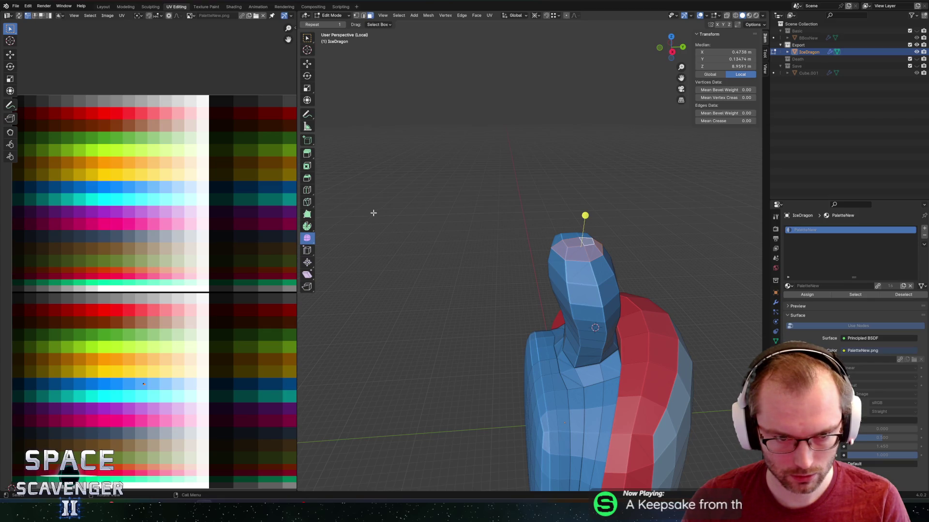
{"action": "left_click", "coordinate": [309, 227]}
{"action": "left_click", "coordinate": [365, 24]}
{"action": "left_click", "coordinate": [351, 25]}
{"action": "left_click_drag", "start_coordinate": [552, 291], "coordinate": [521, 316]}
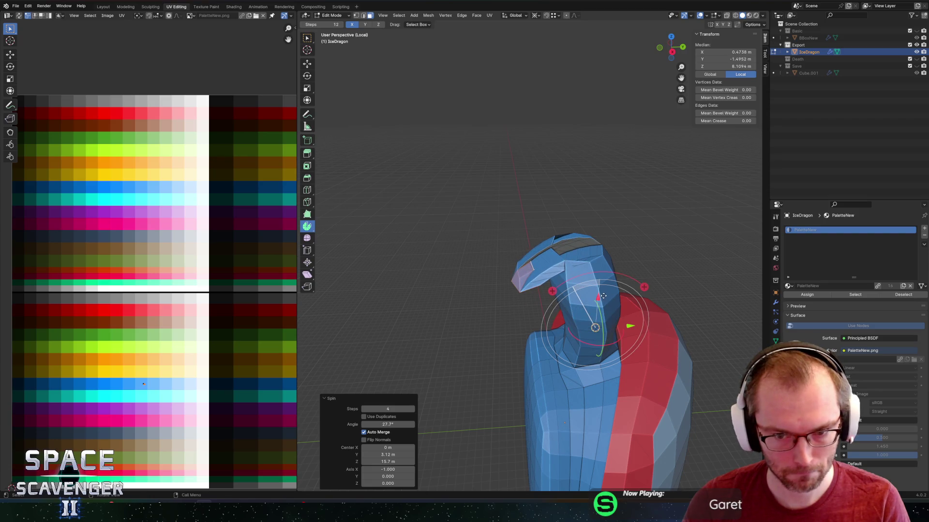
{"action": "mouse_move", "coordinate": [597, 297]}
{"action": "left_mouse_down"}
{"action": "mouse_move", "coordinate": [599, 201]}
{"action": "mouse_move", "coordinate": [653, 194]}
{"action": "mouse_move", "coordinate": [608, 187]}
{"action": "mouse_move", "coordinate": [563, 212]}
{"action": "left_mouse_up"}
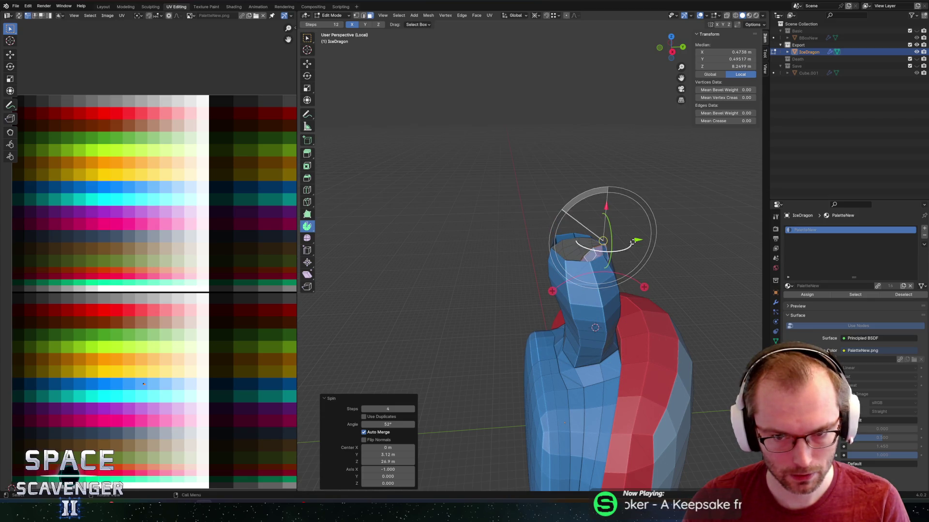
{"action": "left_click_drag", "start_coordinate": [638, 240], "coordinate": [582, 239]}
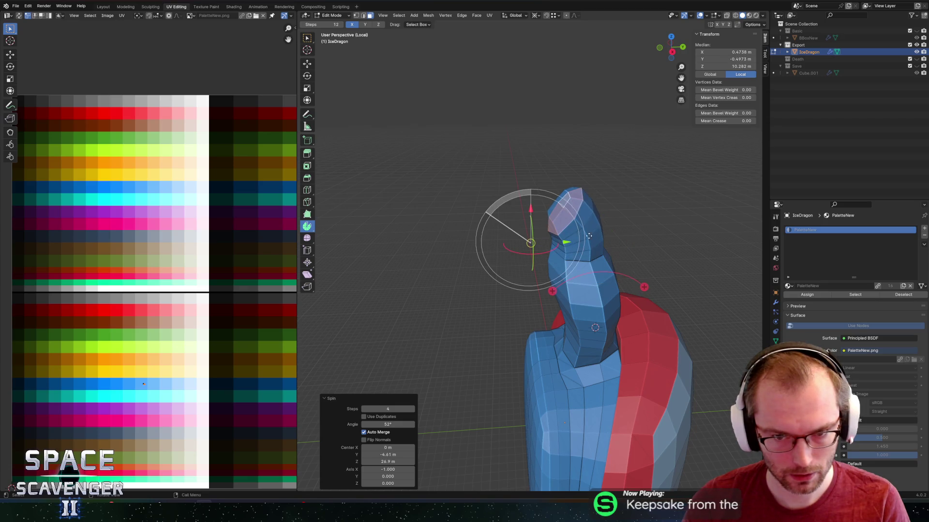
{"action": "left_click_drag", "start_coordinate": [530, 209], "coordinate": [529, 224]}
{"action": "key", "text": "ctrl+z"}
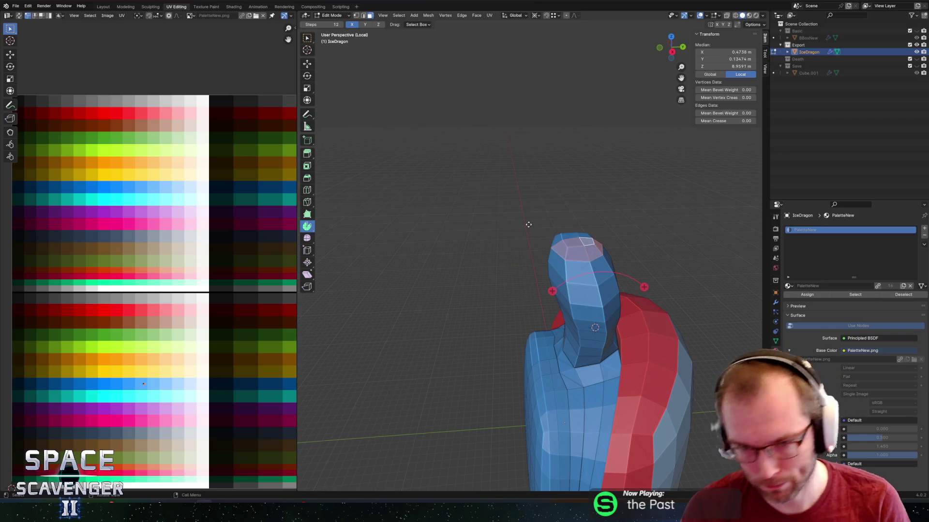
Select a face on top of the head, then switch to the paused Unity game.
{"action": "middle_click_drag", "start_coordinate": [537, 204], "coordinate": [499, 213]}
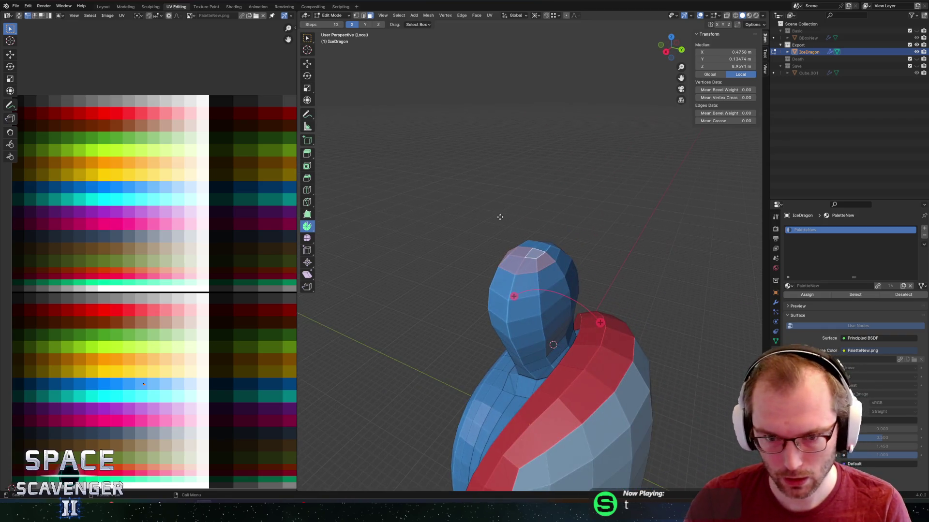
{"action": "left_click", "coordinate": [533, 249]}
{"action": "left_click", "coordinate": [522, 253]}
{"action": "mouse_move", "coordinate": [522, 252]}
{"action": "middle_mouse_down"}
{"action": "mouse_move", "coordinate": [574, 238]}
{"action": "mouse_move", "coordinate": [573, 248]}
{"action": "mouse_move", "coordinate": [545, 228]}
{"action": "mouse_move", "coordinate": [496, 225]}
{"action": "mouse_move", "coordinate": [521, 222]}
{"action": "middle_mouse_up"}
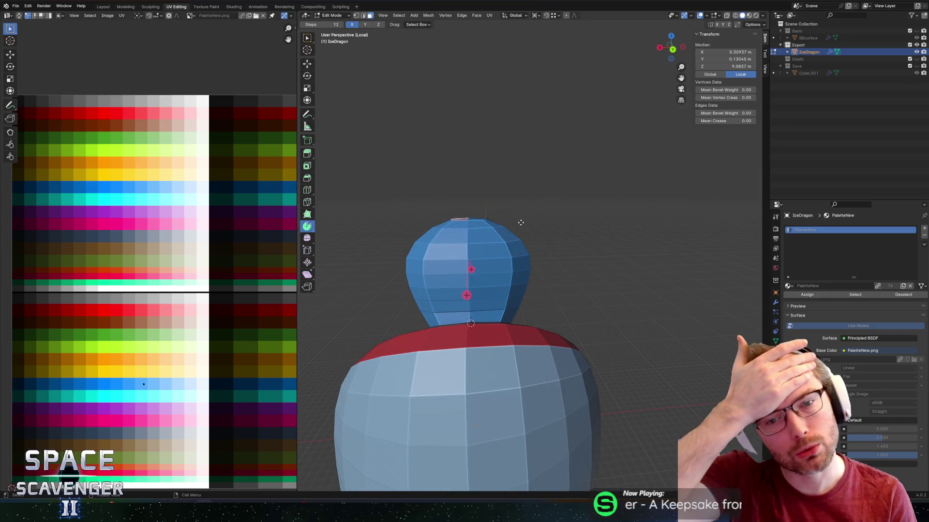
{"action": "key", "text": "alt+Tab"}
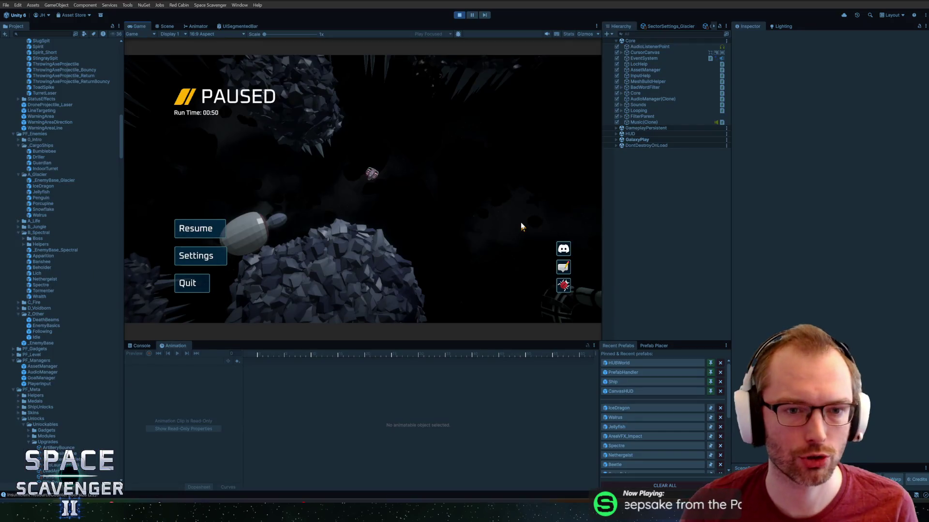
Resume the Unity game, play briefly, pause again and switch to Blender.
{"action": "left_click", "coordinate": [220, 222]}
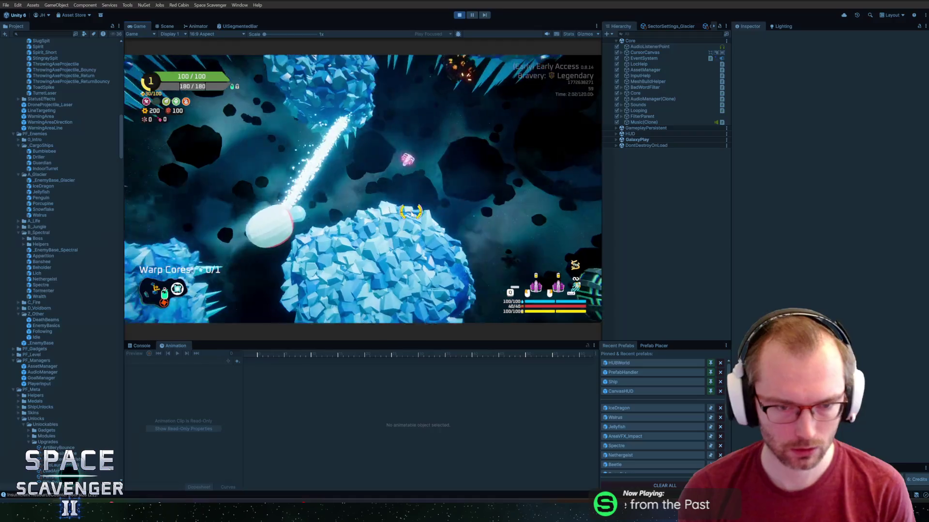
{"action": "key", "text": "Escape"}
{"action": "key", "text": "alt+Tab"}
Select the face just below the dragon's head and begin scaling it.
{"action": "mouse_move", "coordinate": [481, 215]}
{"action": "middle_mouse_down"}
{"action": "mouse_move", "coordinate": [516, 213]}
{"action": "mouse_move", "coordinate": [517, 243]}
{"action": "middle_mouse_up"}
{"action": "left_click", "coordinate": [504, 321], "text": "alt"}
{"action": "mouse_move", "coordinate": [504, 321]}
{"action": "middle_mouse_down"}
{"action": "mouse_move", "coordinate": [584, 319]}
{"action": "mouse_move", "coordinate": [558, 347]}
{"action": "mouse_move", "coordinate": [541, 301]}
{"action": "middle_mouse_up"}
{"action": "left_click", "coordinate": [583, 320]}
{"action": "key", "text": "s"}
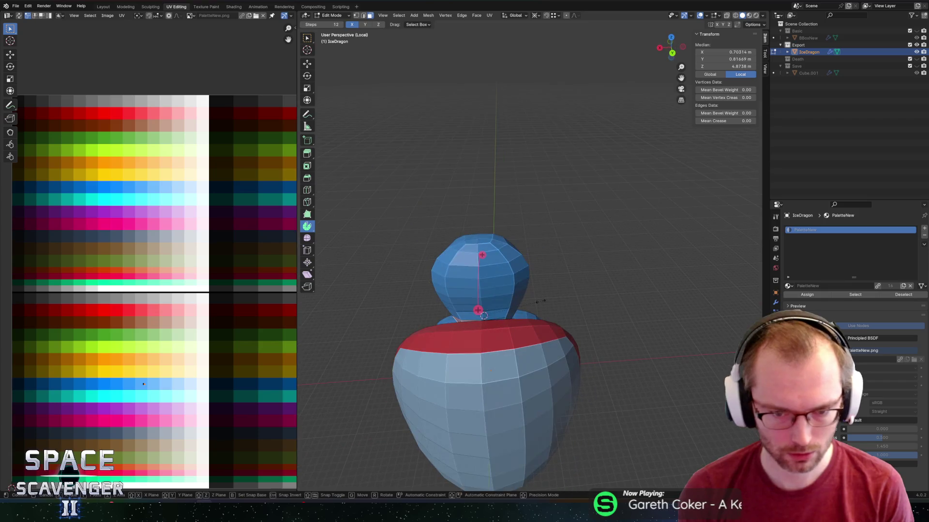
Narrow the IceDragon's head along X with proportional editing.
{"action": "key", "text": "o"}
{"action": "key", "text": "x"}
{"action": "scroll", "coordinate": [580, 297], "scroll_direction": "down", "scroll_amount": 9}
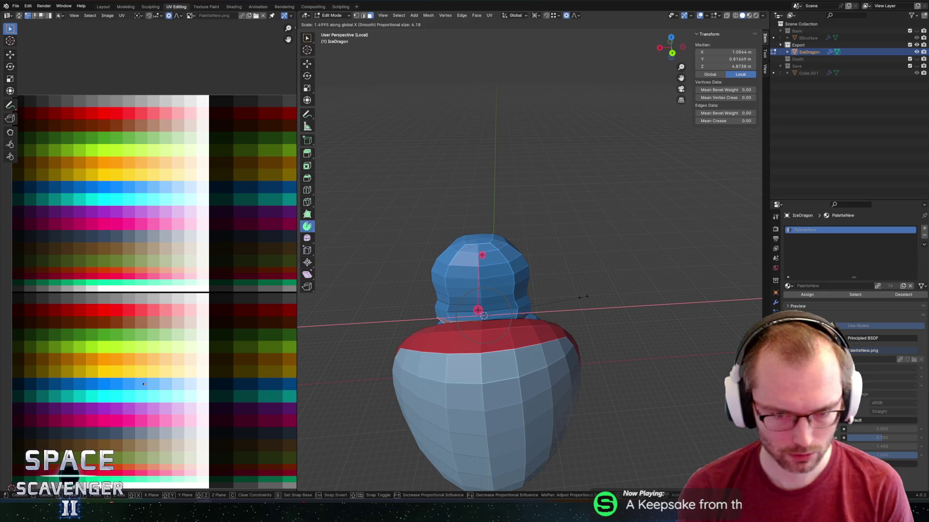
{"action": "left_click", "coordinate": [586, 297]}
{"action": "middle_click_drag", "start_coordinate": [585, 290], "coordinate": [572, 207]}
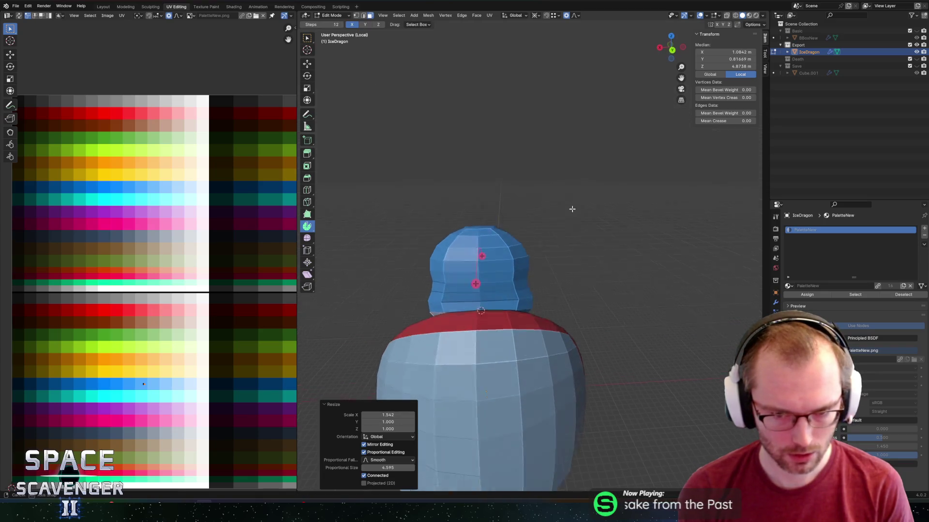
Raise the head's top face slightly along Z, redoing the first oversized raise.
{"action": "key", "text": "Tab"}
{"action": "key", "text": "Tab"}
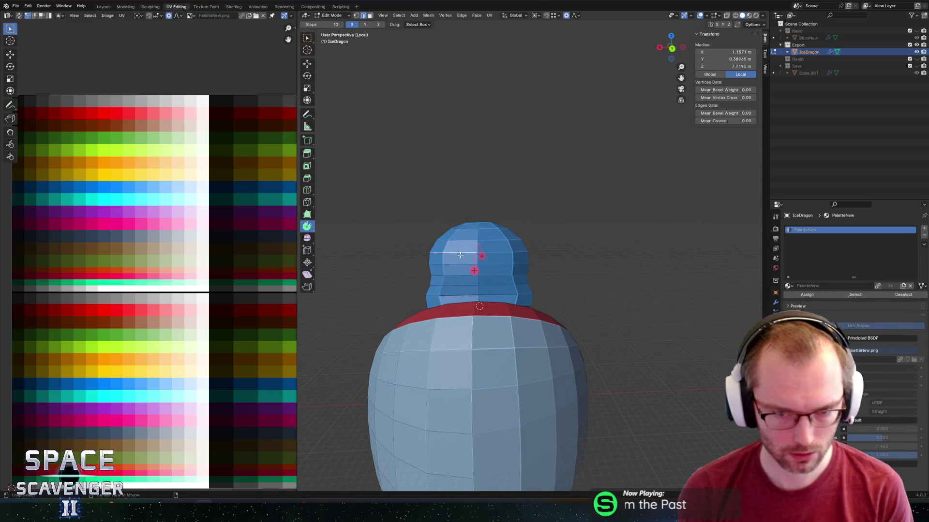
{"action": "left_click", "coordinate": [472, 229]}
{"action": "middle_click_drag", "start_coordinate": [472, 229], "coordinate": [482, 238]}
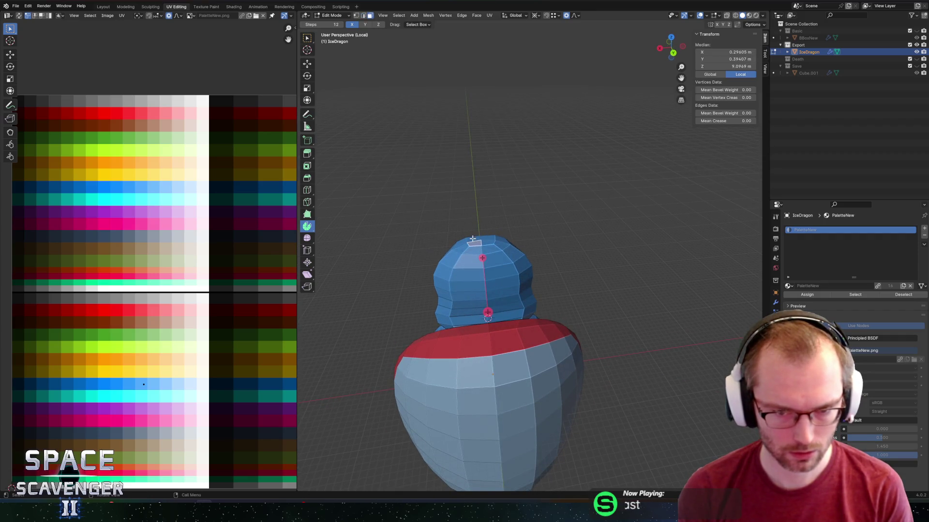
{"action": "key", "text": "g"}
{"action": "key", "text": "z"}
{"action": "left_click", "coordinate": [507, 221]}
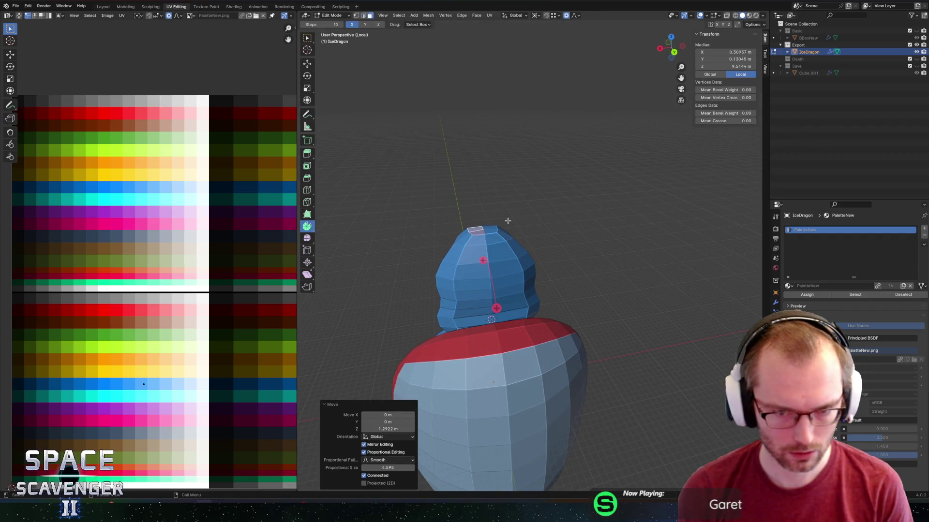
{"action": "key", "text": "ctrl+z"}
{"action": "key", "text": "g"}
{"action": "key", "text": "z"}
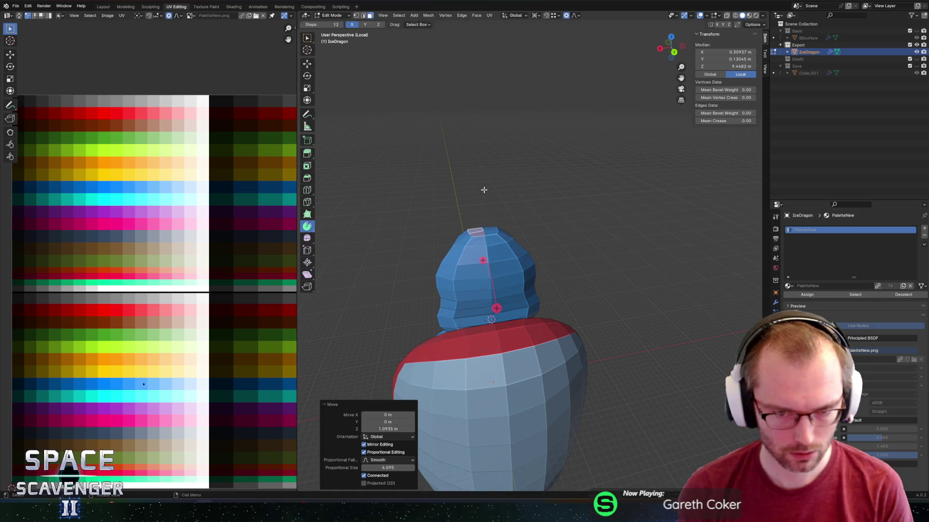
{"action": "left_click", "coordinate": [483, 200]}
{"action": "scroll", "coordinate": [482, 202], "scroll_direction": "up", "scroll_amount": 1}
Pull the head's topmost vertex up along Z into a pointed peak.
{"action": "left_click", "coordinate": [453, 214]}
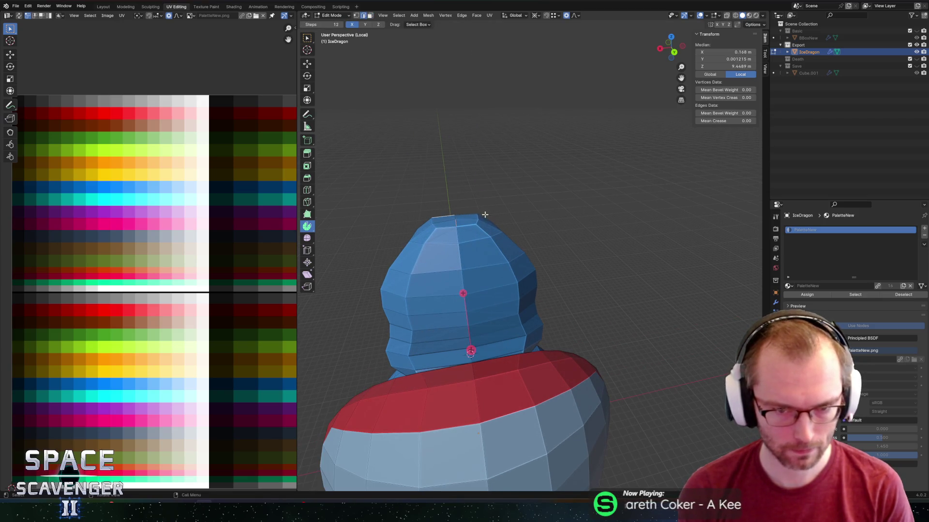
{"action": "left_click", "coordinate": [454, 215], "text": "ctrl"}
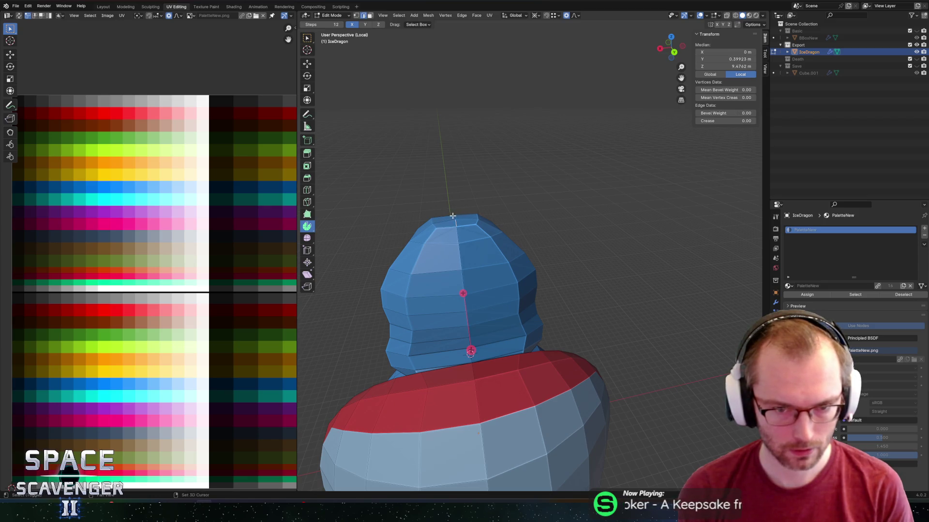
{"action": "key", "text": "g"}
{"action": "key", "text": "z"}
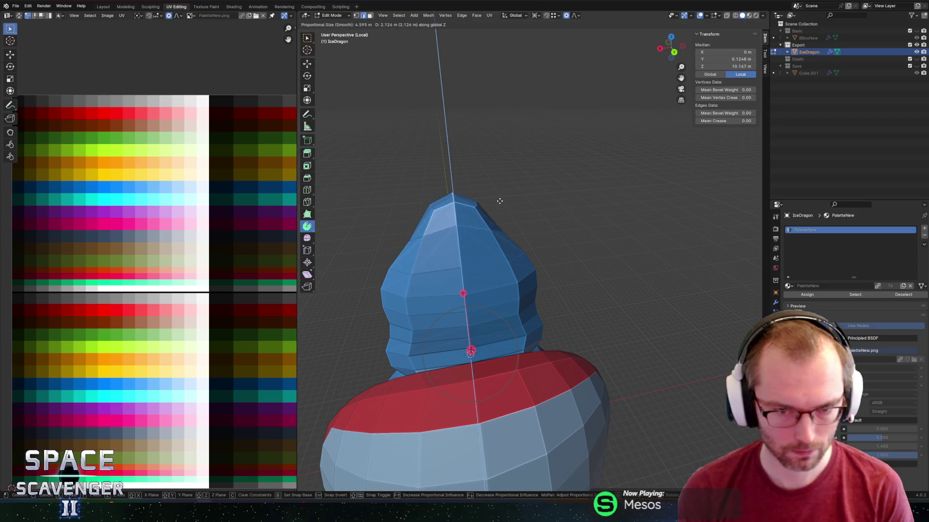
{"action": "left_click", "coordinate": [507, 202]}
{"action": "mouse_move", "coordinate": [511, 203]}
{"action": "middle_mouse_down"}
{"action": "mouse_move", "coordinate": [541, 190]}
{"action": "mouse_move", "coordinate": [597, 215]}
{"action": "middle_mouse_up"}
Re-export the dragon as IceDragon.fbx and switch to Unity.
{"action": "key", "text": "ctrl+shift+e"}
{"action": "key", "text": "Return"}
{"action": "key", "text": "alt+Tab"}
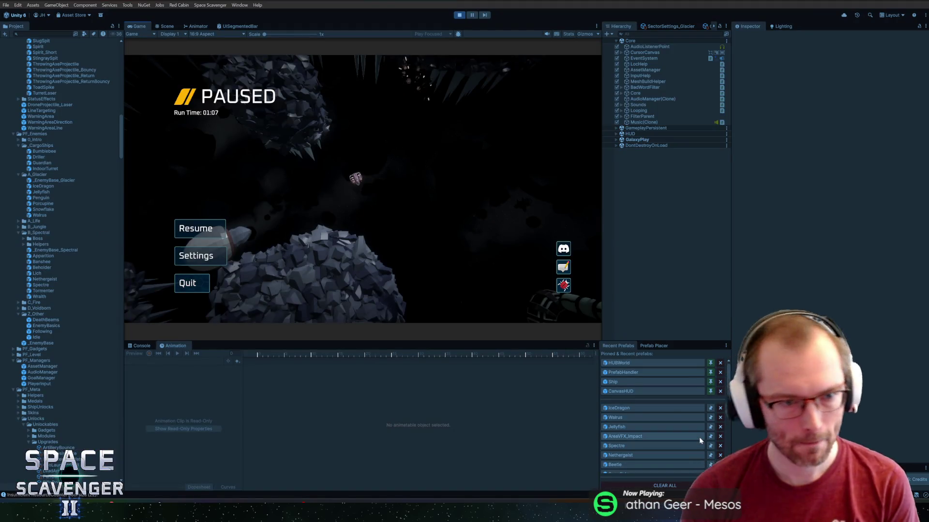
Resume the paused Unity game, play briefly with the updated dragon, and pause again.
{"action": "key", "text": "Escape"}
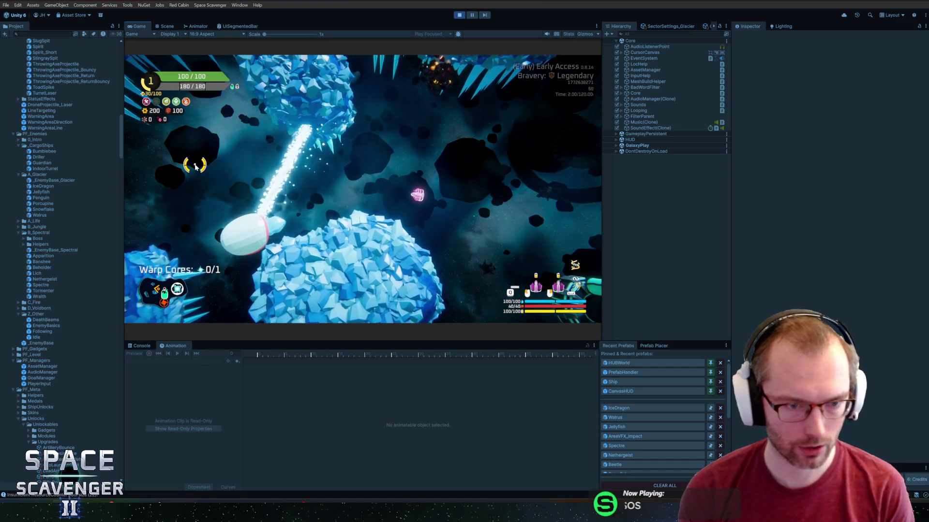
{"action": "key", "text": "alt+Tab"}
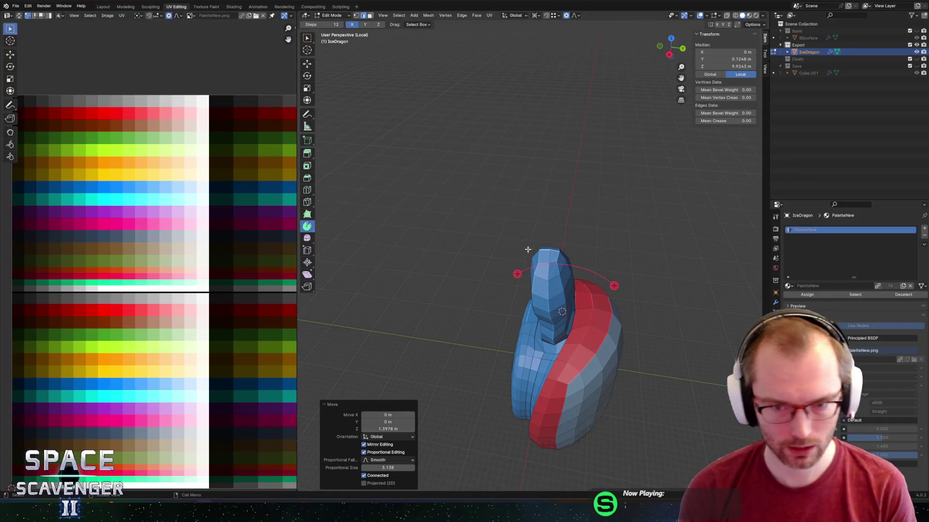
{"action": "key", "text": "alt+Tab"}
{"action": "key", "text": "alt+Tab"}
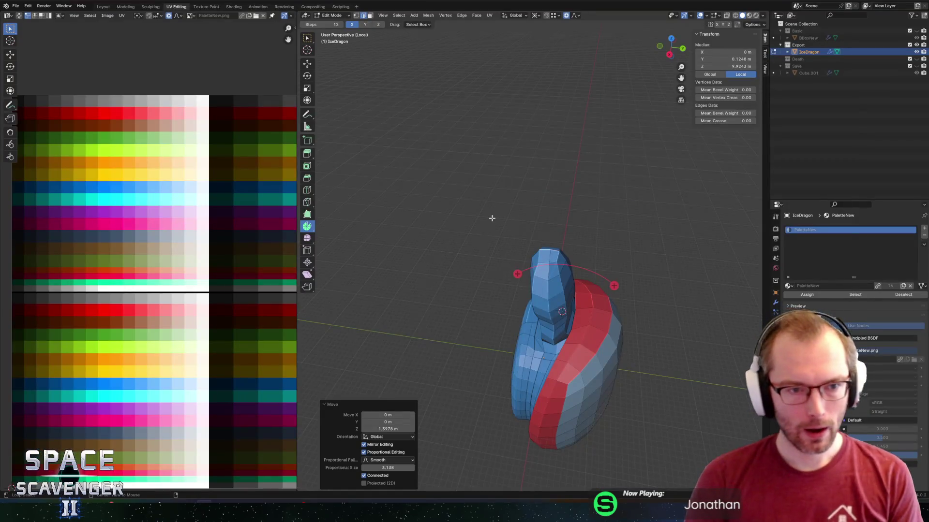
{"action": "key", "text": "alt+Tab"}
{"action": "key", "text": "Escape"}
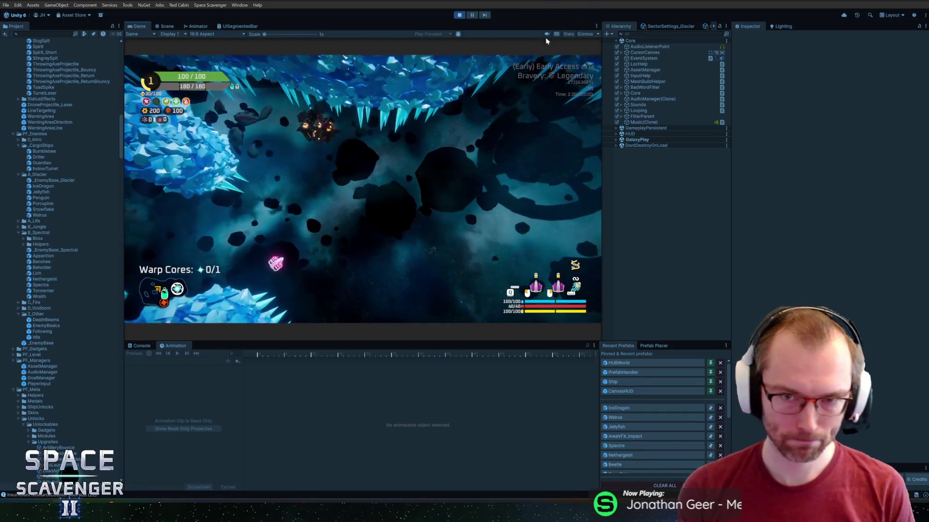
{"action": "key", "text": "Escape"}
Return to Blender, view the dragon upright from the front, and switch to Object Mode.
{"action": "key", "text": "alt+Tab"}
{"action": "mouse_move", "coordinate": [576, 309]}
{"action": "middle_mouse_down"}
{"action": "mouse_move", "coordinate": [615, 285]}
{"action": "mouse_move", "coordinate": [590, 285]}
{"action": "mouse_move", "coordinate": [516, 232]}
{"action": "mouse_move", "coordinate": [543, 263]}
{"action": "mouse_move", "coordinate": [532, 203]}
{"action": "mouse_move", "coordinate": [556, 208]}
{"action": "mouse_move", "coordinate": [611, 260]}
{"action": "mouse_move", "coordinate": [594, 263]}
{"action": "mouse_move", "coordinate": [625, 279]}
{"action": "mouse_move", "coordinate": [618, 268]}
{"action": "mouse_move", "coordinate": [597, 276]}
{"action": "mouse_move", "coordinate": [568, 237]}
{"action": "middle_mouse_up"}
{"action": "key", "text": "Tab"}
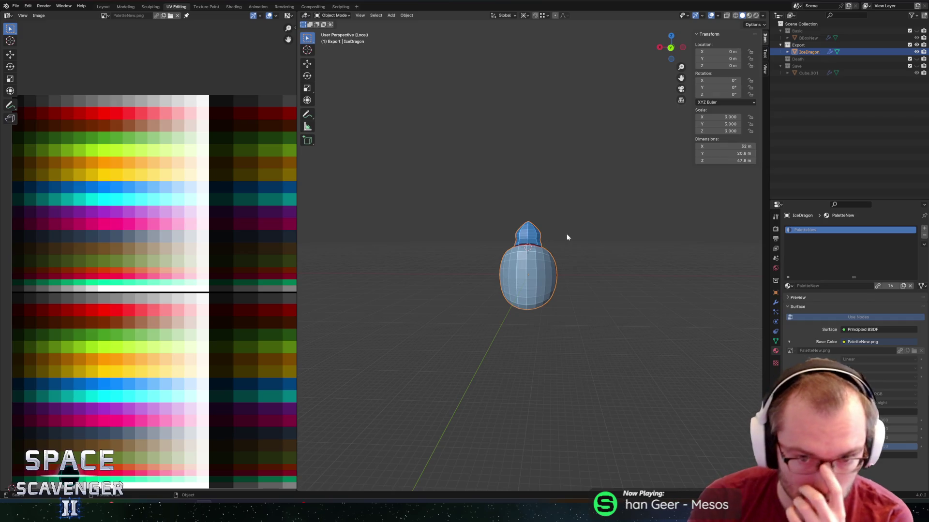
Snap the 3D cursor to the IceDragon's origin with Shift+S, then re-enter Edit Mode.
{"action": "mouse_move", "coordinate": [560, 276]}
{"action": "middle_mouse_down"}
{"action": "mouse_move", "coordinate": [573, 266]}
{"action": "mouse_move", "coordinate": [575, 240]}
{"action": "mouse_move", "coordinate": [581, 266]}
{"action": "mouse_move", "coordinate": [570, 271]}
{"action": "middle_mouse_up"}
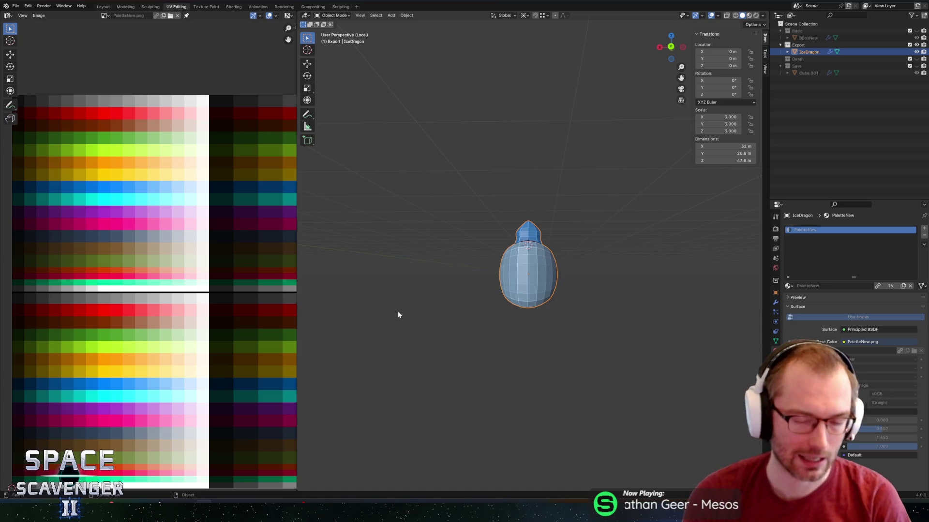
{"action": "middle_click_drag", "start_coordinate": [483, 238], "coordinate": [500, 222]}
{"action": "key", "text": "shift+s"}
{"action": "left_click", "coordinate": [434, 252]}
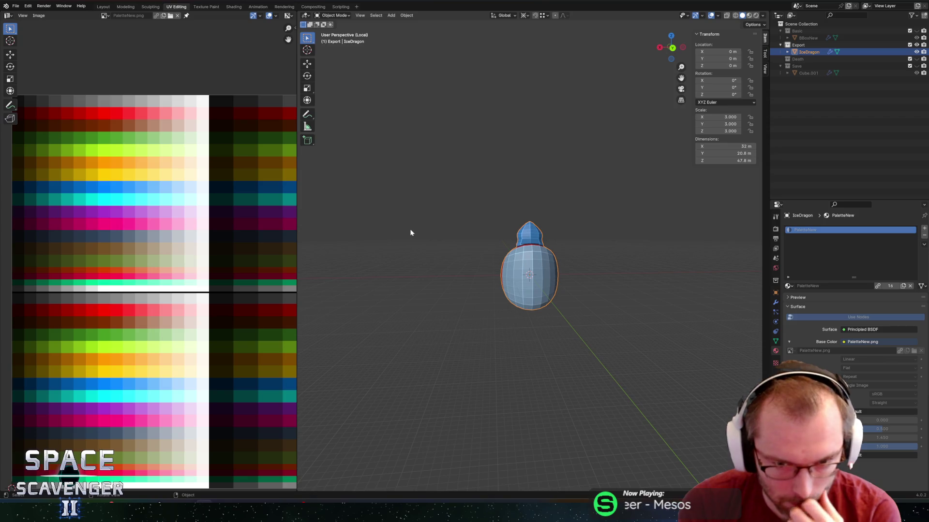
{"action": "mouse_move", "coordinate": [527, 278]}
{"action": "middle_mouse_down"}
{"action": "mouse_move", "coordinate": [605, 284]}
{"action": "mouse_move", "coordinate": [559, 288]}
{"action": "middle_mouse_up"}
{"action": "scroll", "coordinate": [582, 287], "scroll_direction": "up", "scroll_amount": 2}
{"action": "mouse_move", "coordinate": [599, 324]}
{"action": "middle_mouse_down"}
{"action": "mouse_move", "coordinate": [547, 263]}
{"action": "mouse_move", "coordinate": [520, 282]}
{"action": "middle_mouse_up"}
{"action": "key", "text": "Tab"}
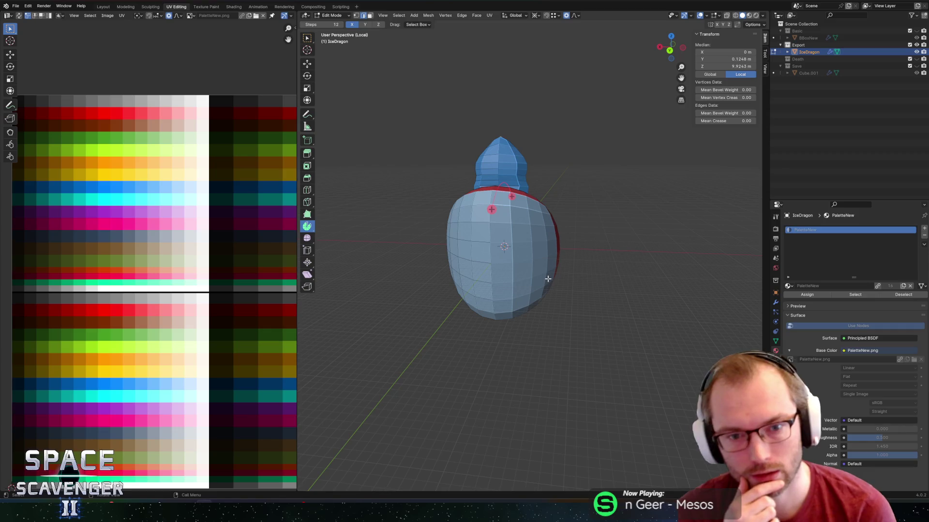
Select a body face, inspect the back, then preview a Ctrl+R loop cut down the head and body.
{"action": "mouse_move", "coordinate": [531, 255]}
{"action": "middle_mouse_down"}
{"action": "mouse_move", "coordinate": [621, 223]}
{"action": "mouse_move", "coordinate": [529, 221]}
{"action": "mouse_move", "coordinate": [551, 245]}
{"action": "mouse_move", "coordinate": [579, 244]}
{"action": "middle_mouse_up"}
{"action": "key", "text": "alt+a"}
{"action": "left_click", "coordinate": [505, 225]}
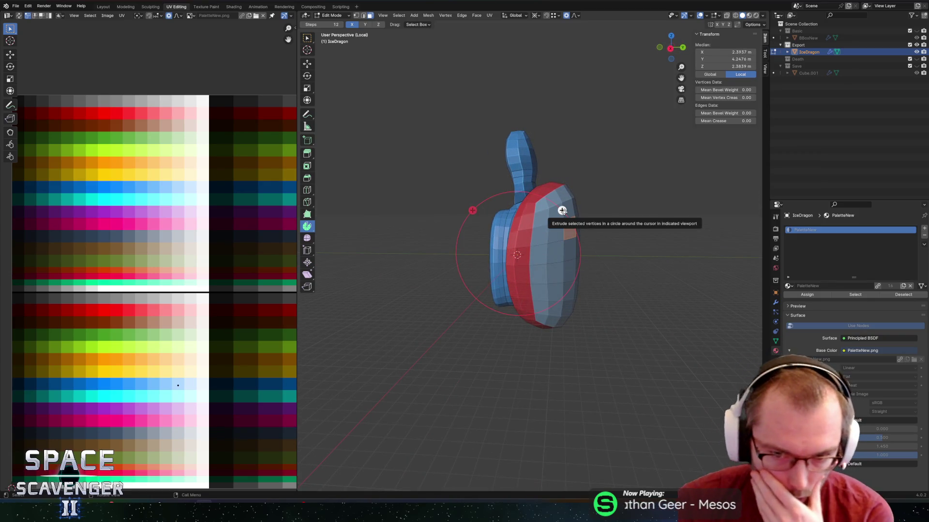
{"action": "mouse_move", "coordinate": [605, 151]}
{"action": "middle_mouse_down"}
{"action": "mouse_move", "coordinate": [537, 160]}
{"action": "mouse_move", "coordinate": [547, 155]}
{"action": "mouse_move", "coordinate": [572, 153]}
{"action": "mouse_move", "coordinate": [561, 170]}
{"action": "mouse_move", "coordinate": [483, 188]}
{"action": "middle_mouse_up"}
{"action": "middle_click_drag", "start_coordinate": [484, 188], "coordinate": [491, 187]}
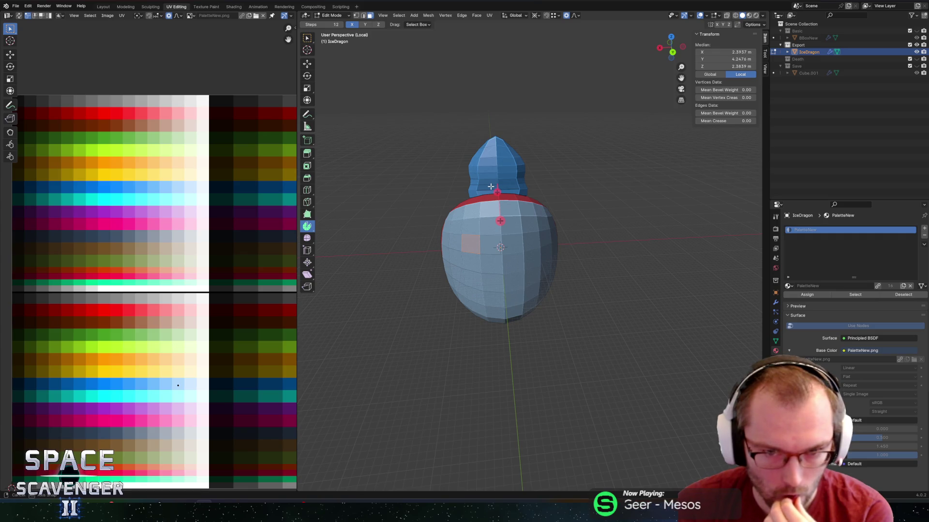
{"action": "scroll", "coordinate": [490, 187], "scroll_direction": "up", "scroll_amount": 3}
{"action": "key", "text": "Tab"}
{"action": "key", "text": "Tab"}
{"action": "key", "text": "ctrl+r"}
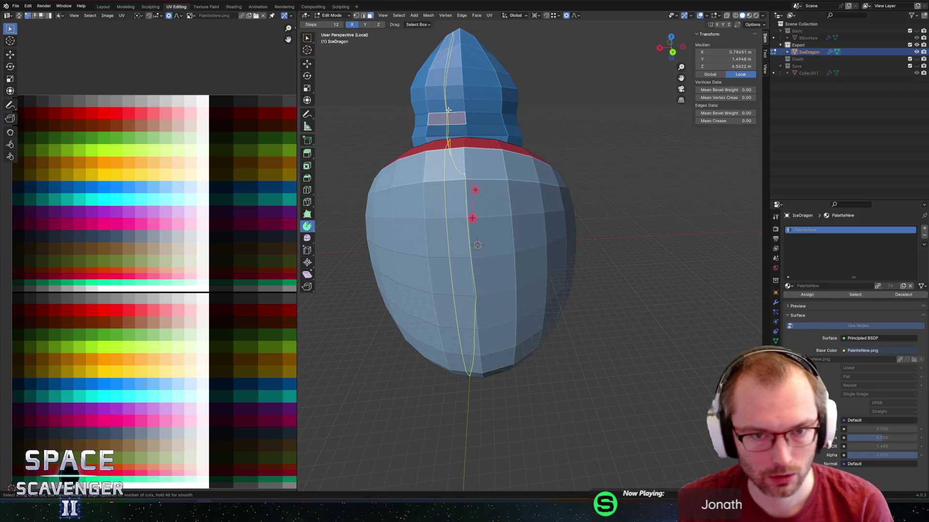
Place the loop cut centred down the middle of the mesh.
{"action": "left_click", "coordinate": [448, 111]}
{"action": "right_click", "coordinate": [448, 111]}
{"action": "middle_click_drag", "start_coordinate": [449, 111], "coordinate": [504, 147]}
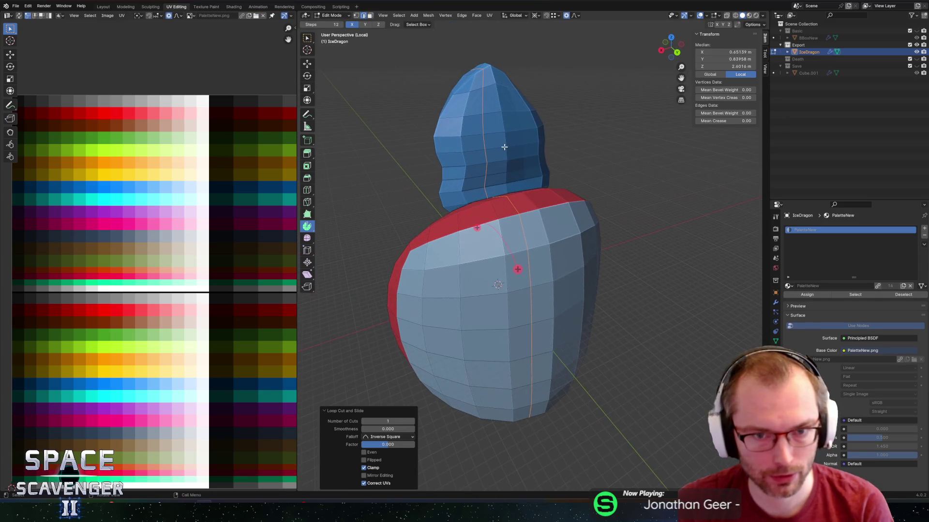
{"action": "right_click", "coordinate": [445, 131]}
{"action": "middle_click_drag", "start_coordinate": [445, 131], "coordinate": [488, 129]}
Select the edge path down the head and push it 0.898 m along Y proportionally.
{"action": "left_click", "coordinate": [487, 126]}
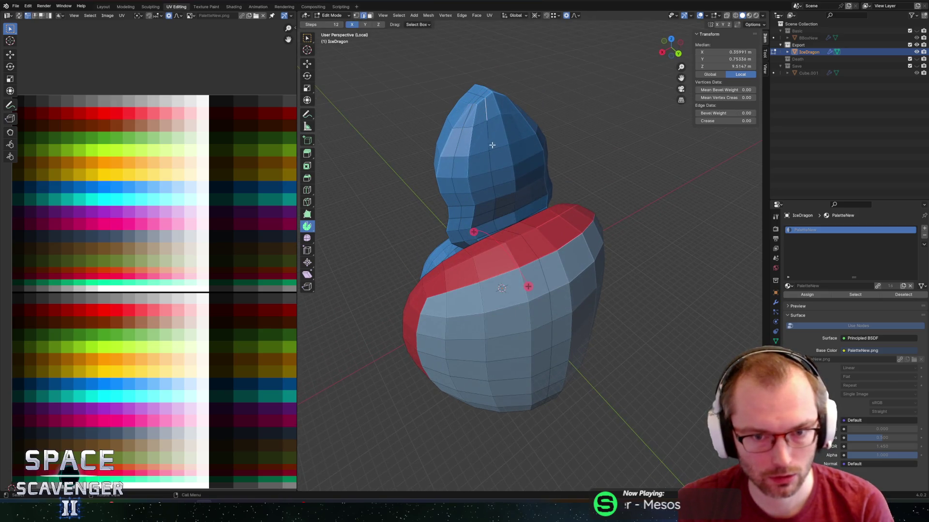
{"action": "left_click", "coordinate": [494, 224], "text": "ctrl"}
{"action": "middle_click_drag", "start_coordinate": [495, 224], "coordinate": [556, 191]}
{"action": "key", "text": "g"}
{"action": "key", "text": "y"}
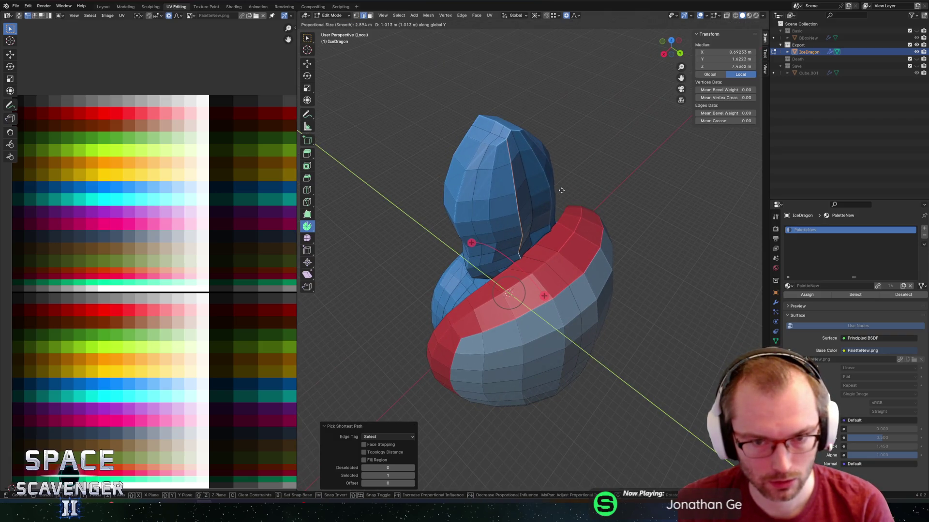
{"action": "left_click", "coordinate": [561, 190]}
Select a face on the red band and frame the view on it.
{"action": "middle_click_drag", "start_coordinate": [538, 237], "coordinate": [559, 234]}
{"action": "left_click", "coordinate": [559, 234]}
{"action": "key", "text": "KP_Decimal"}
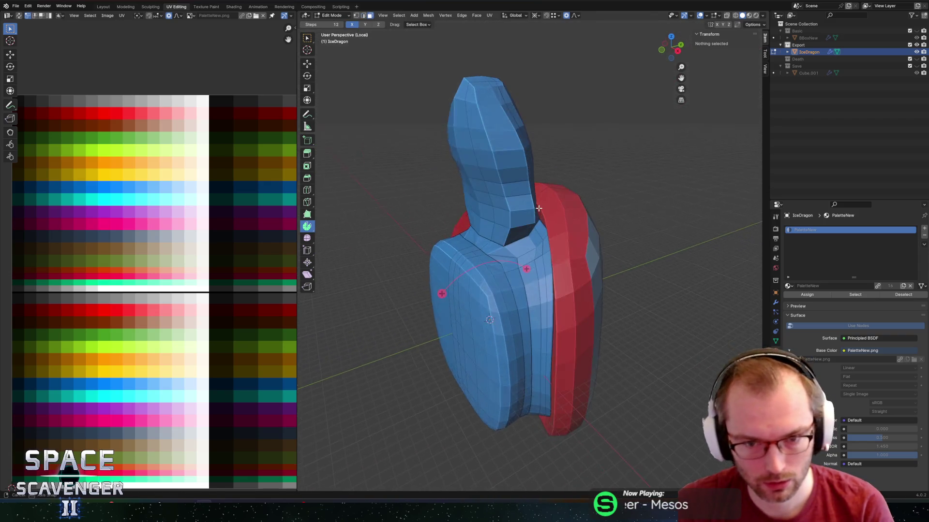
Select two red-band faces using X-ray and vertex-slide them along their edges.
{"action": "left_click", "coordinate": [540, 175]}
{"action": "mouse_move", "coordinate": [540, 175]}
{"action": "middle_mouse_down"}
{"action": "mouse_move", "coordinate": [553, 159]}
{"action": "mouse_move", "coordinate": [522, 205]}
{"action": "middle_mouse_up"}
{"action": "key", "text": "alt+z"}
{"action": "scroll", "coordinate": [525, 205], "scroll_direction": "up", "scroll_amount": 5}
{"action": "left_click", "coordinate": [521, 154], "text": "shift"}
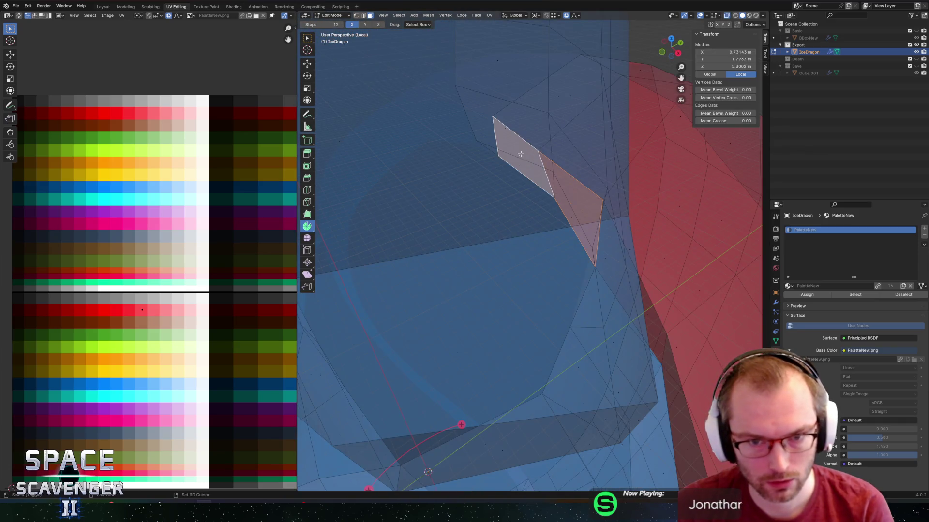
{"action": "key", "text": "alt+z"}
{"action": "scroll", "coordinate": [530, 153], "scroll_direction": "down", "scroll_amount": 5}
{"action": "middle_click_drag", "start_coordinate": [530, 152], "coordinate": [458, 351]}
{"action": "key", "text": "g"}
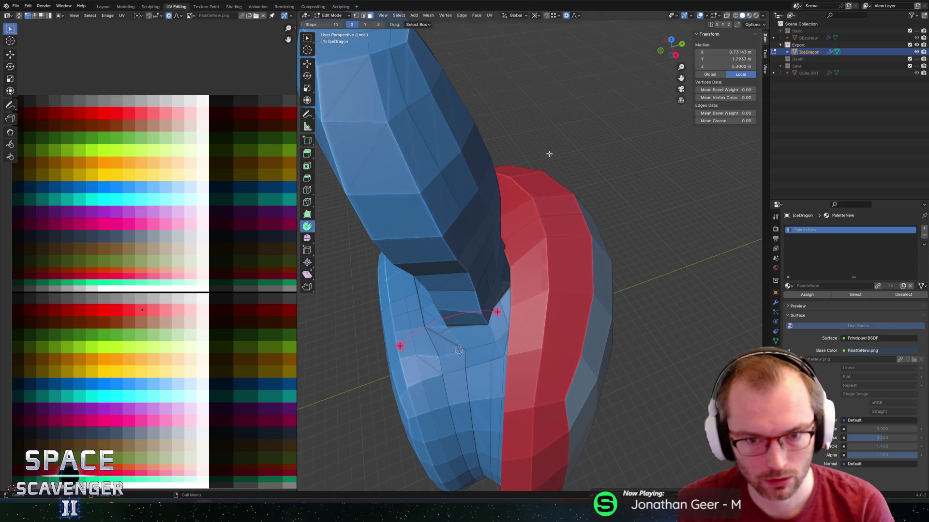
{"action": "key", "text": "g"}
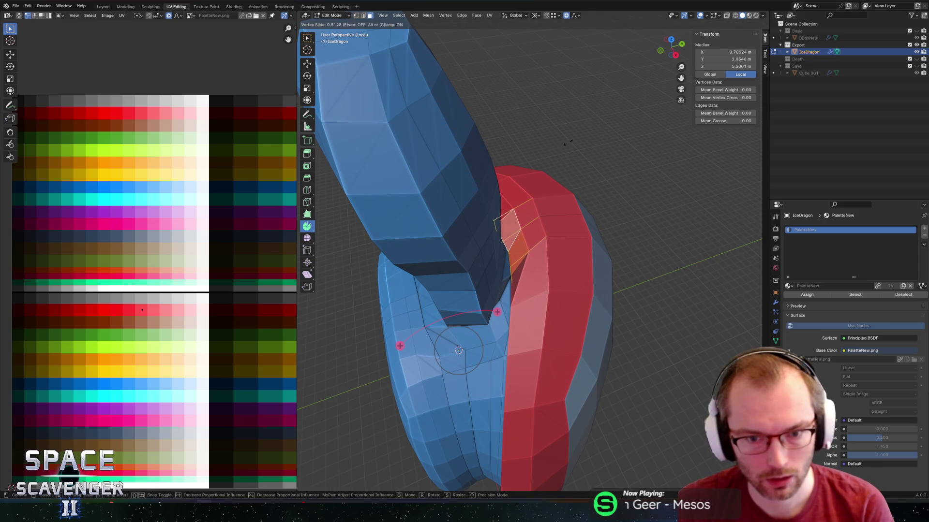
{"action": "left_click", "coordinate": [459, 350]}
Select the edge loop around the red band and slide it along the surface.
{"action": "left_click", "coordinate": [536, 215]}
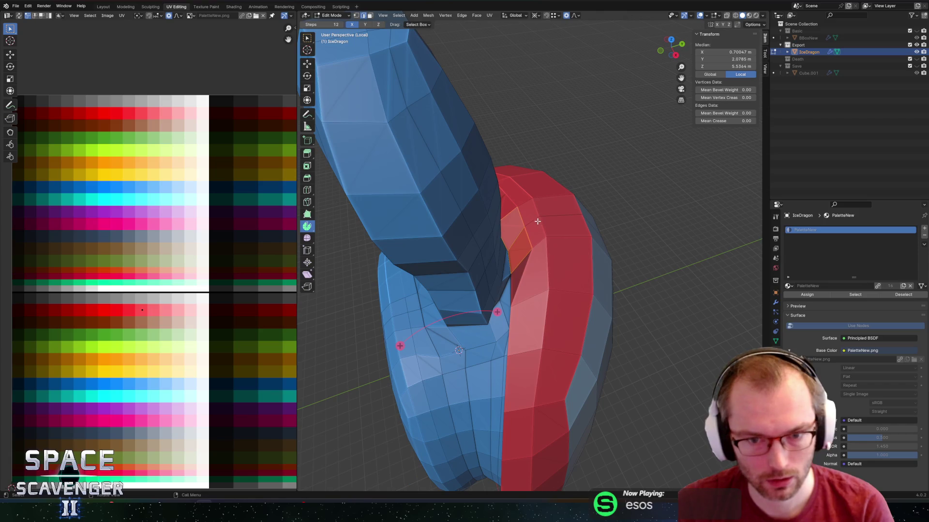
{"action": "left_click", "coordinate": [530, 218], "text": "alt"}
{"action": "left_click", "coordinate": [523, 232], "text": "alt"}
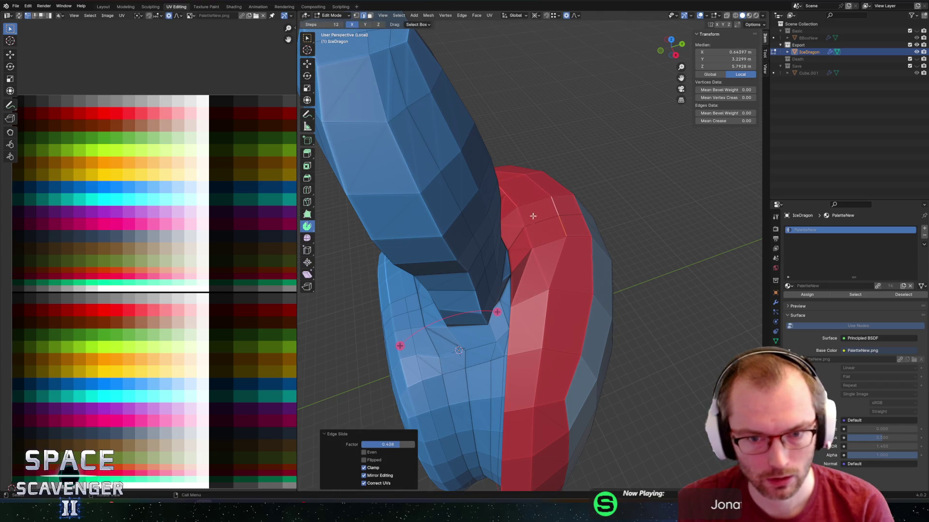
{"action": "key", "text": "g"}
{"action": "key", "text": "g"}
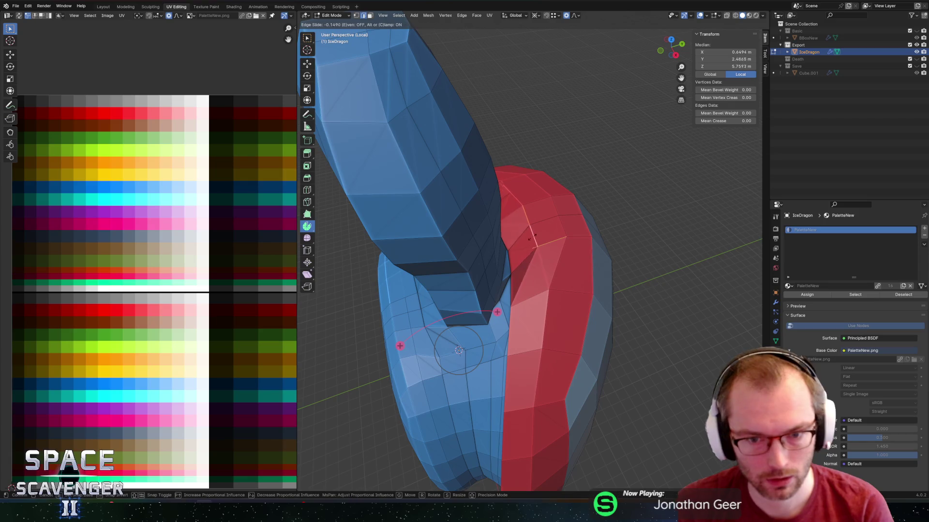
{"action": "left_click", "coordinate": [526, 240]}
Pull the near-vertical neck edge 1.134 m along Y with smooth proportional falloff.
{"action": "middle_click_drag", "start_coordinate": [527, 240], "coordinate": [492, 250]}
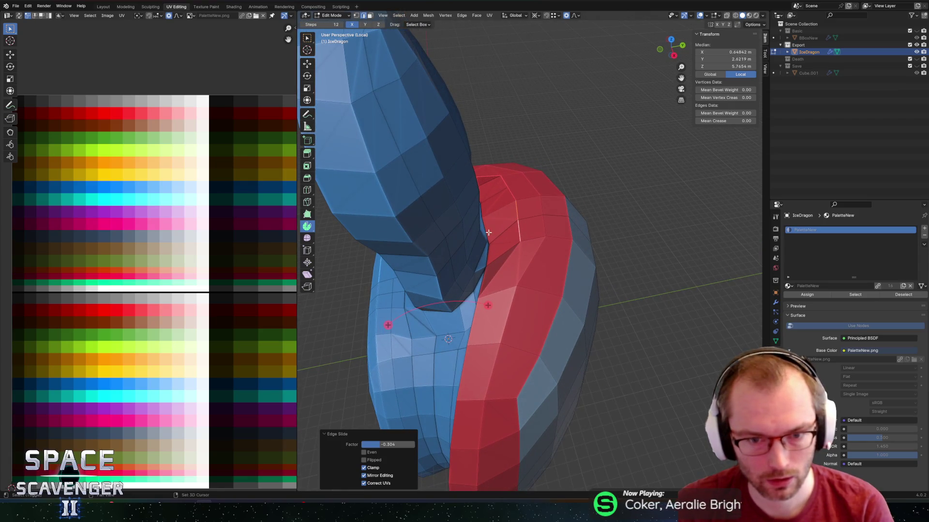
{"action": "left_click", "coordinate": [491, 244]}
{"action": "left_click", "coordinate": [491, 248]}
{"action": "left_click", "coordinate": [491, 245]}
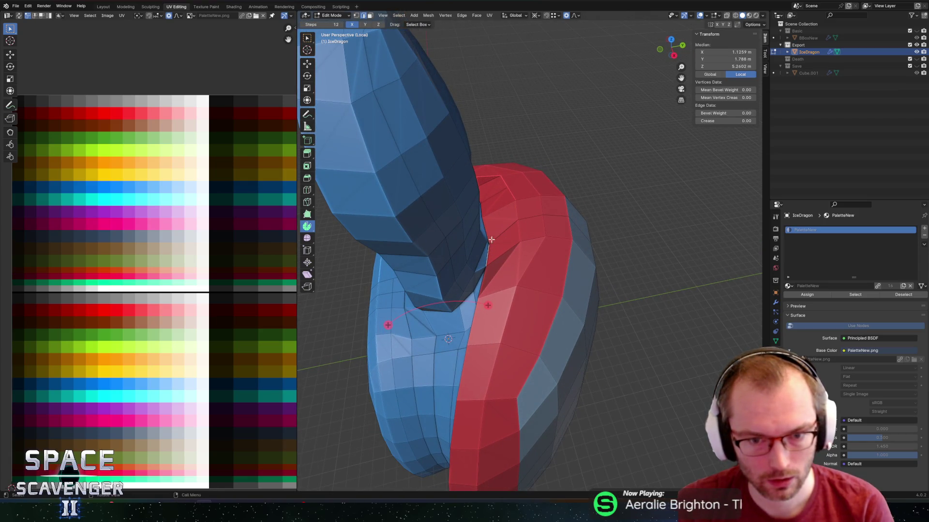
{"action": "key", "text": "g"}
{"action": "key", "text": "y"}
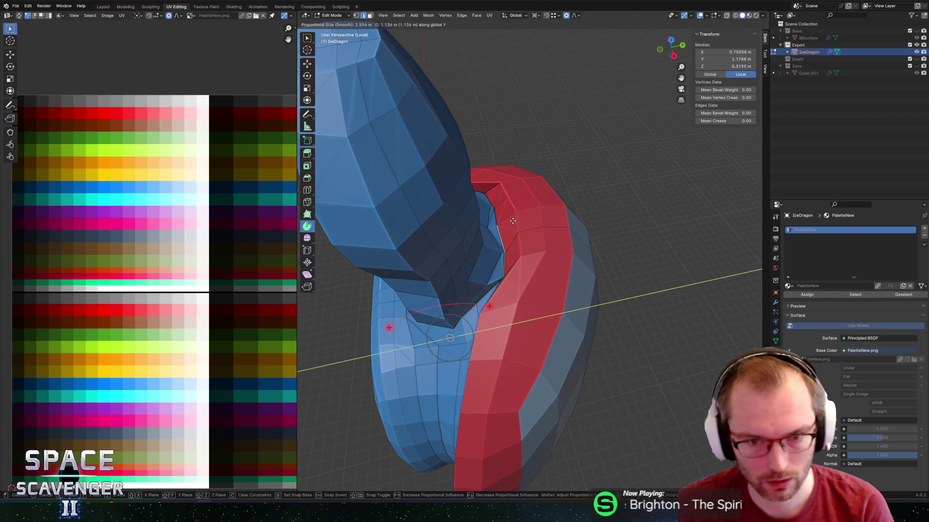
{"action": "left_click", "coordinate": [512, 221]}
Check the reshaped neck from the front in Object Mode, then return to Edit Mode.
{"action": "middle_click_drag", "start_coordinate": [519, 202], "coordinate": [495, 168]}
{"action": "key", "text": "Tab"}
{"action": "scroll", "coordinate": [495, 168], "scroll_direction": "down", "scroll_amount": 5}
{"action": "scroll", "coordinate": [475, 166], "scroll_direction": "up", "scroll_amount": 5}
{"action": "mouse_move", "coordinate": [433, 160]}
{"action": "middle_mouse_down"}
{"action": "mouse_move", "coordinate": [514, 169]}
{"action": "mouse_move", "coordinate": [511, 193]}
{"action": "mouse_move", "coordinate": [524, 191]}
{"action": "middle_mouse_up"}
{"action": "key", "text": "Tab"}
{"action": "scroll", "coordinate": [511, 193], "scroll_direction": "down", "scroll_amount": 3}
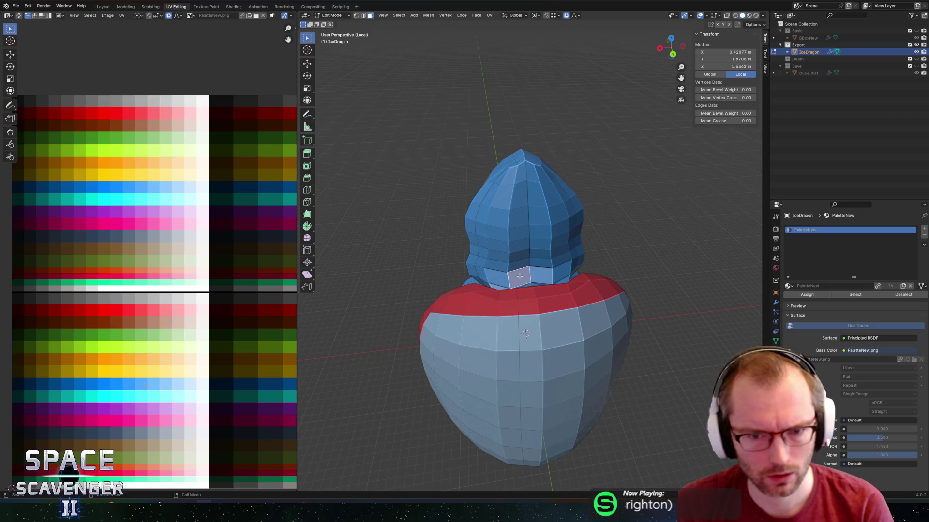
Select the face column up the head and collar and move its UVs onto the red swatch.
{"action": "left_click", "coordinate": [523, 171], "text": "ctrl"}
{"action": "mouse_move", "coordinate": [523, 171]}
{"action": "middle_mouse_down"}
{"action": "mouse_move", "coordinate": [499, 272]}
{"action": "mouse_move", "coordinate": [527, 272]}
{"action": "mouse_move", "coordinate": [560, 191]}
{"action": "middle_mouse_up"}
{"action": "scroll", "coordinate": [498, 272], "scroll_direction": "up", "scroll_amount": 2}
{"action": "scroll", "coordinate": [575, 216], "scroll_direction": "up", "scroll_amount": 4}
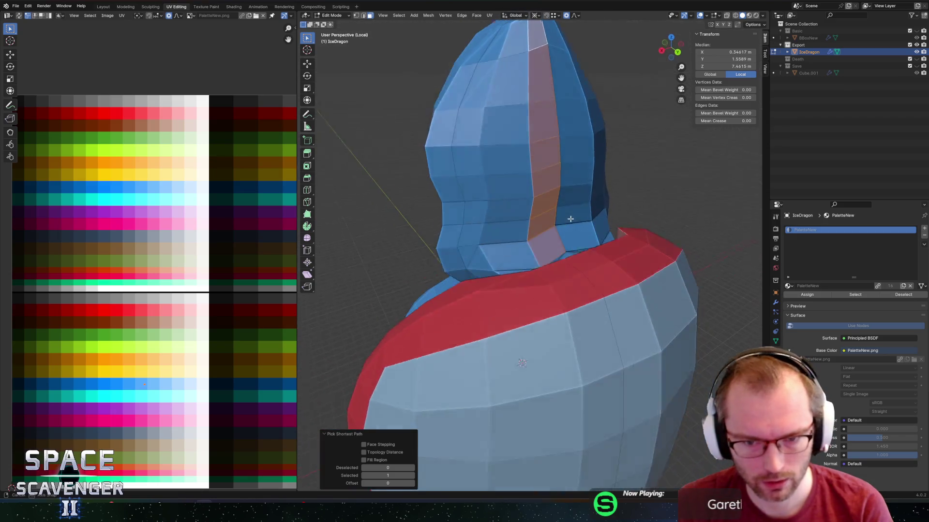
{"action": "left_click", "coordinate": [563, 273], "text": "shift"}
{"action": "scroll", "coordinate": [563, 274], "scroll_direction": "down", "scroll_amount": 4}
{"action": "mouse_move", "coordinate": [563, 273]}
{"action": "middle_mouse_down"}
{"action": "mouse_move", "coordinate": [555, 203]}
{"action": "mouse_move", "coordinate": [512, 272]}
{"action": "middle_mouse_up"}
{"action": "left_click", "coordinate": [522, 315], "text": "shift"}
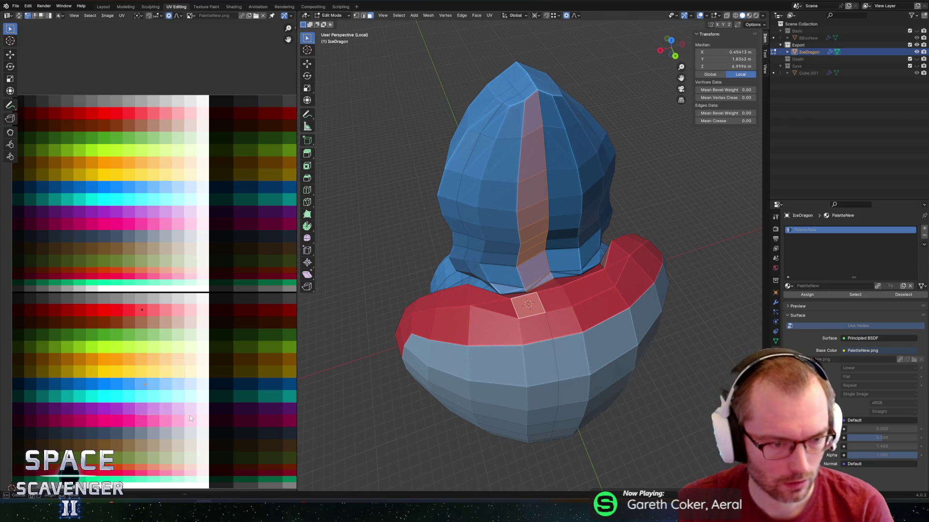
{"action": "key", "text": "g"}
{"action": "left_click", "coordinate": [180, 334]}
Return to Object Mode, export IceDragon.fbx, and briefly check Unity before returning to Blender.
{"action": "key", "text": "Tab"}
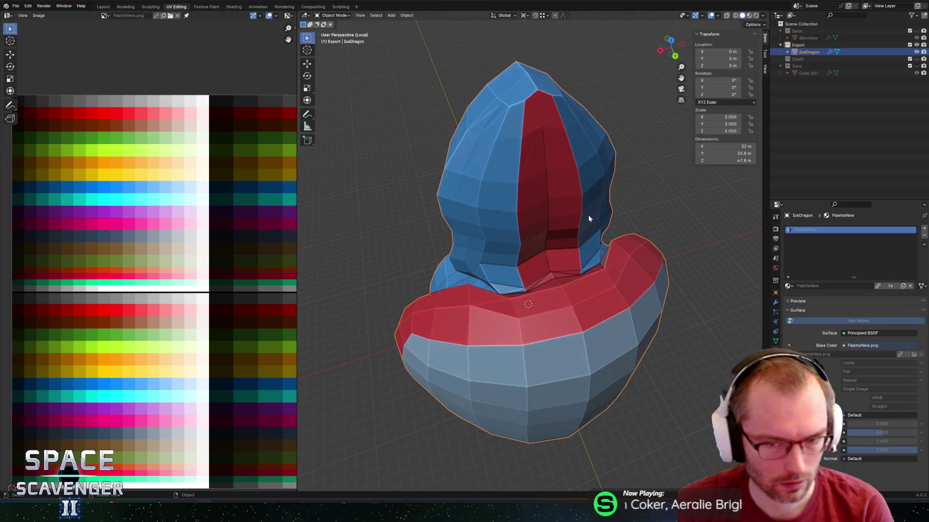
{"action": "scroll", "coordinate": [587, 216], "scroll_direction": "down", "scroll_amount": 4}
{"action": "middle_click_drag", "start_coordinate": [587, 215], "coordinate": [548, 190]}
{"action": "key", "text": "ctrl+shift+e"}
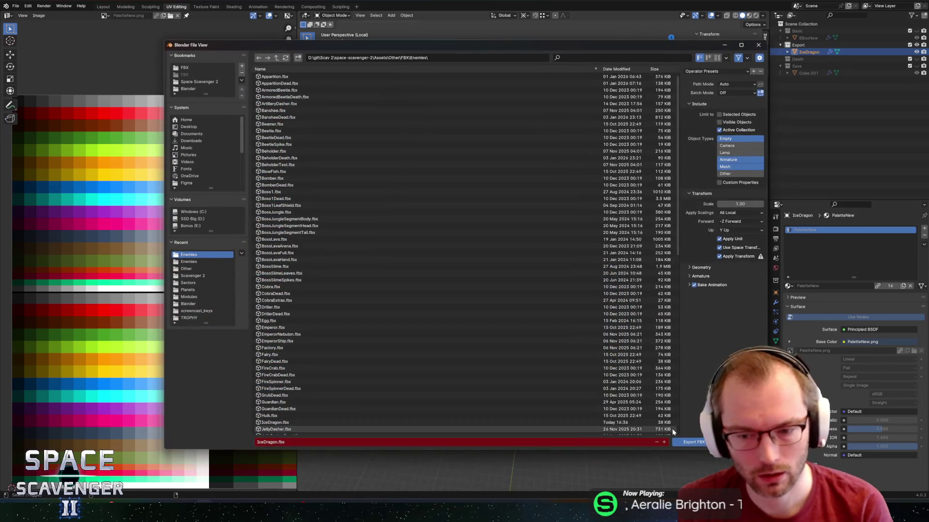
{"action": "left_click", "coordinate": [682, 438]}
{"action": "key", "text": "alt+Tab"}
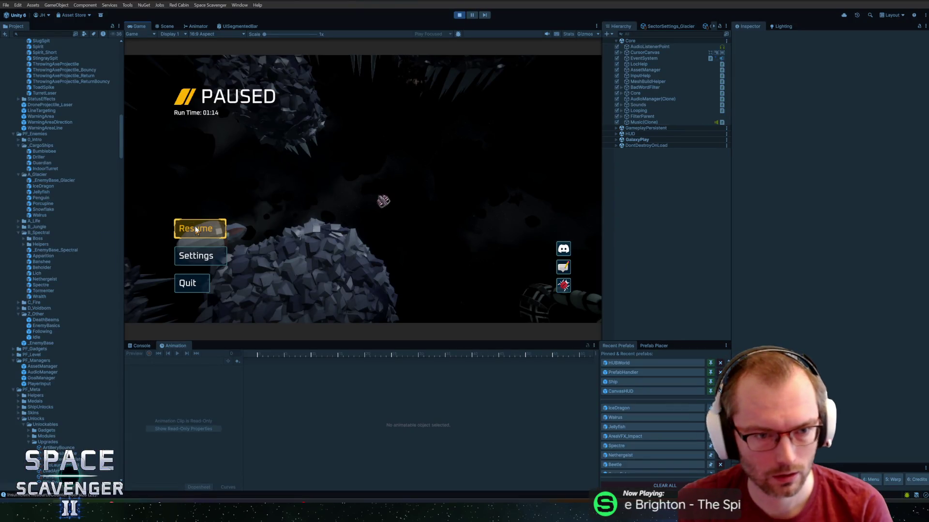
{"action": "key", "text": "alt+Tab"}
{"action": "scroll", "coordinate": [565, 140], "scroll_direction": "up", "scroll_amount": 2}
{"action": "scroll", "coordinate": [565, 164], "scroll_direction": "down", "scroll_amount": 2}
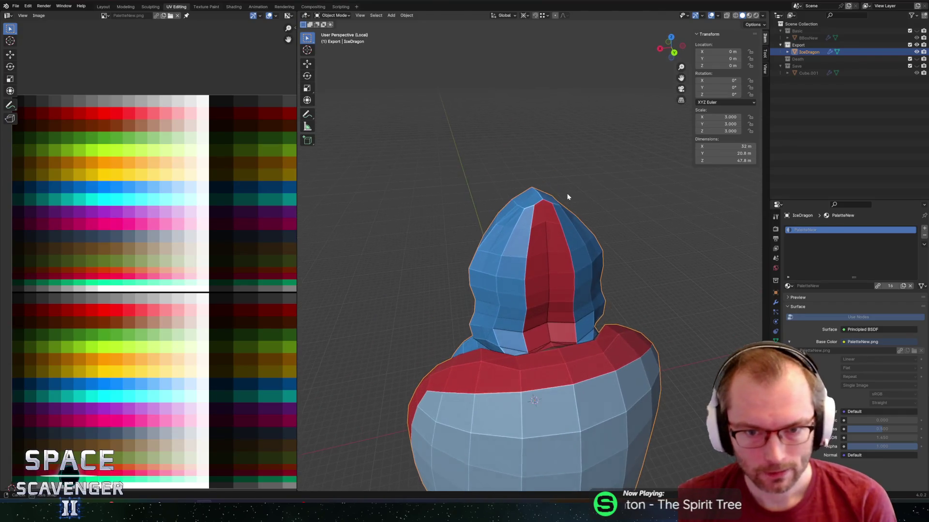
In Edit Mode, extrude the head-top faces straight up along Z.
{"action": "key", "text": "Tab"}
{"action": "left_click", "coordinate": [533, 209]}
{"action": "mouse_move", "coordinate": [533, 209]}
{"action": "middle_mouse_down"}
{"action": "mouse_move", "coordinate": [548, 213]}
{"action": "mouse_move", "coordinate": [571, 158]}
{"action": "middle_mouse_up"}
{"action": "key", "text": "c"}
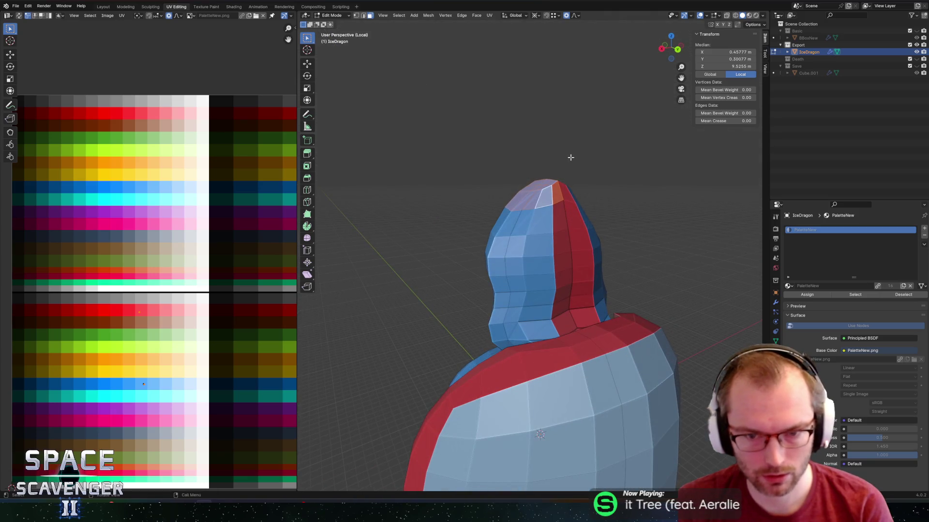
{"action": "key", "text": "g"}
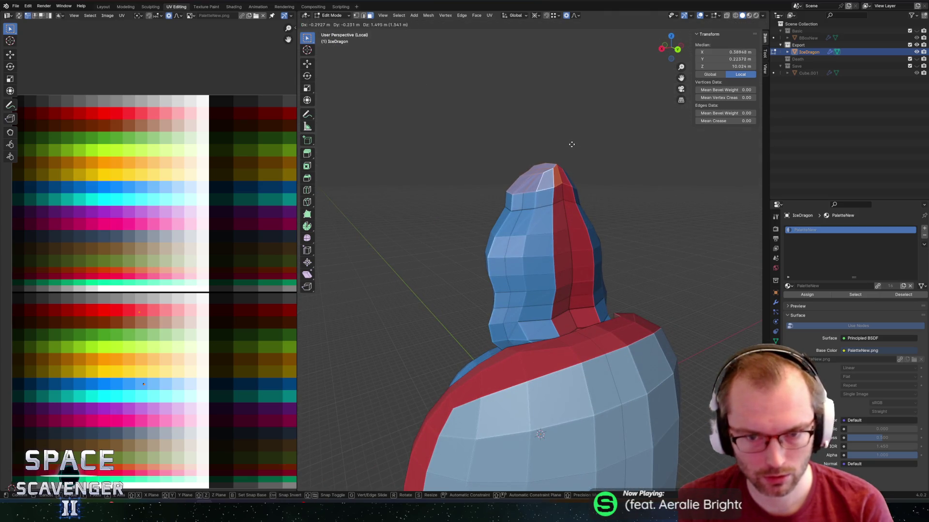
{"action": "key", "text": "z"}
{"action": "left_click", "coordinate": [570, 144]}
Snap the 3D cursor to the topmost vertex of the head.
{"action": "mouse_move", "coordinate": [570, 144]}
{"action": "middle_mouse_down"}
{"action": "mouse_move", "coordinate": [618, 165]}
{"action": "mouse_move", "coordinate": [585, 179]}
{"action": "mouse_move", "coordinate": [570, 201]}
{"action": "middle_mouse_up"}
{"action": "left_click", "coordinate": [542, 183]}
{"action": "left_click", "coordinate": [549, 184]}
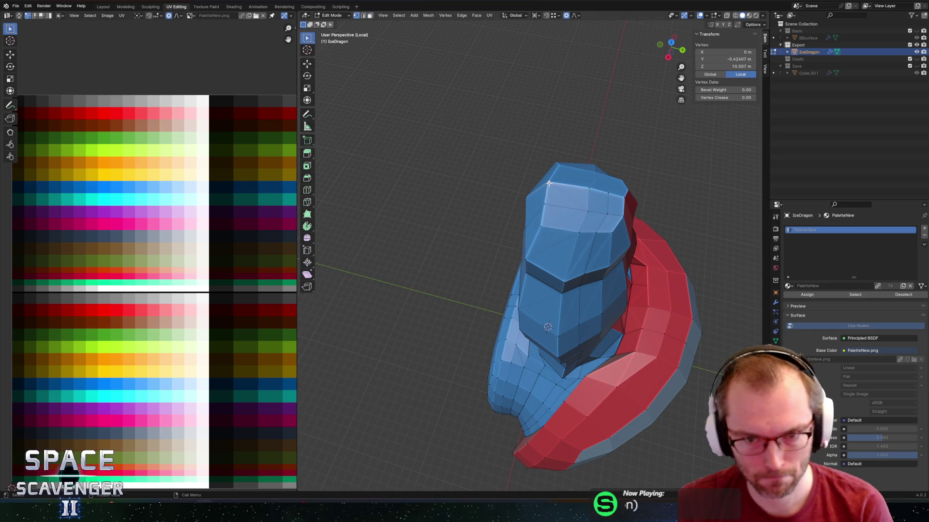
{"action": "key", "text": "shift+s"}
{"action": "left_click", "coordinate": [539, 224]}
Scale the top faces down to 0.229 to form a narrow tip.
{"action": "key", "text": "3"}
{"action": "key", "text": "c"}
{"action": "left_click_drag", "start_coordinate": [587, 200], "coordinate": [589, 206]}
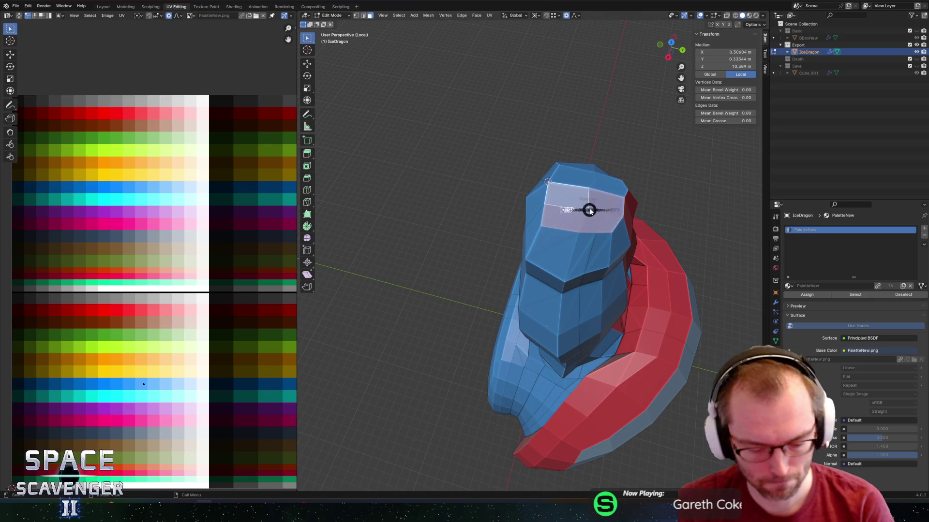
{"action": "key", "text": "s"}
{"action": "left_click", "coordinate": [592, 178]}
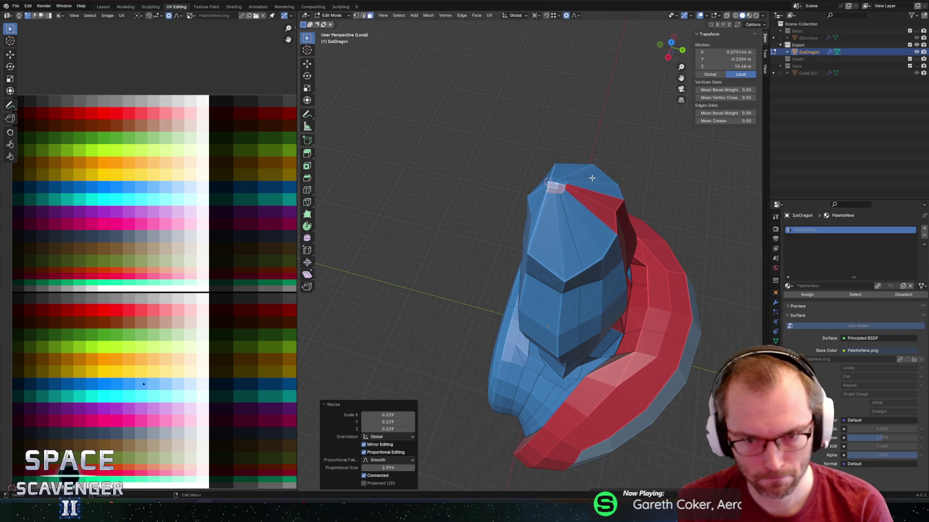
Undo a trial X rotation of the tip and add a loop cut around the head.
{"action": "middle_click_drag", "start_coordinate": [592, 178], "coordinate": [595, 114]}
{"action": "key", "text": "r"}
{"action": "key", "text": "x"}
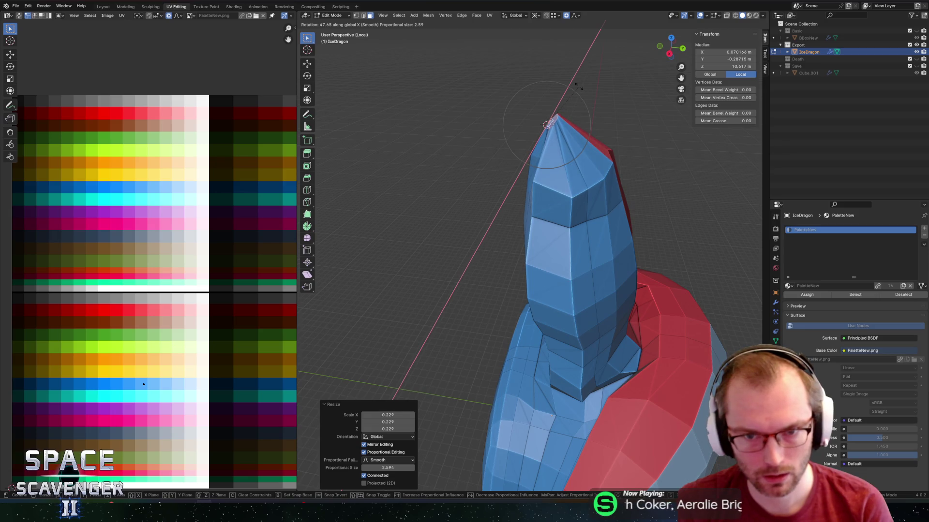
{"action": "left_click", "coordinate": [579, 87]}
{"action": "key", "text": "ctrl+z"}
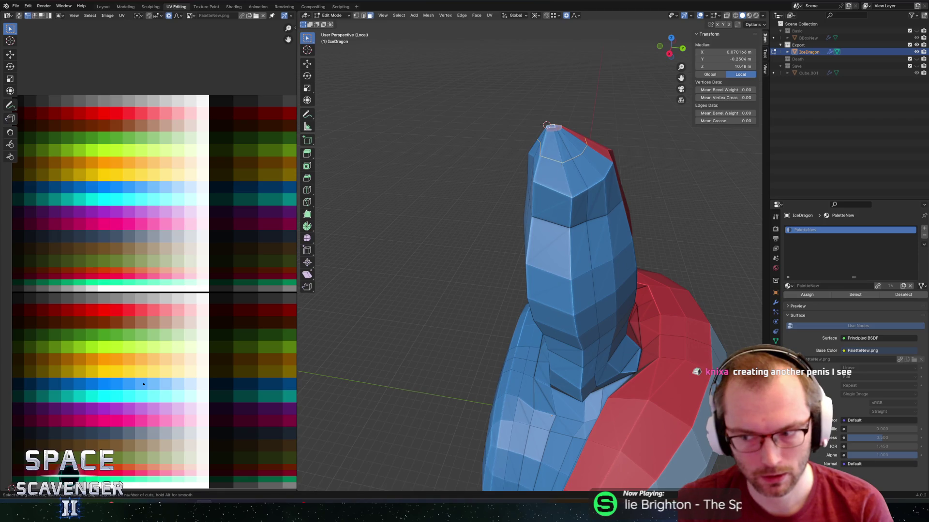
{"action": "left_click", "coordinate": [546, 125]}
Select the tip faces, leaving out the right-side ones.
{"action": "middle_click_drag", "start_coordinate": [547, 125], "coordinate": [556, 160]}
{"action": "left_click", "coordinate": [556, 160]}
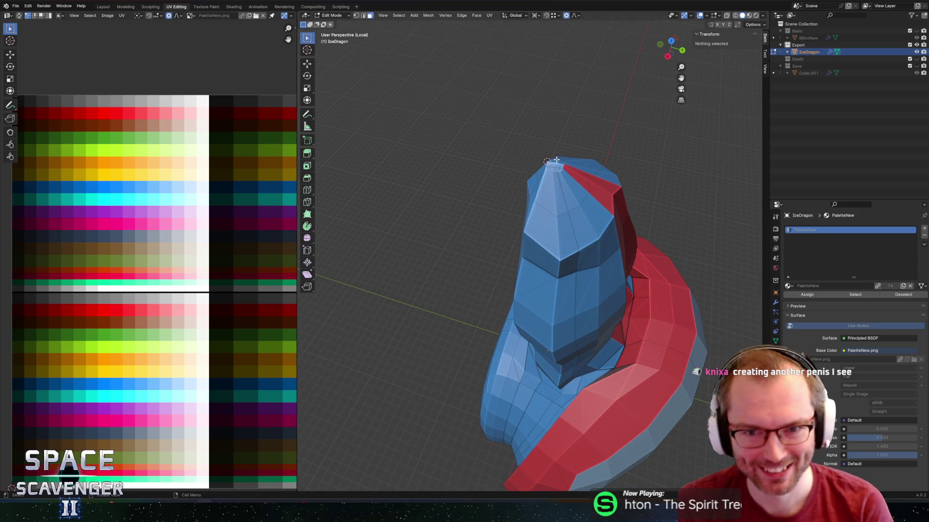
{"action": "key", "text": "c"}
{"action": "left_click", "coordinate": [556, 161]}
{"action": "middle_click_drag", "start_coordinate": [613, 172], "coordinate": [521, 209]}
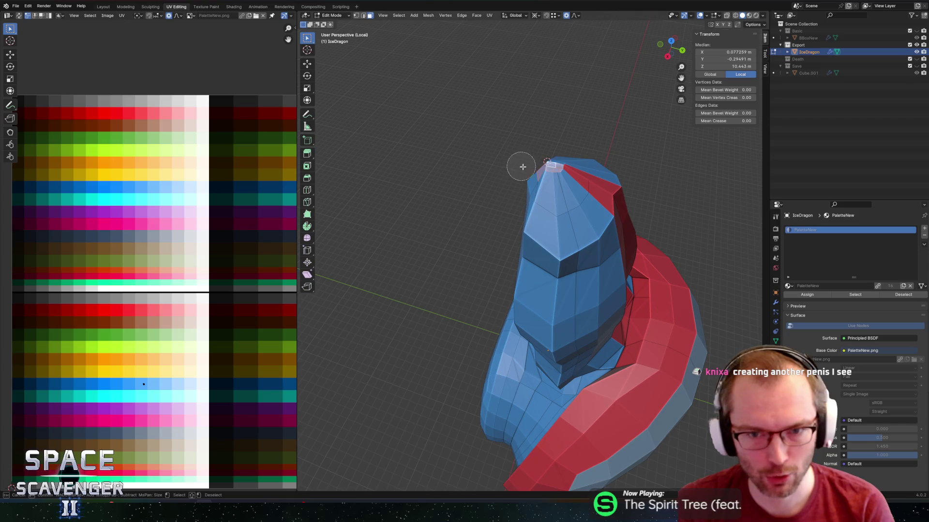
{"action": "middle_click_drag", "start_coordinate": [604, 137], "coordinate": [623, 127]}
Bend the tip forward: rotate 54.6° on X, then move −1.3212 m along Y with proportional editing.
{"action": "key", "text": "r"}
{"action": "key", "text": "x"}
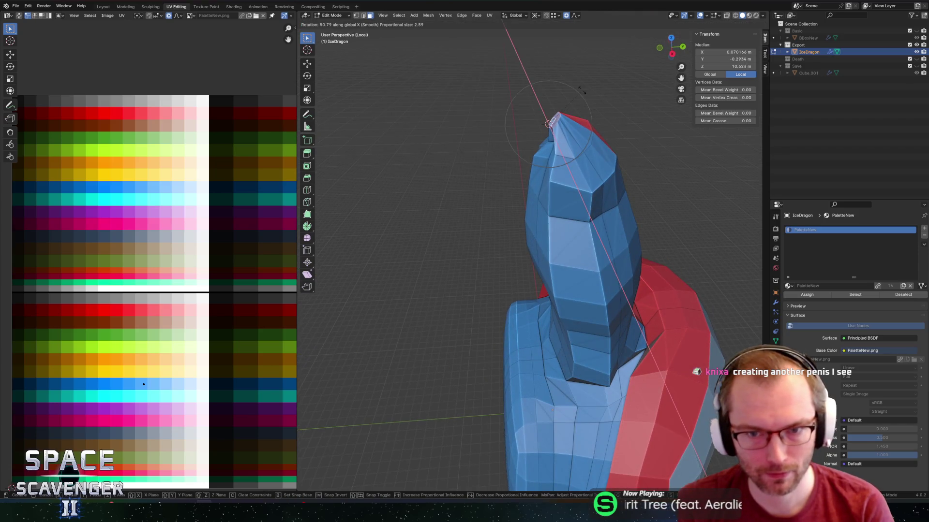
{"action": "left_click", "coordinate": [581, 90]}
{"action": "key", "text": "g"}
{"action": "key", "text": "y"}
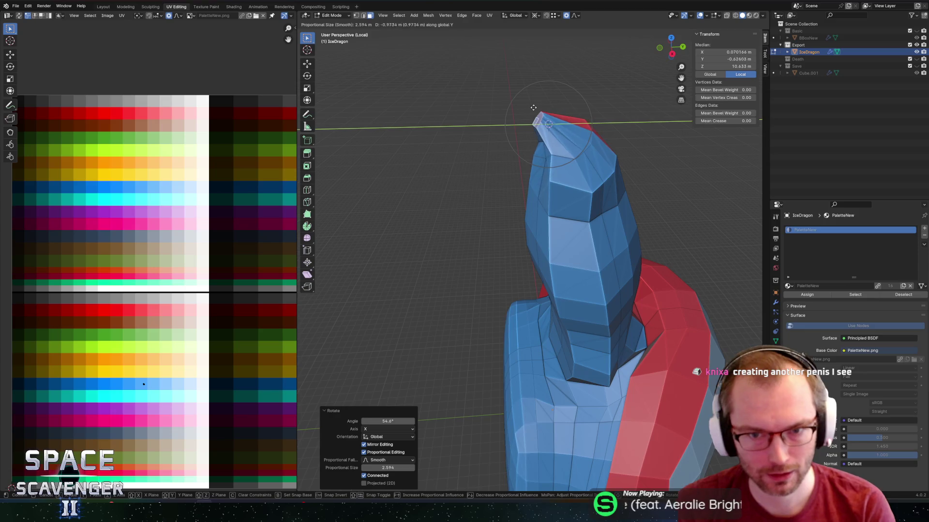
{"action": "left_click", "coordinate": [530, 108]}
{"action": "mouse_move", "coordinate": [530, 107]}
{"action": "middle_mouse_down"}
{"action": "mouse_move", "coordinate": [569, 142]}
{"action": "mouse_move", "coordinate": [557, 138]}
{"action": "middle_mouse_up"}
Circle-select a strip of faces down the side of the head.
{"action": "left_click", "coordinate": [537, 220]}
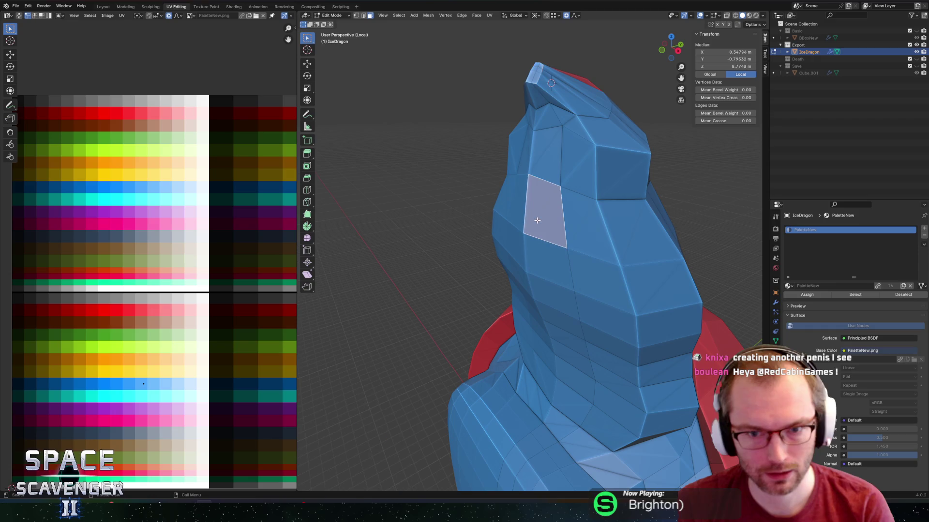
{"action": "key", "text": "c"}
{"action": "mouse_move", "coordinate": [570, 232]}
{"action": "left_mouse_down"}
{"action": "mouse_move", "coordinate": [600, 290]}
{"action": "mouse_move", "coordinate": [570, 370]}
{"action": "mouse_move", "coordinate": [587, 373]}
{"action": "mouse_move", "coordinate": [570, 380]}
{"action": "left_mouse_up"}
{"action": "mouse_move", "coordinate": [520, 229]}
{"action": "middle_mouse_down"}
{"action": "mouse_move", "coordinate": [433, 224]}
{"action": "mouse_move", "coordinate": [414, 190]}
{"action": "mouse_move", "coordinate": [422, 208]}
{"action": "mouse_move", "coordinate": [414, 150]}
{"action": "mouse_move", "coordinate": [435, 135]}
{"action": "mouse_move", "coordinate": [421, 164]}
{"action": "mouse_move", "coordinate": [525, 166]}
{"action": "middle_mouse_up"}
{"action": "mouse_move", "coordinate": [584, 160]}
{"action": "middle_mouse_down"}
{"action": "mouse_move", "coordinate": [508, 155]}
{"action": "mouse_move", "coordinate": [491, 172]}
{"action": "mouse_move", "coordinate": [595, 172]}
{"action": "middle_mouse_up"}
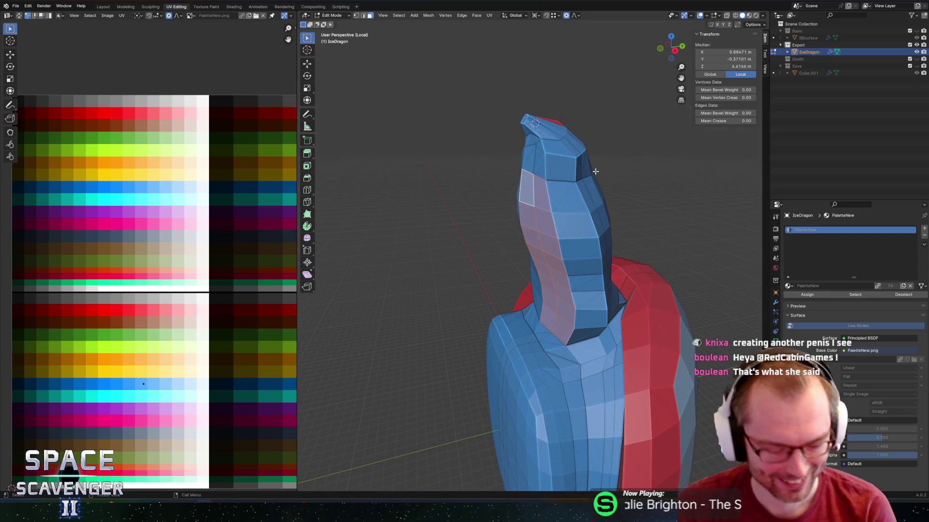
Extrude the face strip outward along normals and edge-slide its edges.
{"action": "key", "text": "e"}
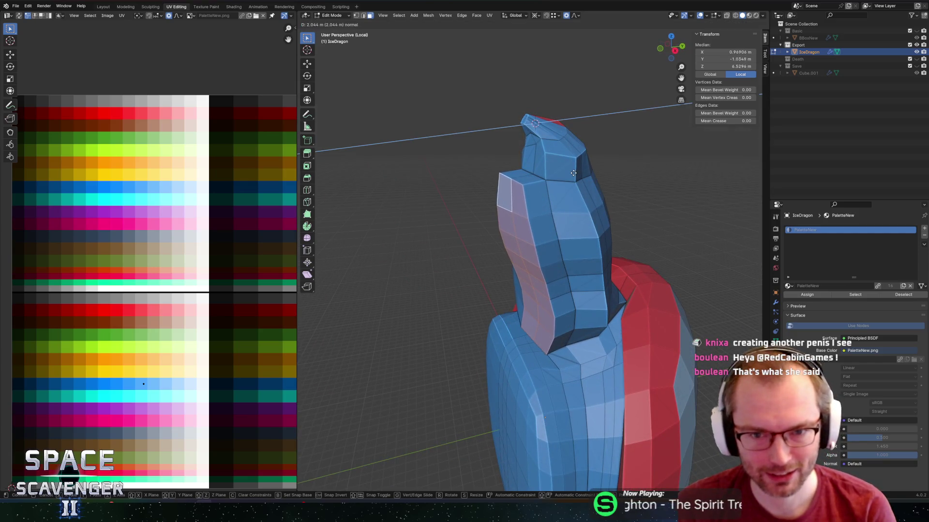
{"action": "left_click", "coordinate": [571, 173]}
{"action": "mouse_move", "coordinate": [571, 173]}
{"action": "middle_mouse_down"}
{"action": "mouse_move", "coordinate": [533, 333]}
{"action": "mouse_move", "coordinate": [586, 323]}
{"action": "middle_mouse_up"}
{"action": "key", "text": "g"}
{"action": "key", "text": "g"}
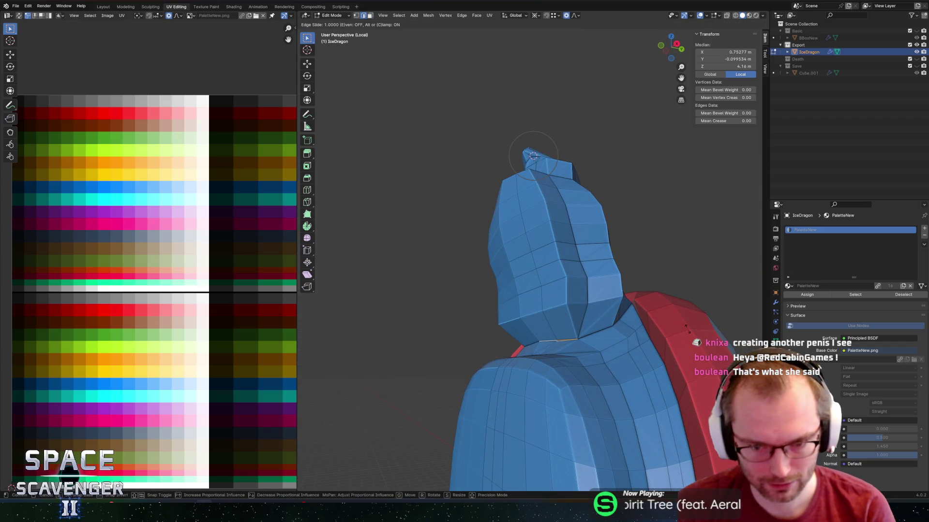
{"action": "left_click", "coordinate": [686, 329]}
Move the vertices along Y with proportional editing.
{"action": "key", "text": "g"}
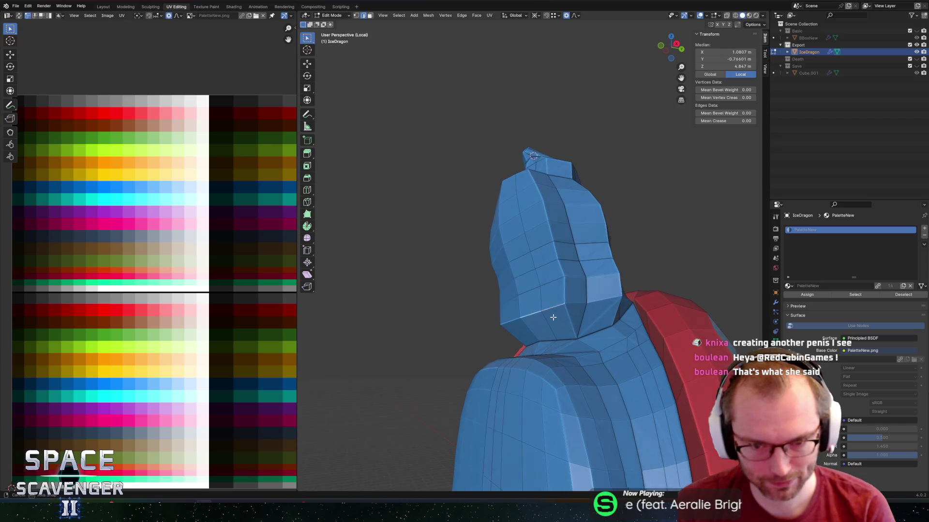
{"action": "key", "text": "y"}
{"action": "left_click", "coordinate": [552, 326]}
{"action": "middle_click_drag", "start_coordinate": [553, 326], "coordinate": [600, 296]}
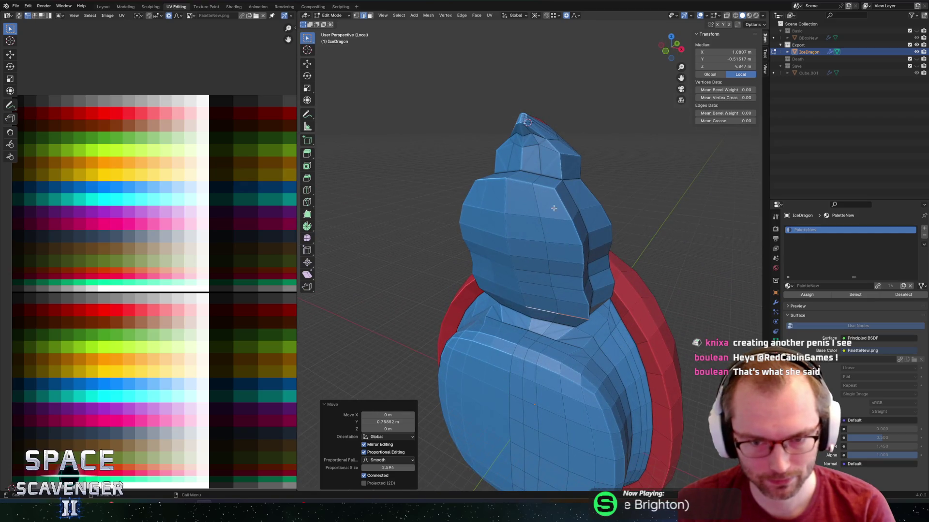
{"action": "mouse_move", "coordinate": [572, 245]}
{"action": "middle_mouse_down"}
{"action": "mouse_move", "coordinate": [570, 280]}
{"action": "mouse_move", "coordinate": [543, 288]}
{"action": "middle_mouse_up"}
Merge the whole mesh by distance, removing 3 vertices, then deselect all.
{"action": "key", "text": "a"}
{"action": "key", "text": "m"}
{"action": "left_click", "coordinate": [570, 293]}
{"action": "key", "text": "alt+a"}
{"action": "mouse_move", "coordinate": [573, 326]}
{"action": "middle_mouse_down"}
{"action": "mouse_move", "coordinate": [529, 201]}
{"action": "mouse_move", "coordinate": [576, 198]}
{"action": "middle_mouse_up"}
Select an edge line down the head and slide it to reshape the head.
{"action": "left_click", "coordinate": [528, 201], "text": "ctrl"}
{"action": "key", "text": "ctrl+z"}
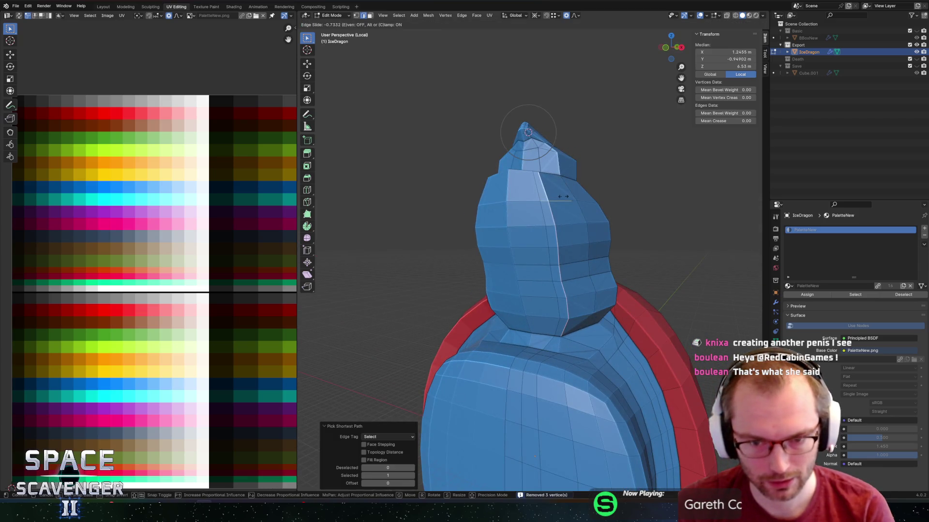
{"action": "left_click", "coordinate": [539, 192]}
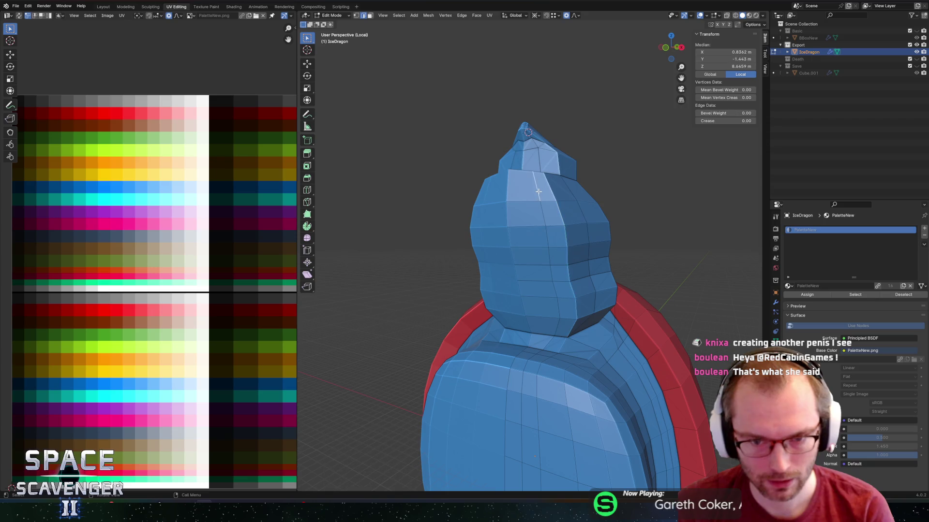
{"action": "left_click", "coordinate": [555, 327], "text": "ctrl"}
{"action": "key", "text": "g"}
{"action": "key", "text": "g"}
{"action": "left_click", "coordinate": [547, 324]}
{"action": "middle_click_drag", "start_coordinate": [547, 325], "coordinate": [518, 248]}
{"action": "left_click", "coordinate": [512, 212]}
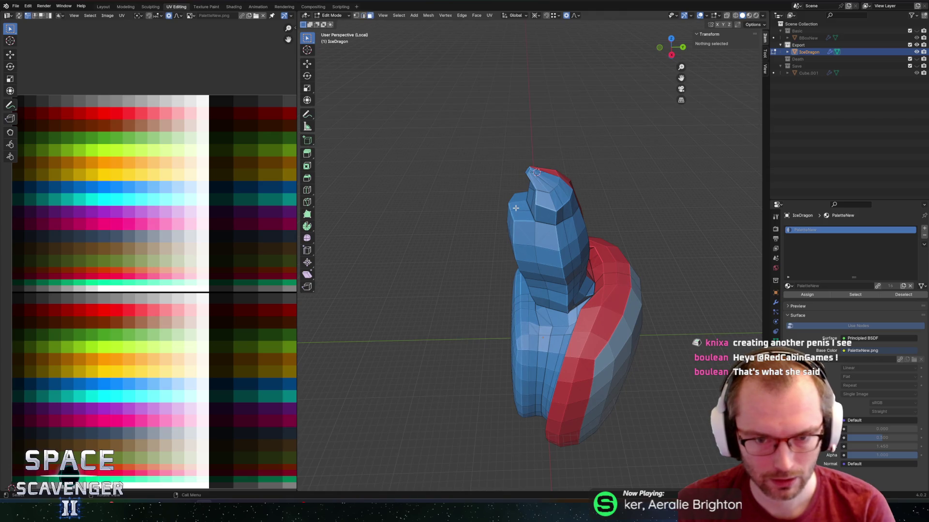
Pull a face on the side of the head out along Y with proportional editing.
{"action": "mouse_move", "coordinate": [521, 185]}
{"action": "middle_mouse_down"}
{"action": "mouse_move", "coordinate": [601, 182]}
{"action": "mouse_move", "coordinate": [550, 216]}
{"action": "mouse_move", "coordinate": [466, 185]}
{"action": "mouse_move", "coordinate": [520, 255]}
{"action": "mouse_move", "coordinate": [516, 242]}
{"action": "mouse_move", "coordinate": [517, 263]}
{"action": "middle_mouse_up"}
{"action": "key", "text": "Tab"}
{"action": "key", "text": "Tab"}
{"action": "scroll", "coordinate": [466, 186], "scroll_direction": "up", "scroll_amount": 3}
{"action": "left_click", "coordinate": [516, 241]}
{"action": "left_click", "coordinate": [525, 262]}
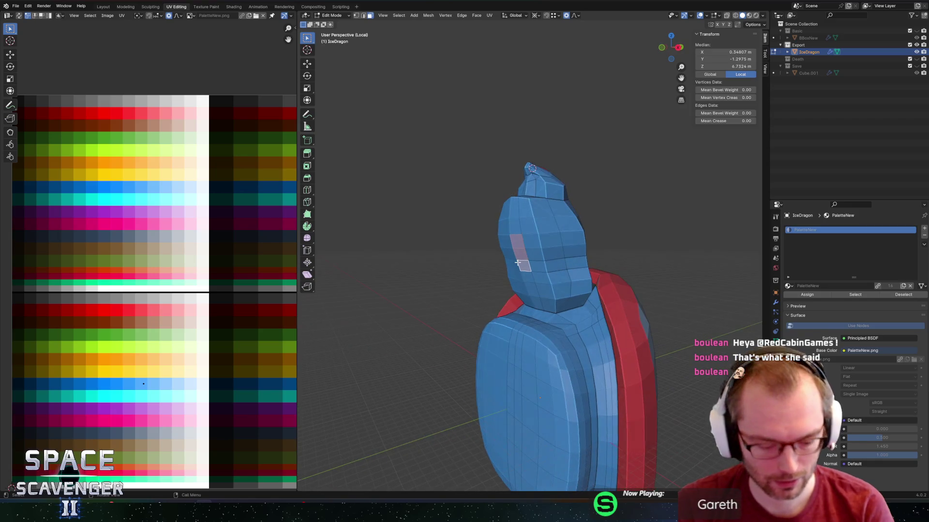
{"action": "key", "text": "g"}
{"action": "key", "text": "y"}
{"action": "key", "text": "o"}
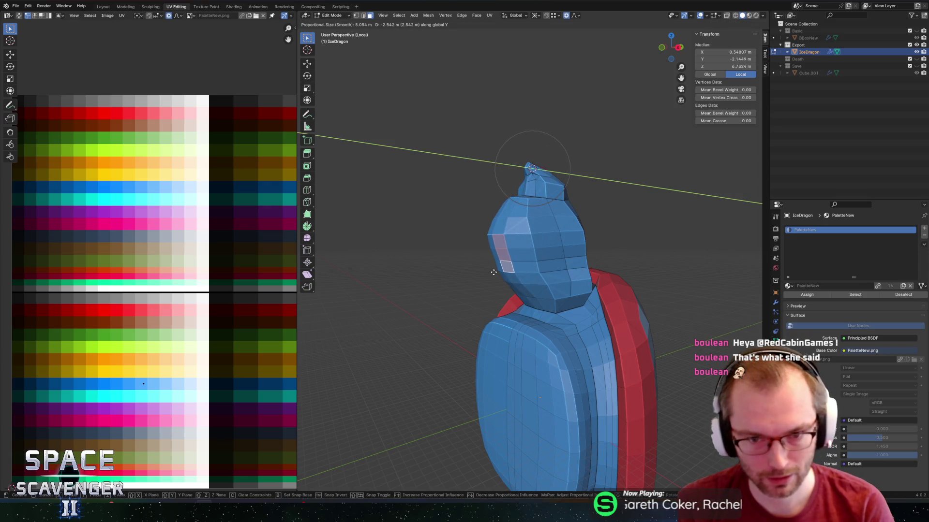
{"action": "left_click", "coordinate": [490, 273]}
Colour the snout-tip faces orange by moving their UVs onto the orange palette swatch.
{"action": "middle_click_drag", "start_coordinate": [497, 190], "coordinate": [466, 191]}
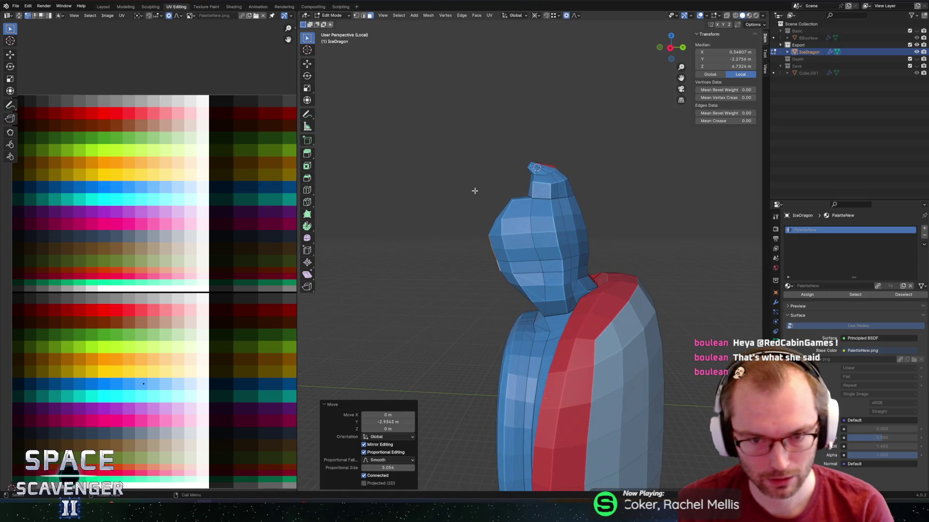
{"action": "mouse_move", "coordinate": [559, 188]}
{"action": "middle_mouse_down"}
{"action": "mouse_move", "coordinate": [536, 173]}
{"action": "mouse_move", "coordinate": [585, 216]}
{"action": "mouse_move", "coordinate": [566, 214]}
{"action": "mouse_move", "coordinate": [532, 242]}
{"action": "middle_mouse_up"}
{"action": "left_click", "coordinate": [535, 174], "text": "alt"}
{"action": "scroll", "coordinate": [584, 216], "scroll_direction": "up", "scroll_amount": 5}
{"action": "left_click", "coordinate": [524, 244], "text": "alt"}
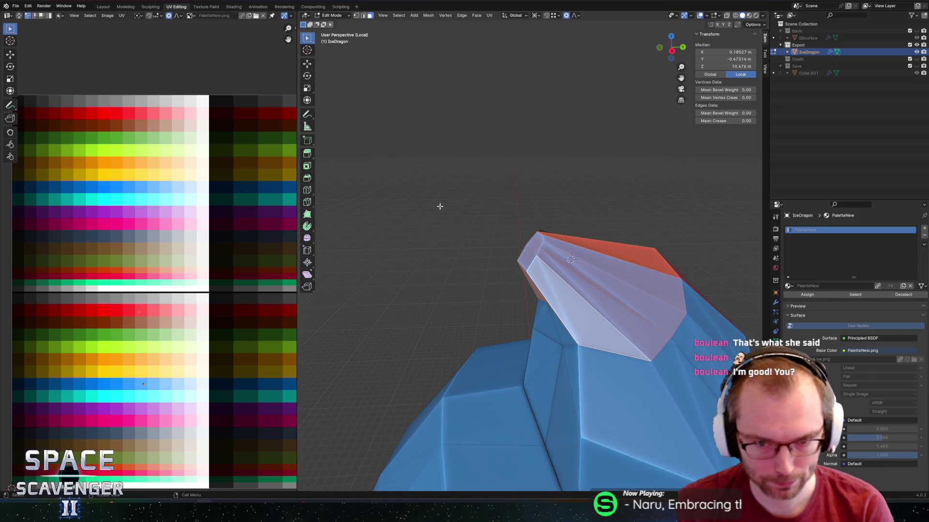
{"action": "key", "text": "g"}
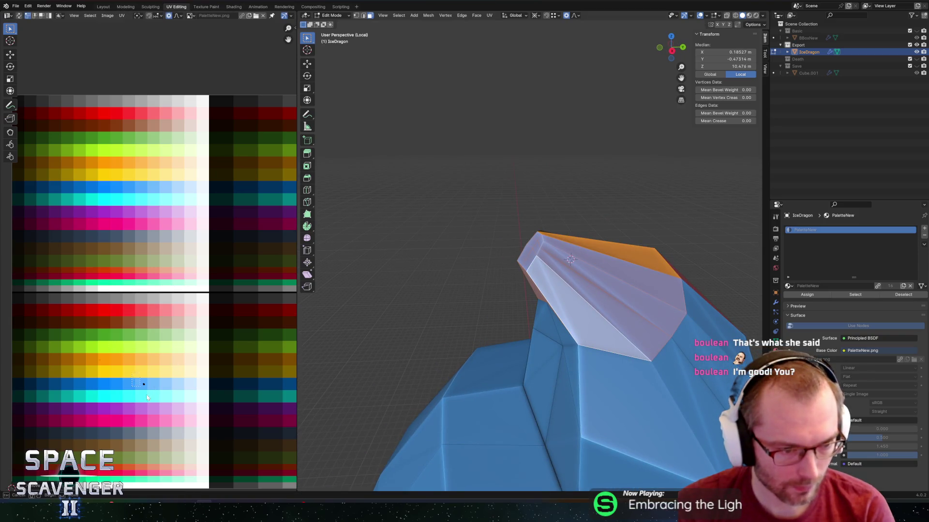
{"action": "left_click", "coordinate": [131, 393]}
Export the dragon as IceDragon.fbx and switch to Unity.
{"action": "key", "text": "Tab"}
{"action": "mouse_move", "coordinate": [608, 254]}
{"action": "middle_mouse_down"}
{"action": "mouse_move", "coordinate": [573, 239]}
{"action": "mouse_move", "coordinate": [505, 240]}
{"action": "mouse_move", "coordinate": [628, 216]}
{"action": "middle_mouse_up"}
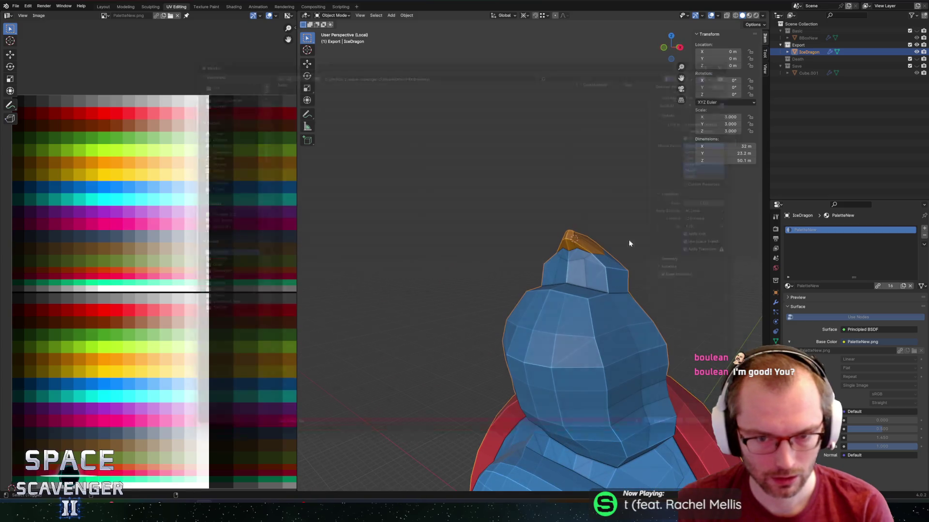
{"action": "key", "text": "ctrl+e"}
{"action": "left_click", "coordinate": [696, 442]}
{"action": "key", "text": "alt+Tab"}
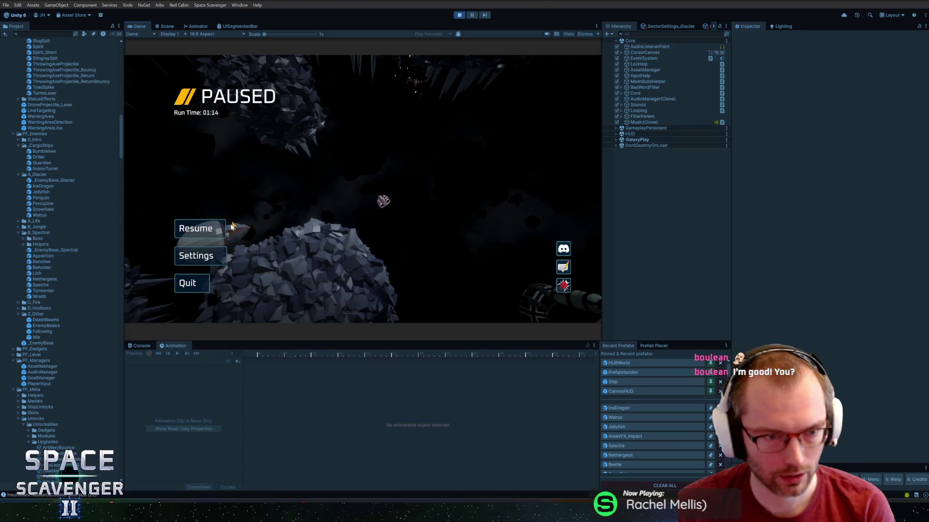
Resume the paused game and maximize the Game view.
{"action": "left_click", "coordinate": [212, 234]}
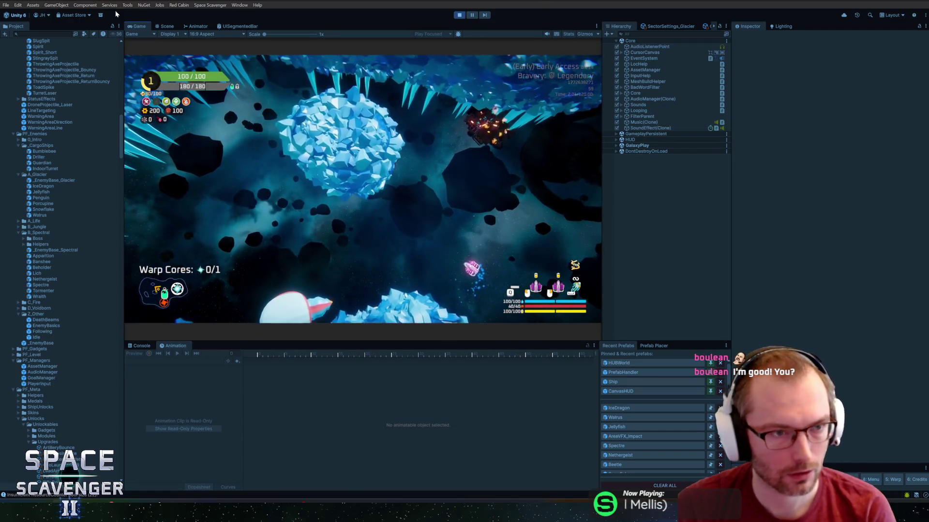
{"action": "double_click", "coordinate": [136, 27]}
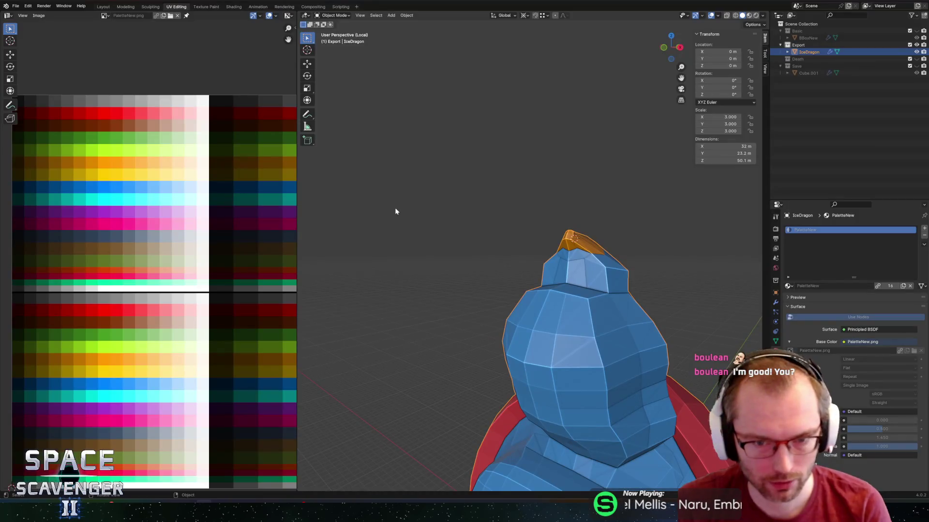
Orbit to inspect the dragon, dismiss the notification panel, and put the IceDragon mesh into Edit Mode.
{"action": "mouse_move", "coordinate": [606, 244]}
{"action": "middle_mouse_down"}
{"action": "mouse_move", "coordinate": [536, 251]}
{"action": "mouse_move", "coordinate": [586, 258]}
{"action": "mouse_move", "coordinate": [453, 226]}
{"action": "mouse_move", "coordinate": [450, 262]}
{"action": "mouse_move", "coordinate": [432, 275]}
{"action": "mouse_move", "coordinate": [452, 183]}
{"action": "middle_mouse_up"}
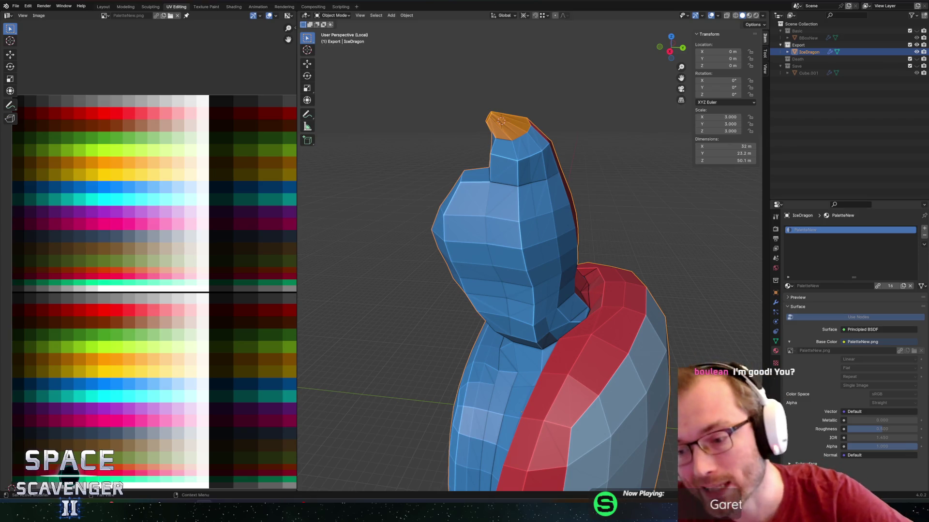
{"action": "key", "text": "super+n"}
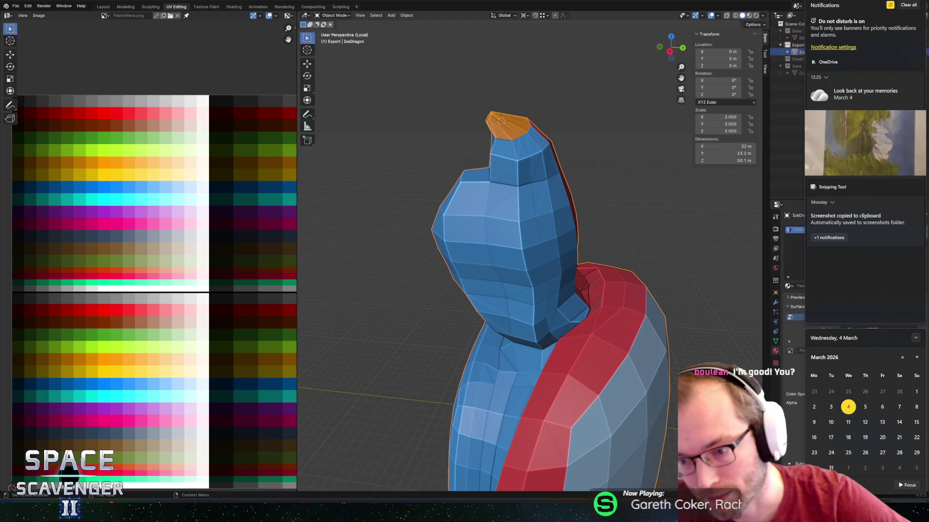
{"action": "left_click", "coordinate": [651, 293]}
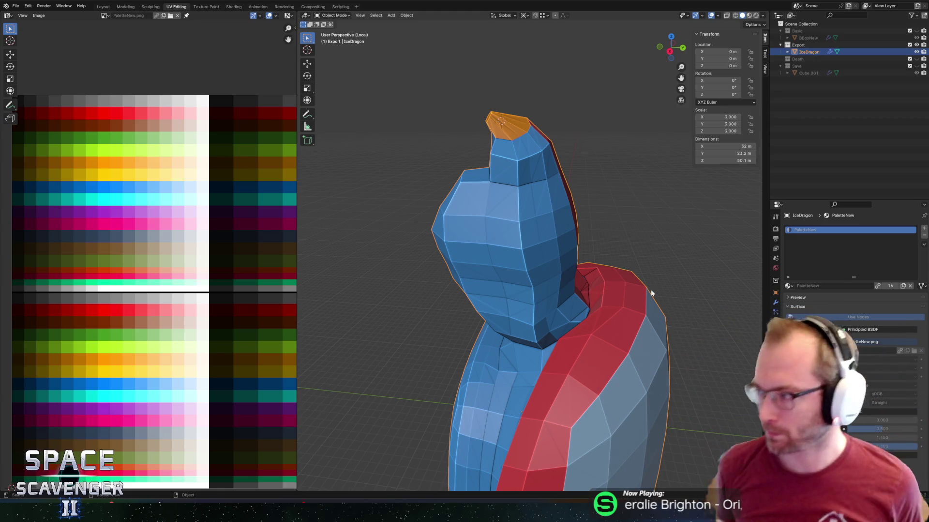
{"action": "mouse_move", "coordinate": [530, 233]}
{"action": "middle_mouse_down"}
{"action": "mouse_move", "coordinate": [469, 243]}
{"action": "mouse_move", "coordinate": [555, 234]}
{"action": "mouse_move", "coordinate": [625, 248]}
{"action": "mouse_move", "coordinate": [460, 201]}
{"action": "mouse_move", "coordinate": [467, 200]}
{"action": "middle_mouse_up"}
{"action": "key", "text": "Tab"}
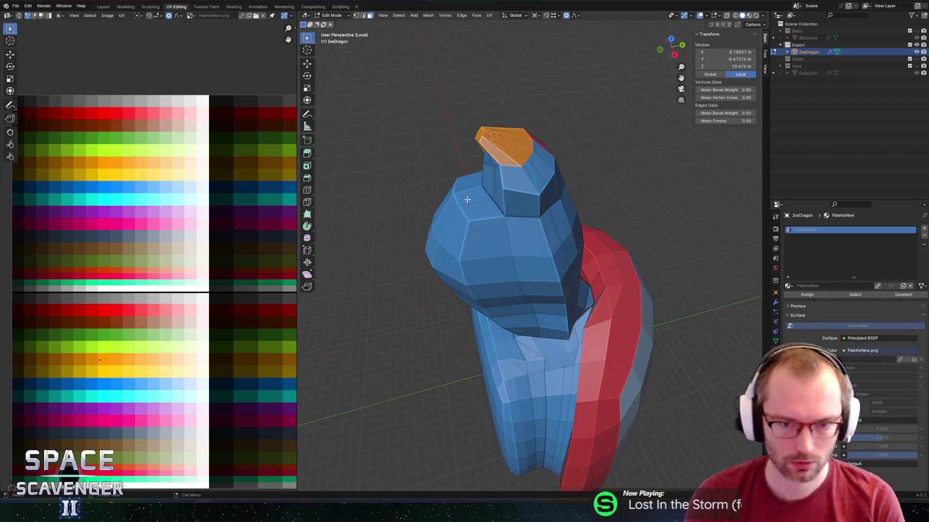
Extrude two head faces upward into a spike and narrow its top.
{"action": "left_click", "coordinate": [472, 201], "text": "shift"}
{"action": "left_click", "coordinate": [486, 213], "text": "shift"}
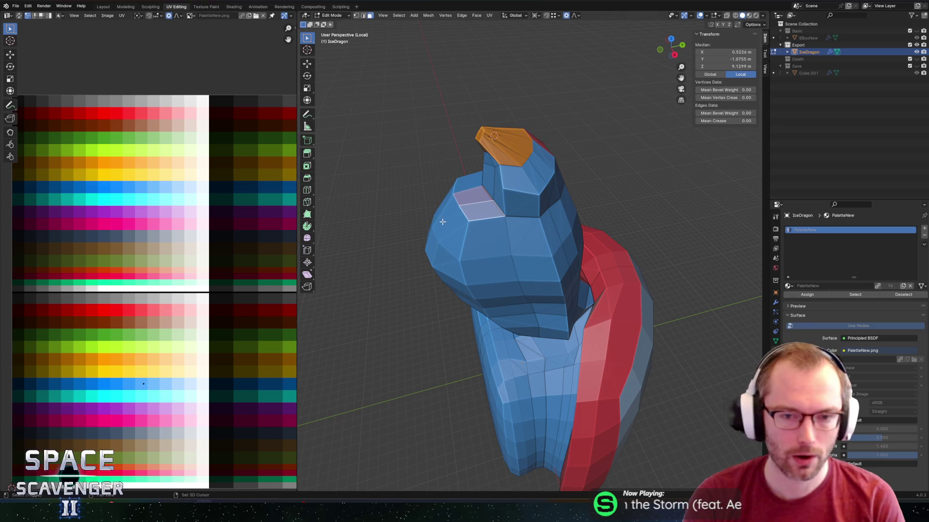
{"action": "left_click", "coordinate": [449, 216], "text": "shift"}
{"action": "key", "text": "e"}
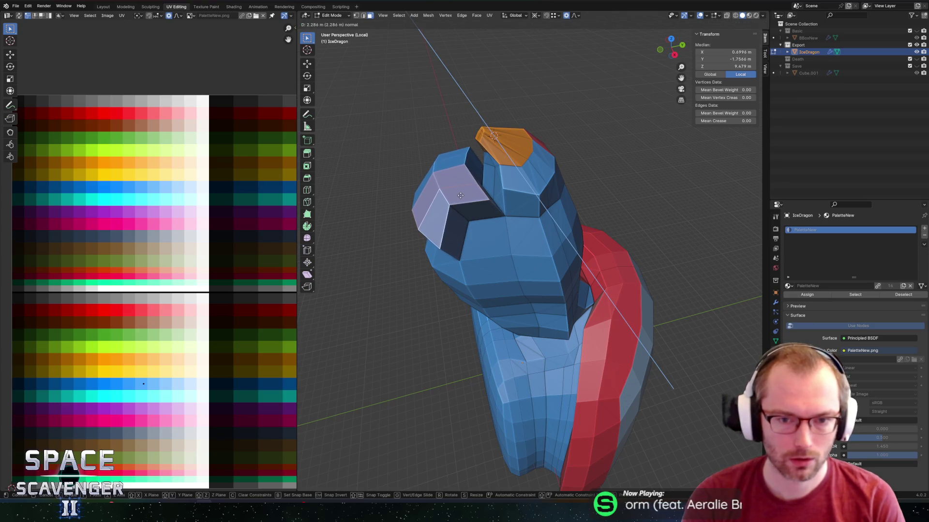
{"action": "right_click", "coordinate": [456, 194]}
{"action": "key", "text": "ctrl+z"}
{"action": "key", "text": "ctrl+z"}
{"action": "key", "text": "ctrl+z"}
{"action": "left_click", "coordinate": [507, 216], "text": "shift"}
{"action": "key", "text": "e"}
{"action": "left_click", "coordinate": [512, 183]}
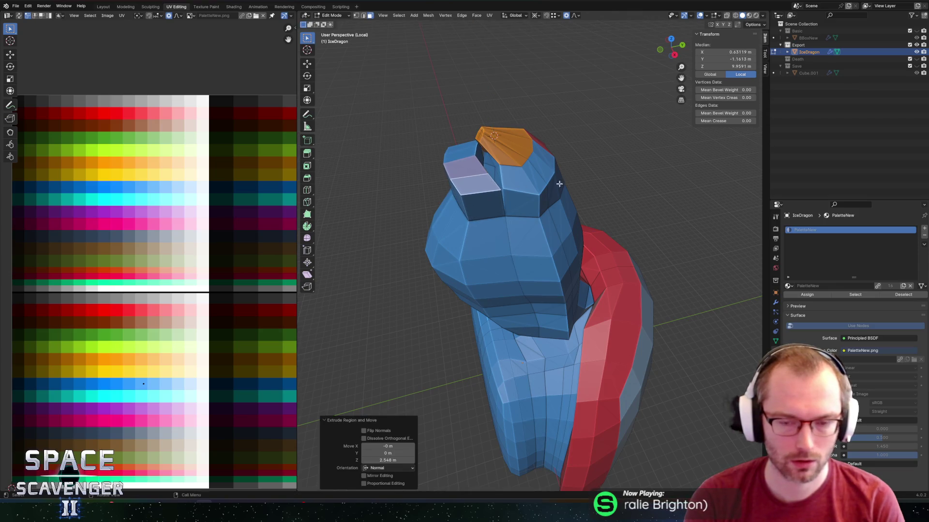
{"action": "key", "text": "s"}
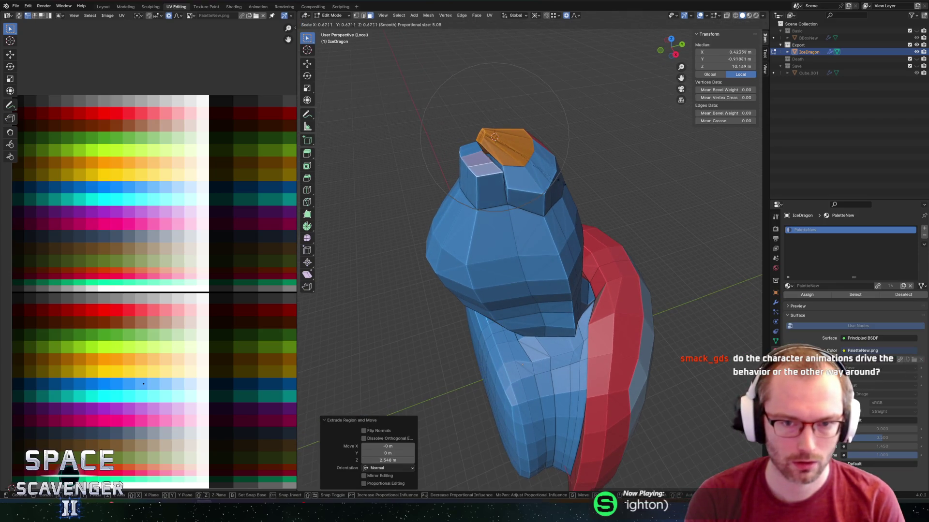
{"action": "left_click", "coordinate": [553, 184]}
Shift the spike top back along the Y axis.
{"action": "middle_click_drag", "start_coordinate": [554, 184], "coordinate": [477, 179]}
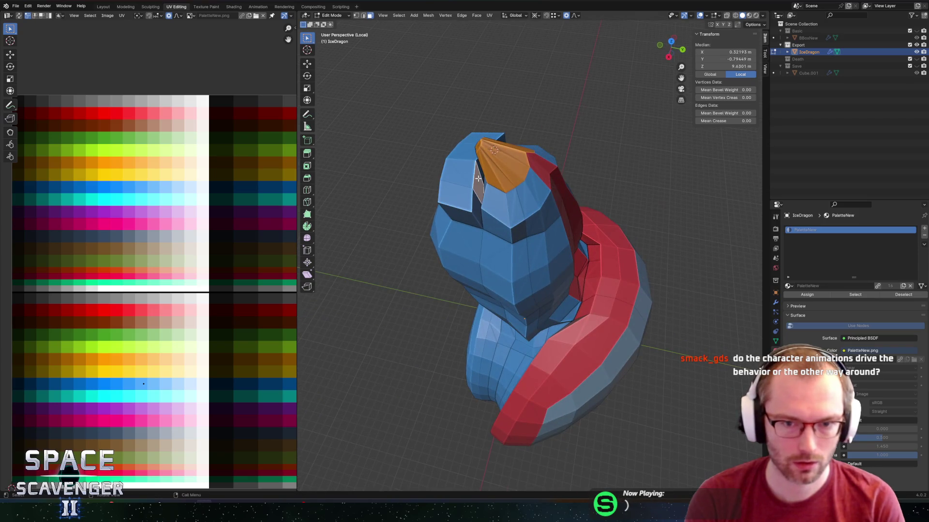
{"action": "key", "text": "g"}
{"action": "key", "text": "y"}
{"action": "scroll", "coordinate": [457, 177], "scroll_direction": "up", "scroll_amount": 9}
{"action": "left_click", "coordinate": [457, 176]}
{"action": "middle_click_drag", "start_coordinate": [457, 176], "coordinate": [467, 213]}
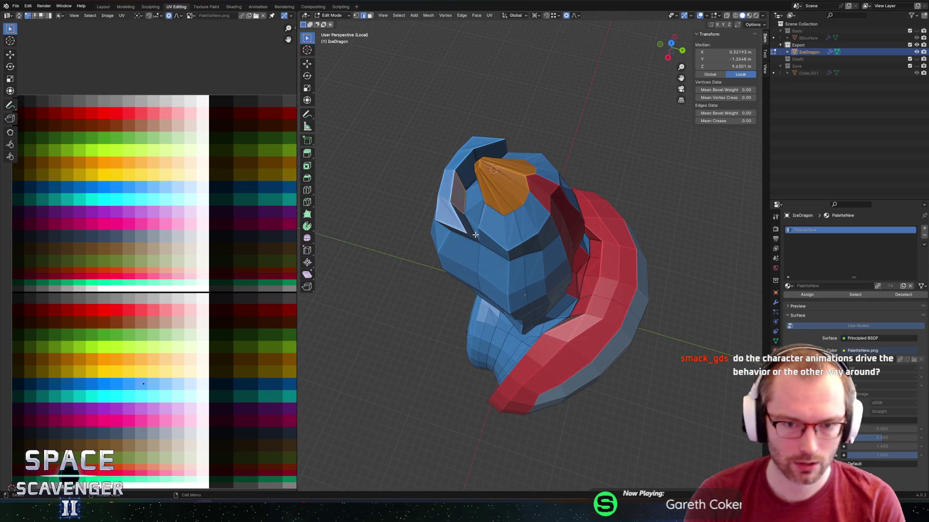
{"action": "key", "text": "g"}
{"action": "key", "text": "y"}
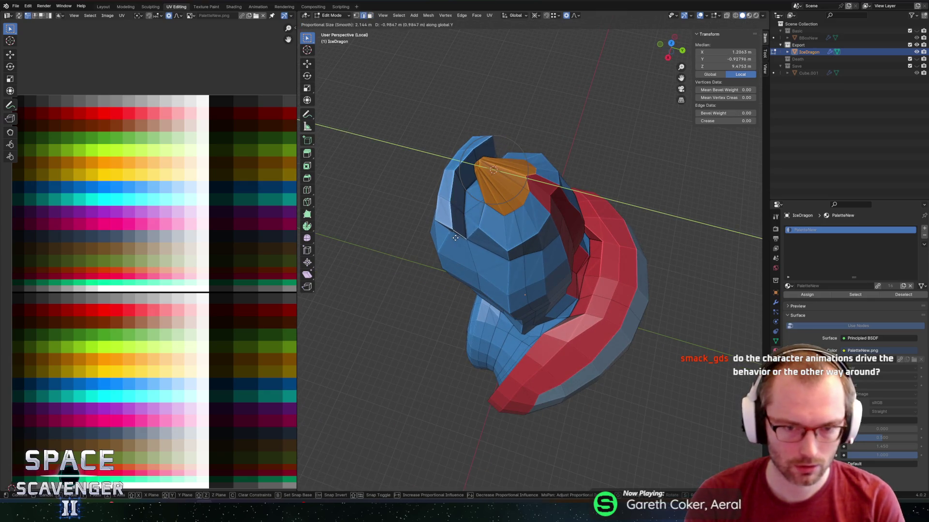
{"action": "left_click", "coordinate": [450, 236]}
{"action": "mouse_move", "coordinate": [451, 236]}
{"action": "middle_mouse_down"}
{"action": "mouse_move", "coordinate": [519, 142]}
{"action": "mouse_move", "coordinate": [448, 149]}
{"action": "mouse_move", "coordinate": [540, 163]}
{"action": "mouse_move", "coordinate": [463, 189]}
{"action": "middle_mouse_up"}
Try moving head faces along Y and then X, undoing both moves.
{"action": "key", "text": "Tab"}
{"action": "key", "text": "Tab"}
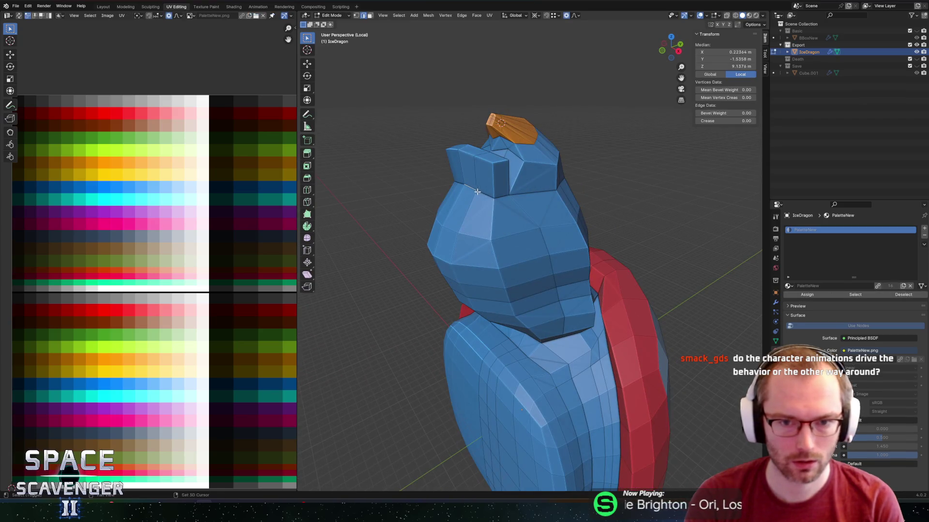
{"action": "key", "text": "g"}
{"action": "key", "text": "y"}
{"action": "left_click", "coordinate": [467, 199]}
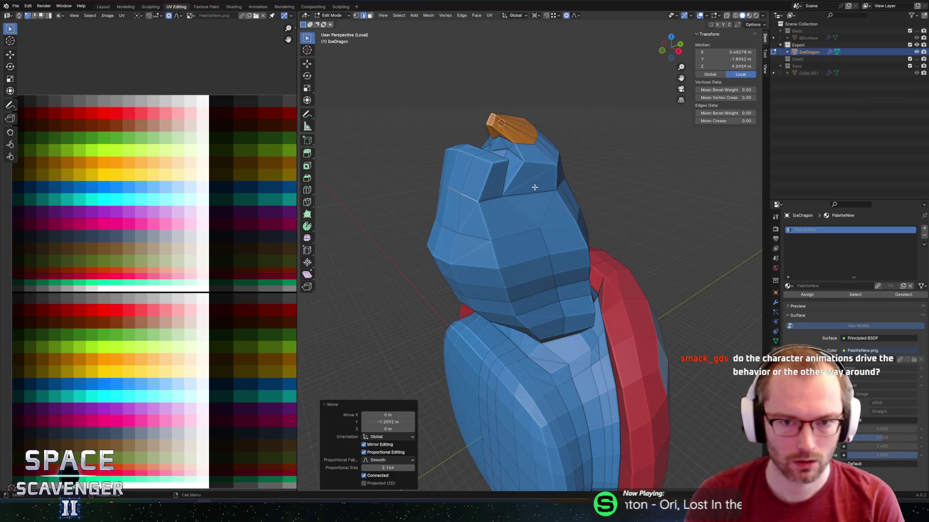
{"action": "key", "text": "ctrl+z"}
{"action": "middle_click_drag", "start_coordinate": [508, 165], "coordinate": [529, 180]}
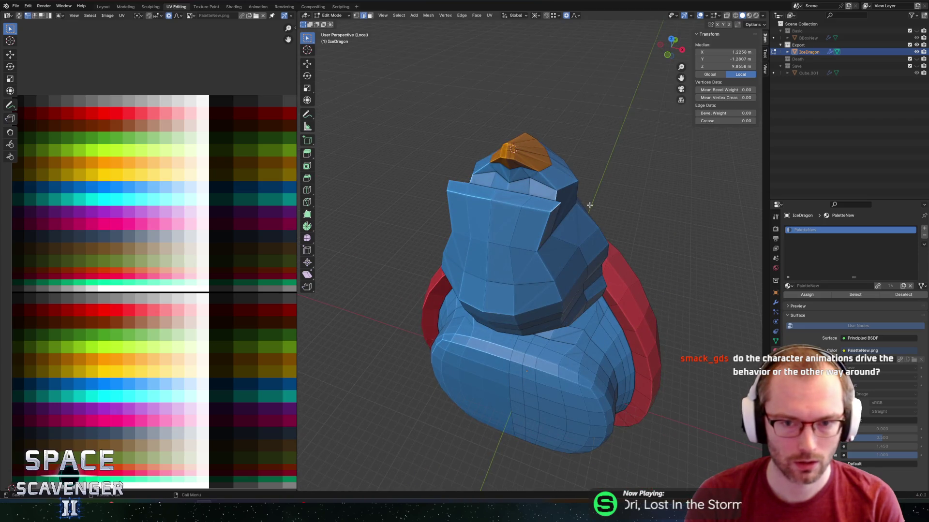
{"action": "key", "text": "g"}
{"action": "key", "text": "x"}
{"action": "left_click", "coordinate": [539, 197]}
{"action": "key", "text": "ctrl+z"}
Slide a single head vertex along its edge to a new position.
{"action": "left_click", "coordinate": [536, 198]}
{"action": "key", "text": "g"}
{"action": "key", "text": "g"}
{"action": "left_click", "coordinate": [530, 196]}
{"action": "key", "text": "g"}
{"action": "key", "text": "g"}
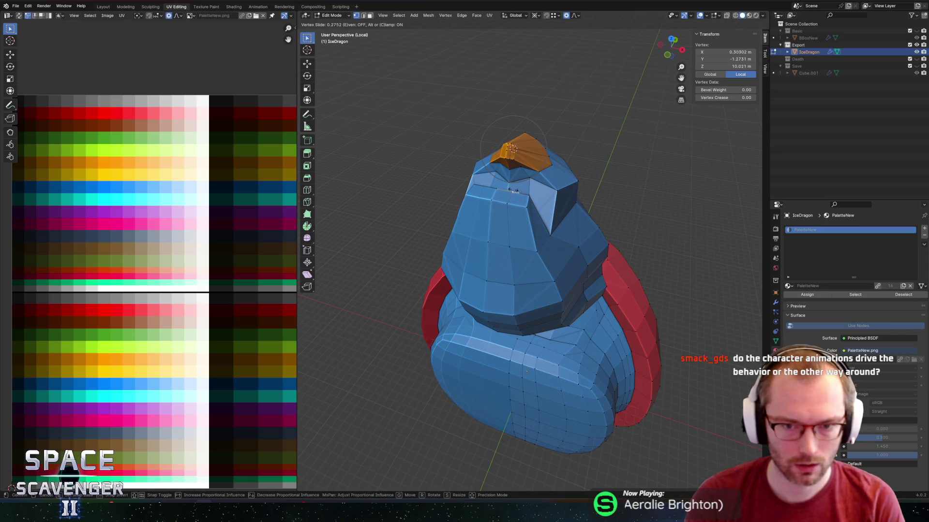
{"action": "left_click", "coordinate": [512, 190]}
Add two edge loops to the spike and shift each along Y.
{"action": "mouse_move", "coordinate": [538, 219]}
{"action": "middle_mouse_down"}
{"action": "mouse_move", "coordinate": [494, 234]}
{"action": "mouse_move", "coordinate": [505, 224]}
{"action": "middle_mouse_up"}
{"action": "scroll", "coordinate": [493, 234], "scroll_direction": "up", "scroll_amount": 3}
{"action": "key", "text": "ctrl+r"}
{"action": "left_click", "coordinate": [505, 224]}
{"action": "right_click", "coordinate": [505, 208]}
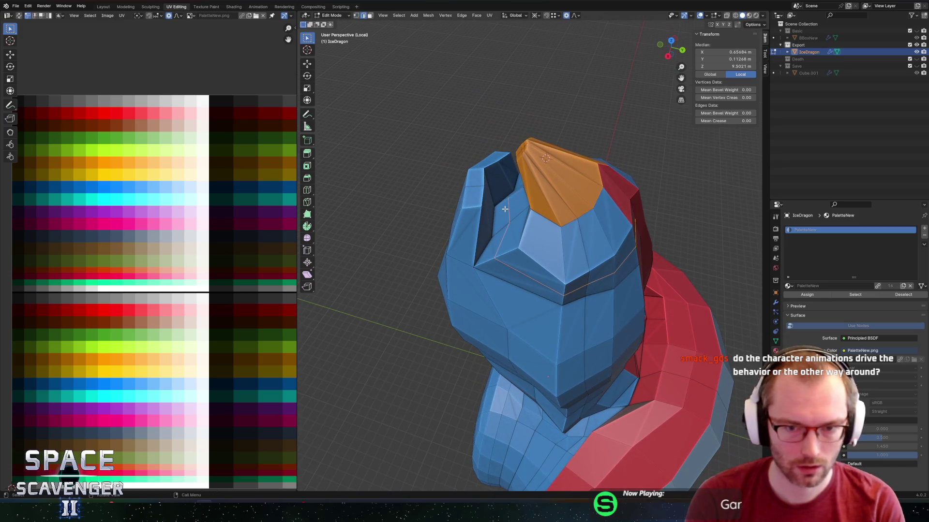
{"action": "key", "text": "g"}
{"action": "key", "text": "y"}
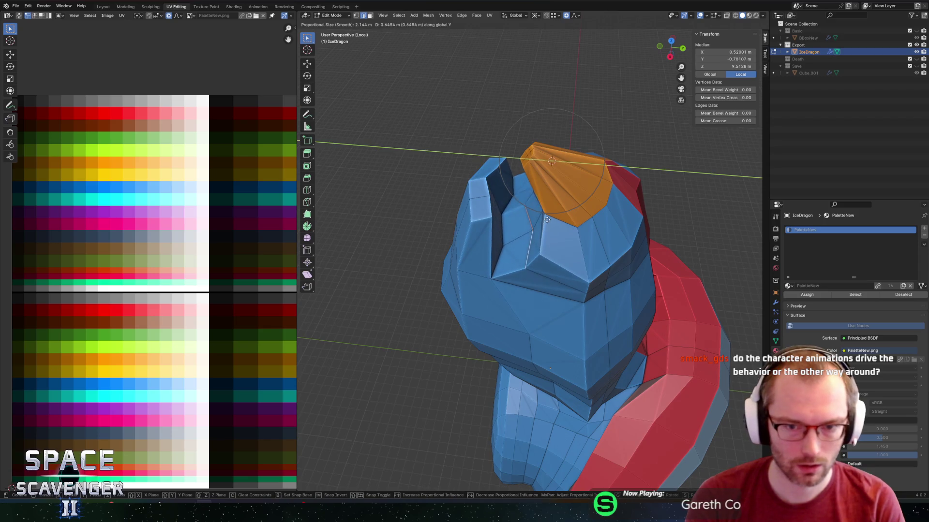
{"action": "left_click", "coordinate": [553, 221]}
{"action": "middle_click_drag", "start_coordinate": [491, 207], "coordinate": [472, 204]}
{"action": "left_click", "coordinate": [470, 227]}
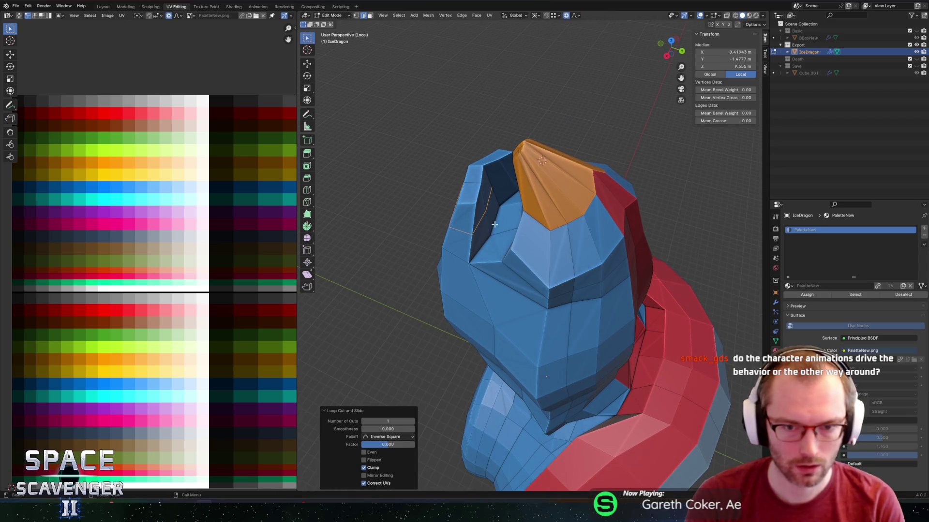
{"action": "right_click", "coordinate": [481, 221]}
{"action": "key", "text": "g"}
{"action": "key", "text": "y"}
{"action": "left_click", "coordinate": [496, 208]}
Tilt the spike's tip face around X and return to Object Mode.
{"action": "mouse_move", "coordinate": [496, 207]}
{"action": "middle_mouse_down"}
{"action": "mouse_move", "coordinate": [482, 181]}
{"action": "mouse_move", "coordinate": [558, 171]}
{"action": "middle_mouse_up"}
{"action": "left_click", "coordinate": [484, 178]}
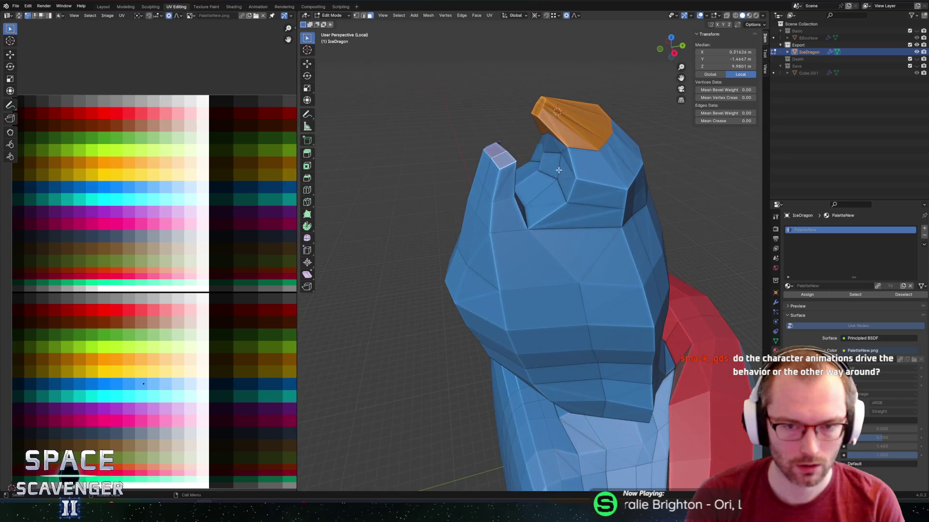
{"action": "key", "text": "r"}
{"action": "key", "text": "x"}
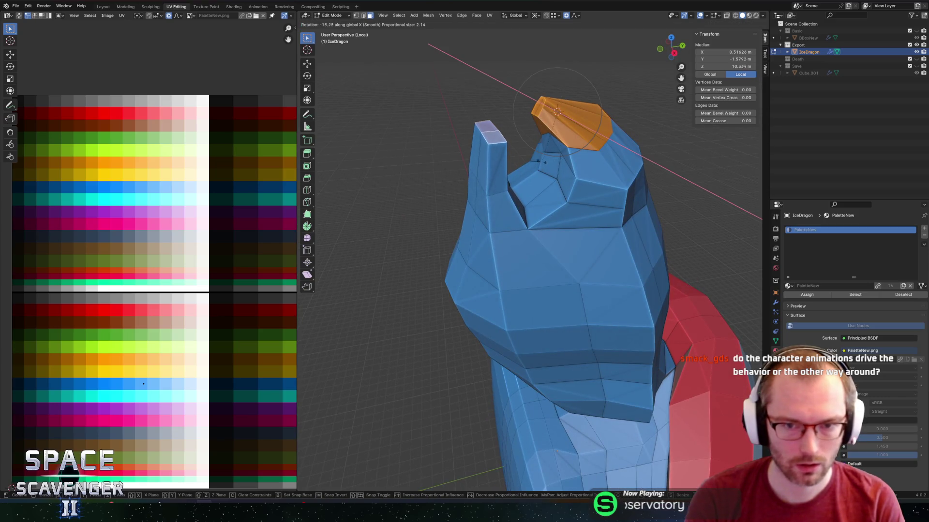
{"action": "left_click", "coordinate": [536, 154]}
{"action": "key", "text": "Tab"}
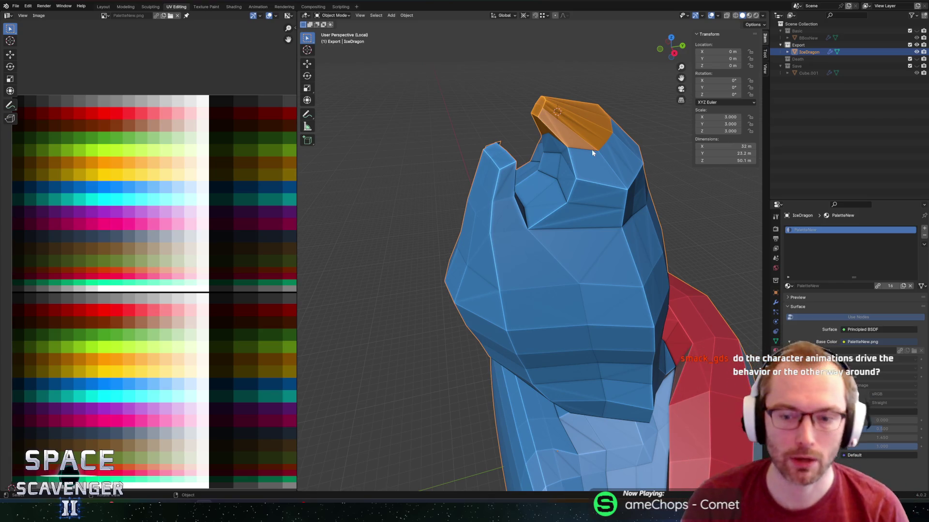
Enter Edit Mode on IceDragon and orbit to view the head and orange snout.
{"action": "middle_click_drag", "start_coordinate": [466, 220], "coordinate": [495, 267]}
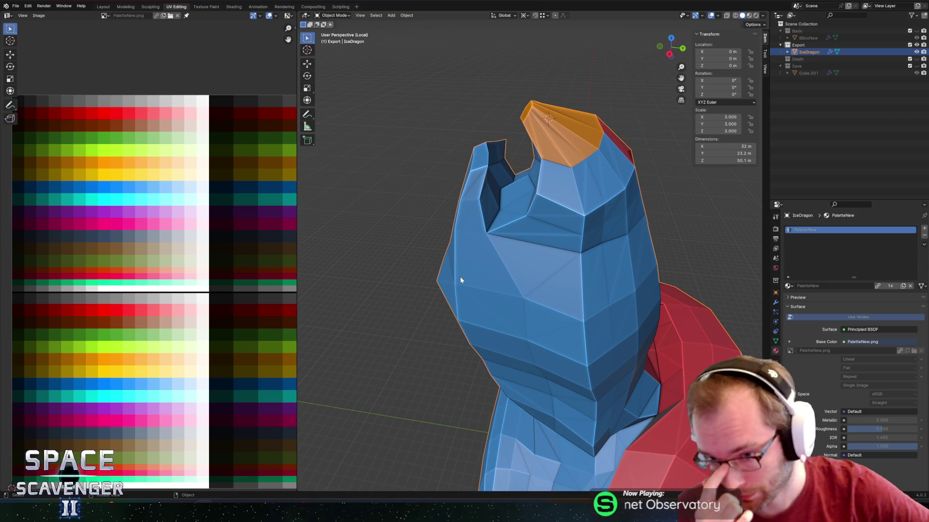
{"action": "key", "text": "Tab"}
{"action": "middle_click_drag", "start_coordinate": [460, 280], "coordinate": [487, 233]}
Reshape the head by moving two edges along Y with proportional falloff.
{"action": "left_click", "coordinate": [510, 203]}
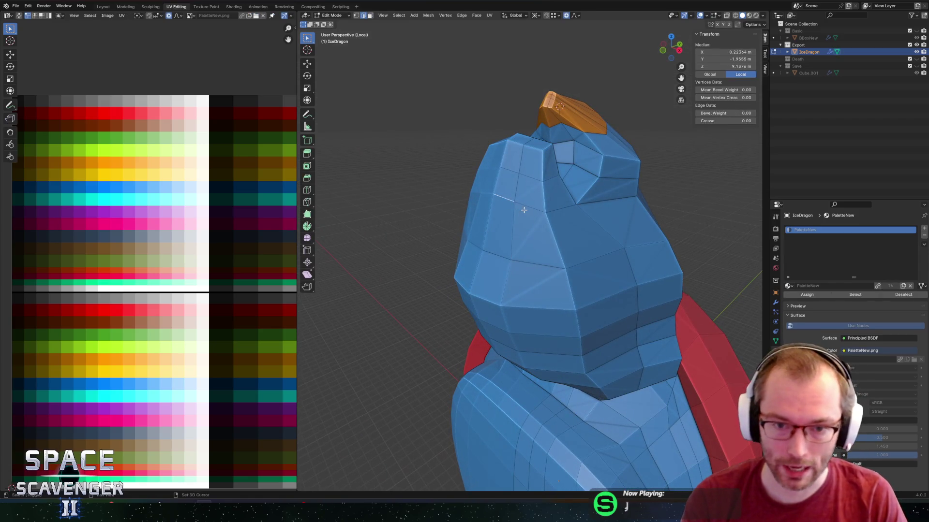
{"action": "key", "text": "g"}
{"action": "key", "text": "y"}
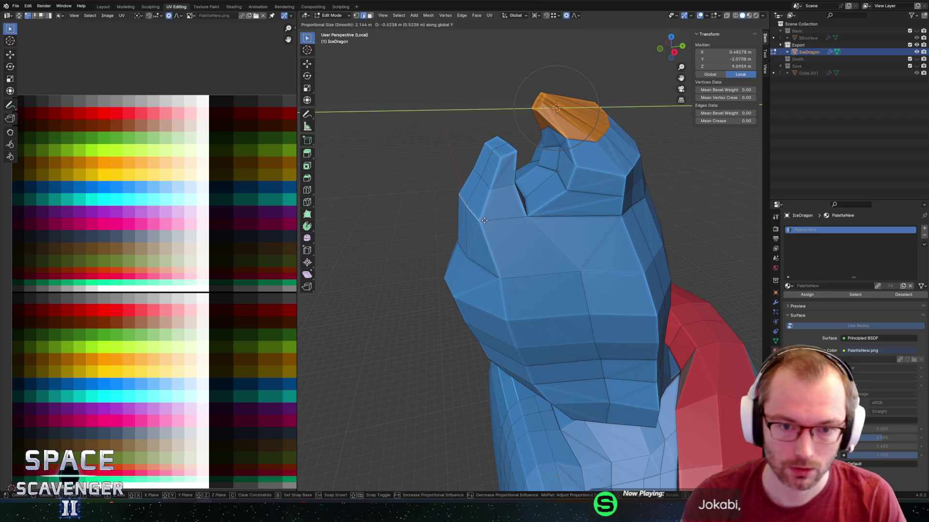
{"action": "left_click", "coordinate": [484, 220]}
{"action": "left_click", "coordinate": [462, 250]}
{"action": "key", "text": "g"}
{"action": "key", "text": "y"}
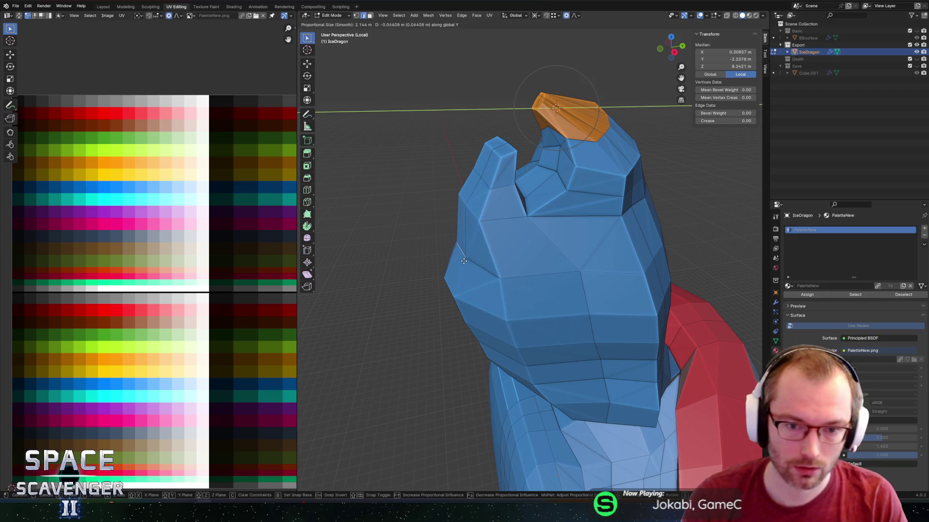
{"action": "left_click", "coordinate": [454, 261]}
Select the central head faces that will form the stripe.
{"action": "key", "text": "Tab"}
{"action": "scroll", "coordinate": [506, 245], "scroll_direction": "down", "scroll_amount": 3}
{"action": "mouse_move", "coordinate": [507, 245]}
{"action": "middle_mouse_down"}
{"action": "mouse_move", "coordinate": [477, 239]}
{"action": "mouse_move", "coordinate": [544, 216]}
{"action": "mouse_move", "coordinate": [555, 120]}
{"action": "middle_mouse_up"}
{"action": "key", "text": "Tab"}
{"action": "left_click", "coordinate": [518, 220], "text": "shift"}
{"action": "key", "text": "g"}
{"action": "left_click_drag", "start_coordinate": [555, 120], "coordinate": [564, 142]}
{"action": "key", "text": "Escape"}
{"action": "mouse_move", "coordinate": [565, 142]}
{"action": "middle_mouse_down"}
{"action": "mouse_move", "coordinate": [478, 179]}
{"action": "mouse_move", "coordinate": [464, 151]}
{"action": "mouse_move", "coordinate": [508, 194]}
{"action": "mouse_move", "coordinate": [518, 220]}
{"action": "middle_mouse_up"}
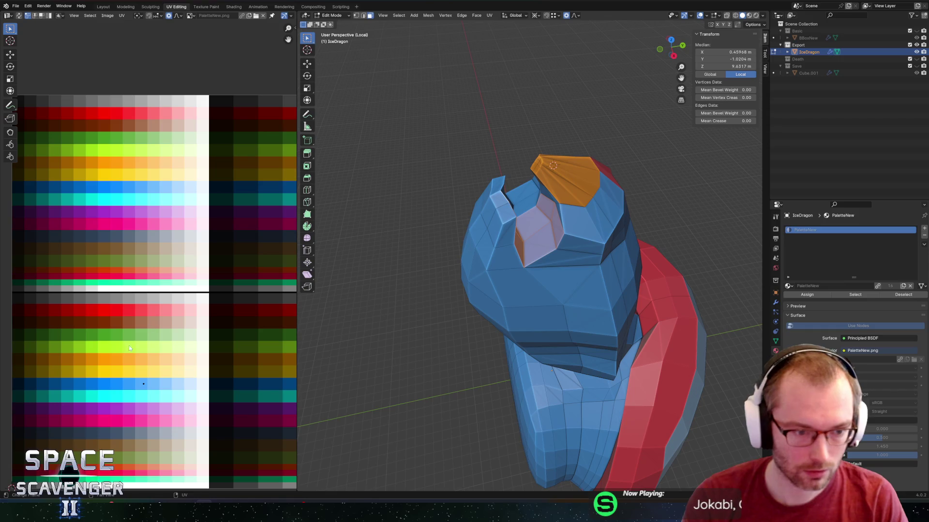
Move the stripe faces' UVs onto the dark-red palette cell.
{"action": "key", "text": "g"}
{"action": "left_click", "coordinate": [56, 321]}
{"action": "key", "text": "Tab"}
{"action": "scroll", "coordinate": [560, 267], "scroll_direction": "down", "scroll_amount": 3}
{"action": "mouse_move", "coordinate": [560, 267]}
{"action": "middle_mouse_down"}
{"action": "mouse_move", "coordinate": [372, 262]}
{"action": "mouse_move", "coordinate": [554, 236]}
{"action": "mouse_move", "coordinate": [527, 256]}
{"action": "mouse_move", "coordinate": [503, 253]}
{"action": "mouse_move", "coordinate": [514, 248]}
{"action": "middle_mouse_up"}
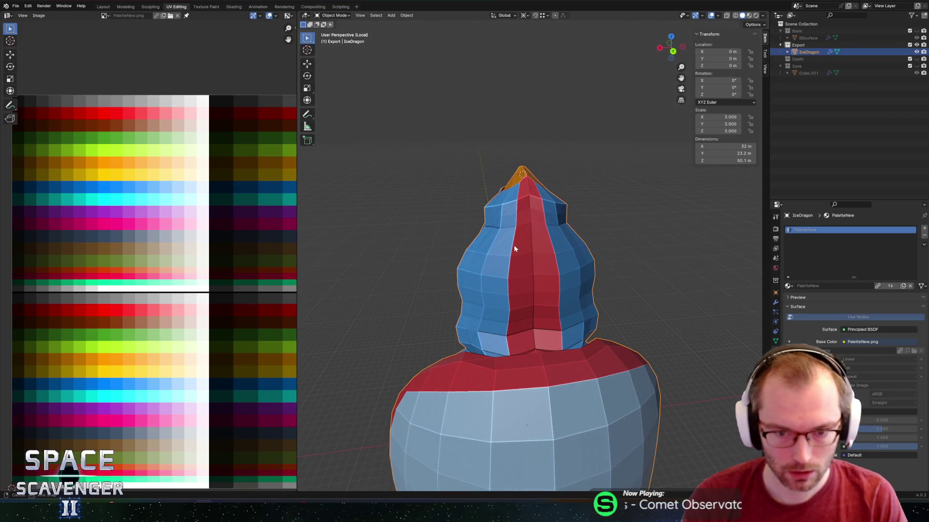
{"action": "scroll", "coordinate": [478, 264], "scroll_direction": "down", "scroll_amount": 2}
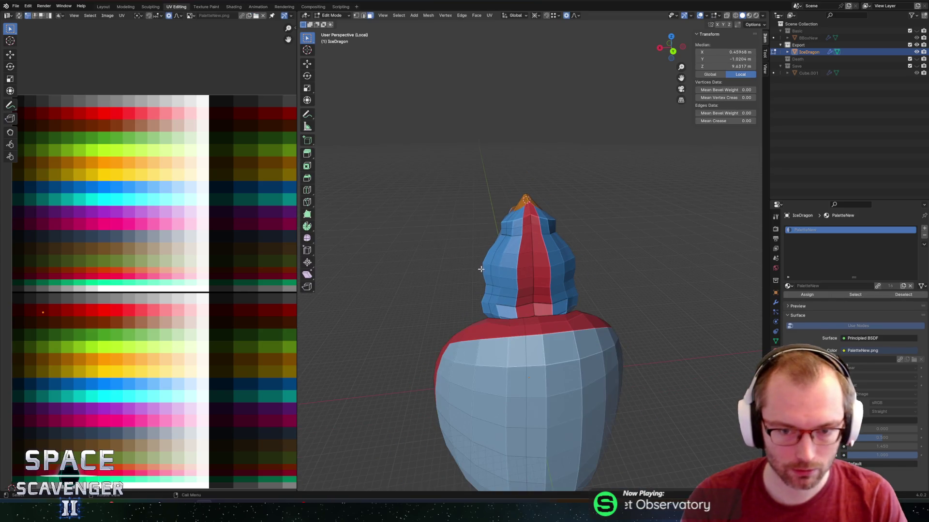
{"action": "key", "text": "shift+s"}
{"action": "key", "text": "Escape"}
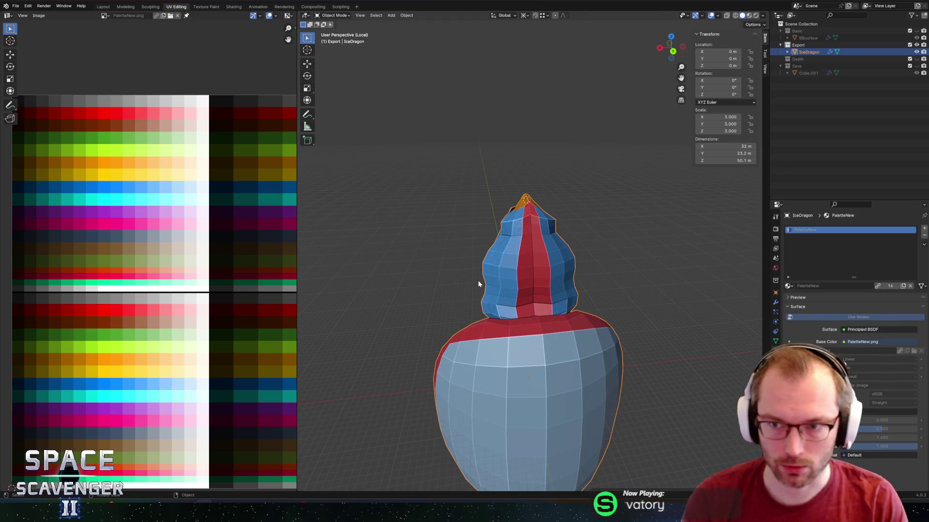
{"action": "key", "text": "Tab"}
{"action": "middle_click_drag", "start_coordinate": [478, 283], "coordinate": [490, 237], "text": "shift"}
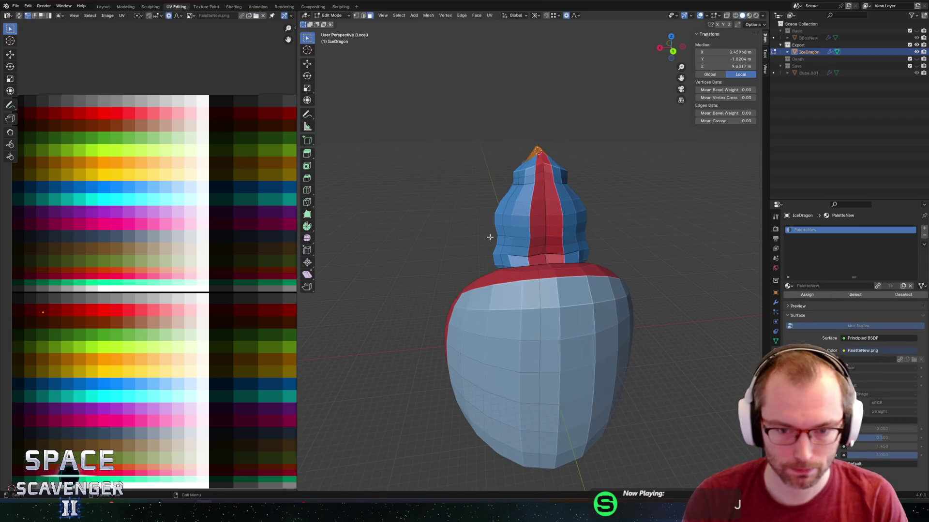
Add a UV sphere for the eye and move it sideways along X.
{"action": "left_click", "coordinate": [776, 302]}
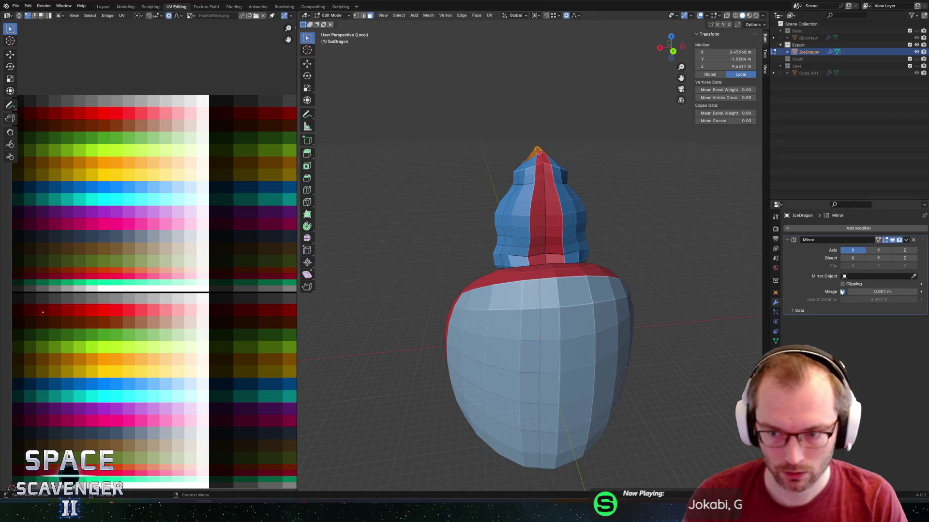
{"action": "key", "text": "shift+a"}
{"action": "left_click", "coordinate": [608, 313]}
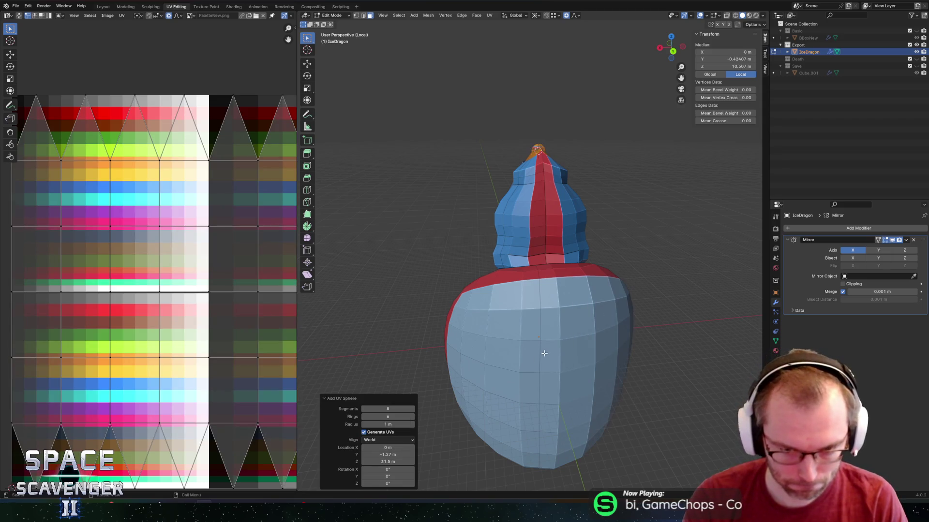
{"action": "key", "text": "l"}
{"action": "key", "text": "l"}
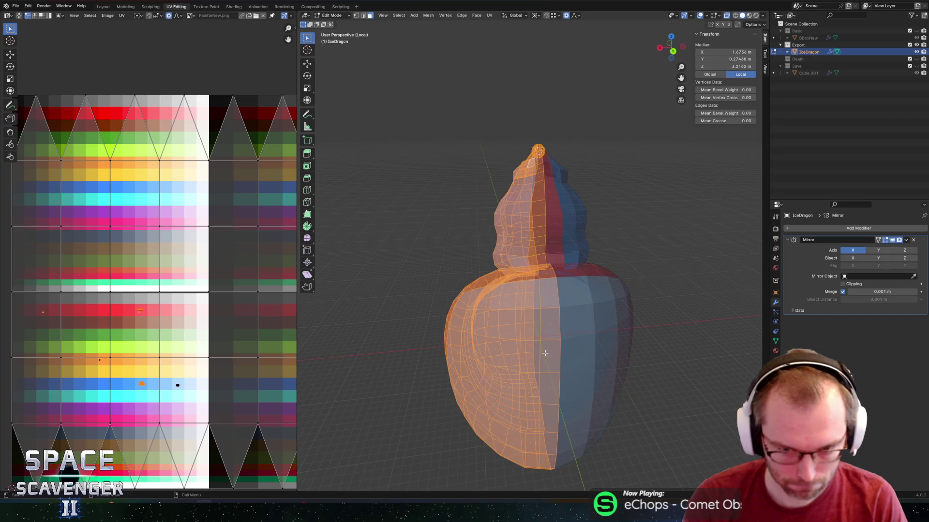
{"action": "left_click", "coordinate": [539, 149]}
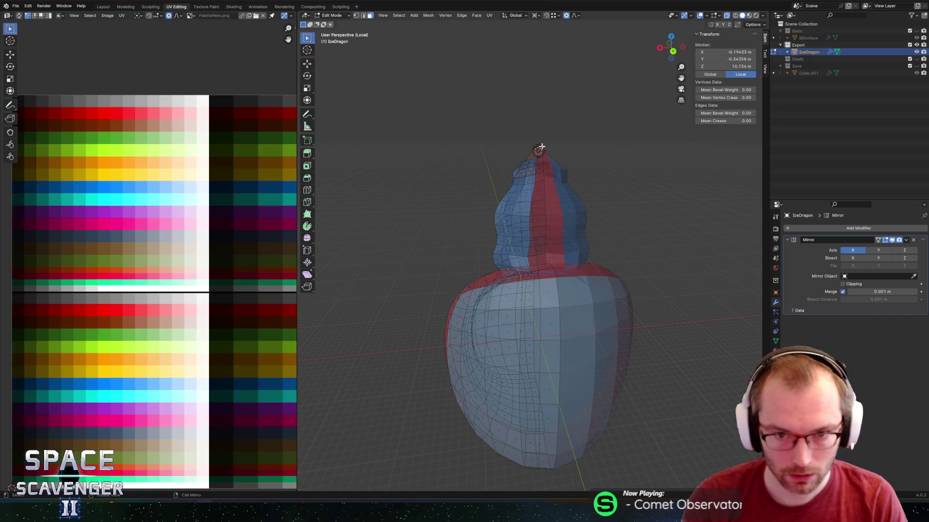
{"action": "key", "text": "l"}
{"action": "key", "text": "g"}
{"action": "key", "text": "x"}
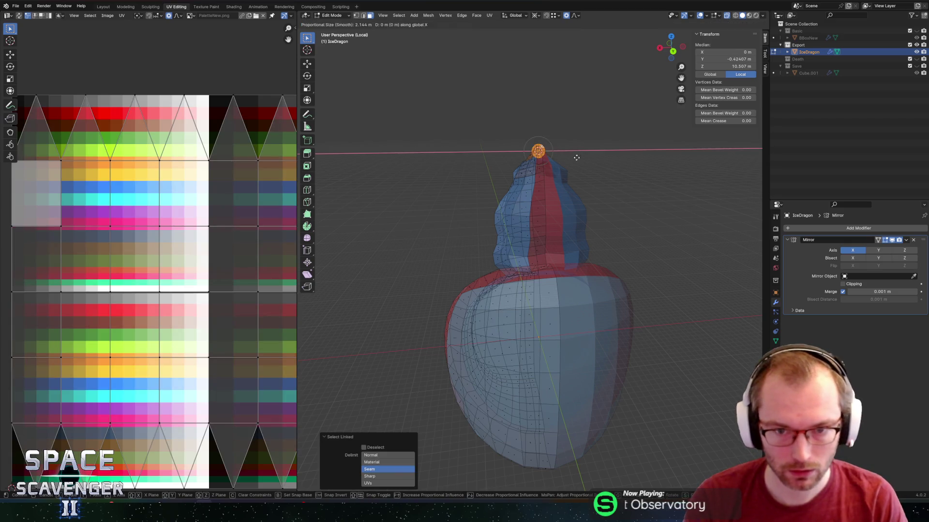
{"action": "key", "text": "Return"}
Enable Mirror Clipping and lower the eye sphere into place along Z.
{"action": "left_click", "coordinate": [844, 284]}
{"action": "middle_click_drag", "start_coordinate": [674, 262], "coordinate": [611, 235]}
{"action": "key", "text": "g"}
{"action": "key", "text": "z"}
{"action": "left_click", "coordinate": [594, 228]}
{"action": "key", "text": "g"}
{"action": "key", "text": "y"}
{"action": "key", "text": "z"}
{"action": "left_click", "coordinate": [605, 252]}
{"action": "mouse_move", "coordinate": [605, 252]}
{"action": "middle_mouse_down"}
{"action": "mouse_move", "coordinate": [580, 232]}
{"action": "mouse_move", "coordinate": [603, 291]}
{"action": "middle_mouse_up"}
{"action": "scroll", "coordinate": [579, 251], "scroll_direction": "up", "scroll_amount": 2}
Tilt the eye 51.9° around the Y axis.
{"action": "key", "text": "r"}
{"action": "key", "text": "z"}
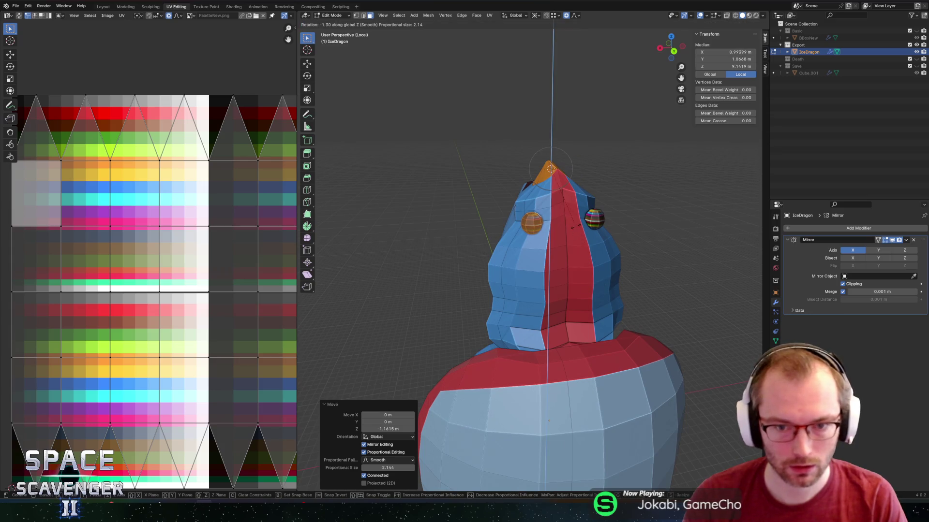
{"action": "key", "text": "Escape"}
{"action": "key", "text": "z"}
{"action": "key", "text": "Escape"}
{"action": "key", "text": "r"}
{"action": "key", "text": "x"}
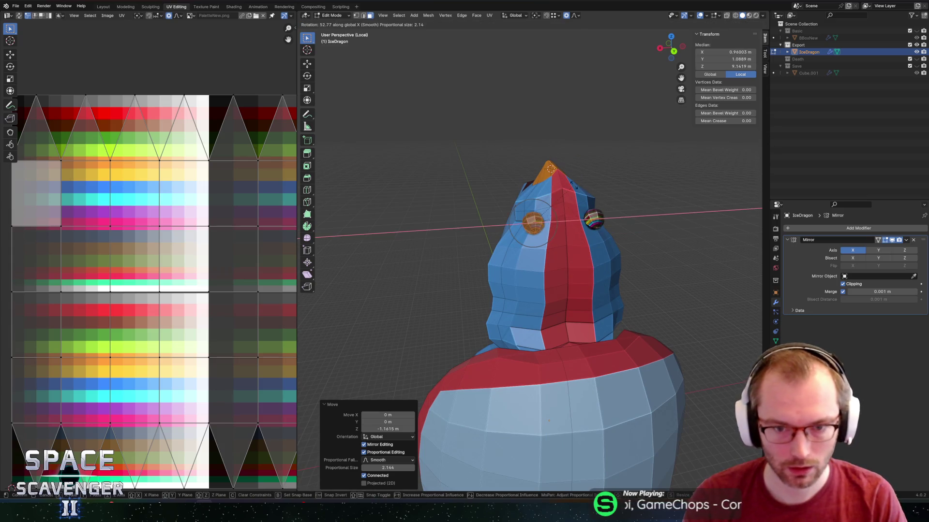
{"action": "key", "text": "z"}
{"action": "key", "text": "Escape"}
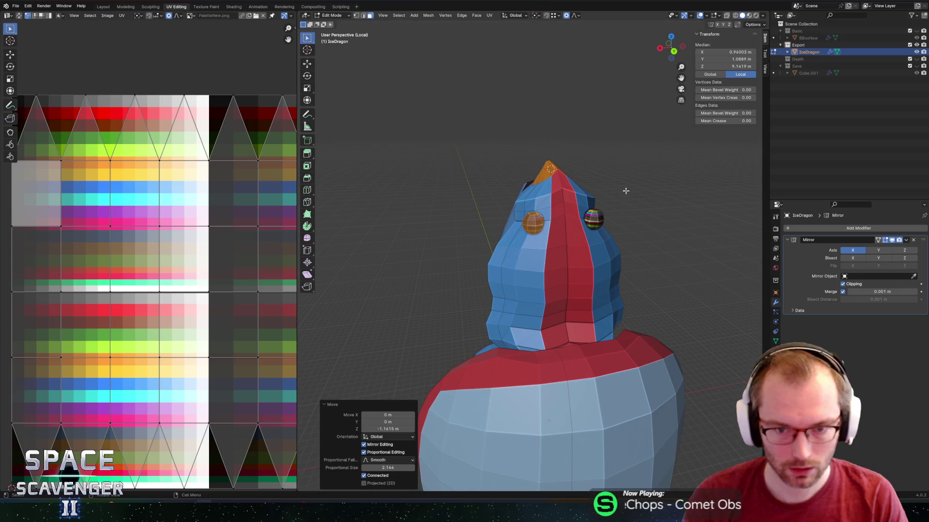
{"action": "key", "text": "r"}
{"action": "key", "text": "y"}
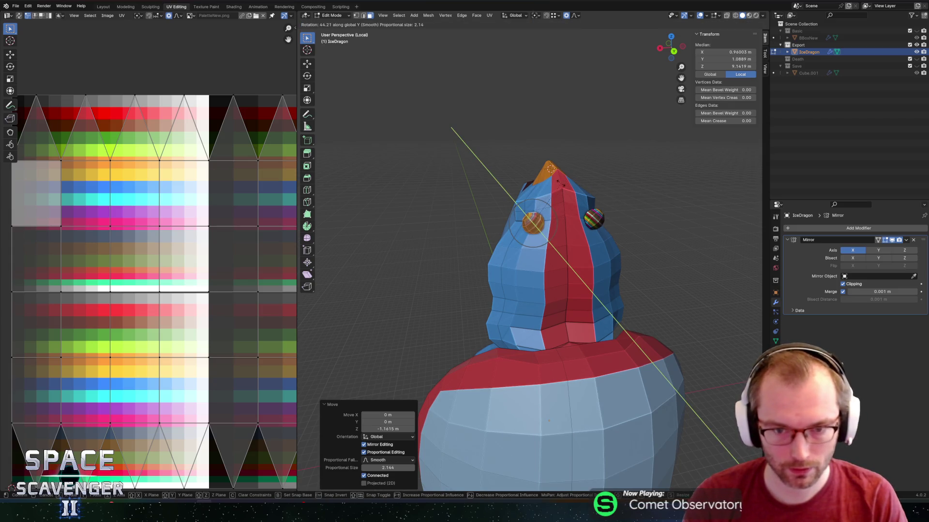
{"action": "left_click", "coordinate": [553, 183]}
Move the eye along Y and turn it 44.6° about Z.
{"action": "key", "text": "g"}
{"action": "key", "text": "y"}
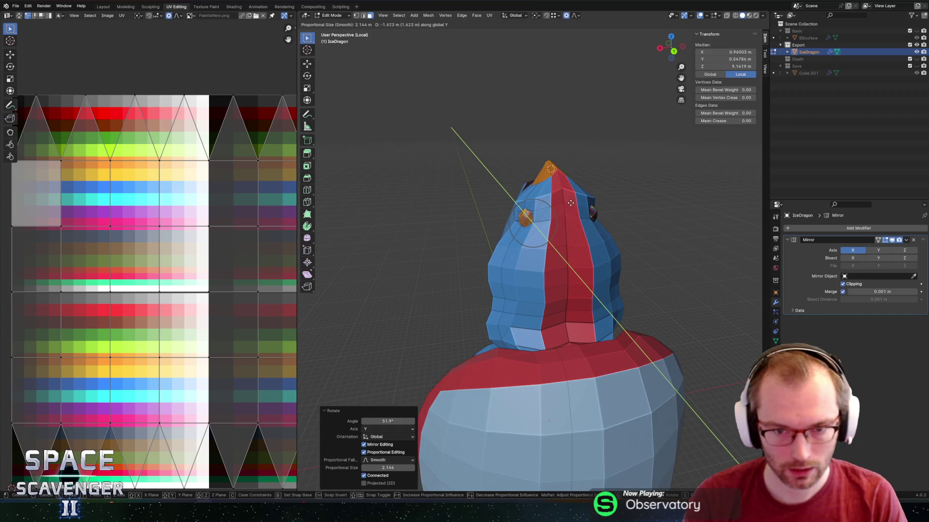
{"action": "left_click", "coordinate": [572, 205]}
{"action": "middle_click_drag", "start_coordinate": [572, 205], "coordinate": [562, 275]}
{"action": "key", "text": "r"}
{"action": "key", "text": "z"}
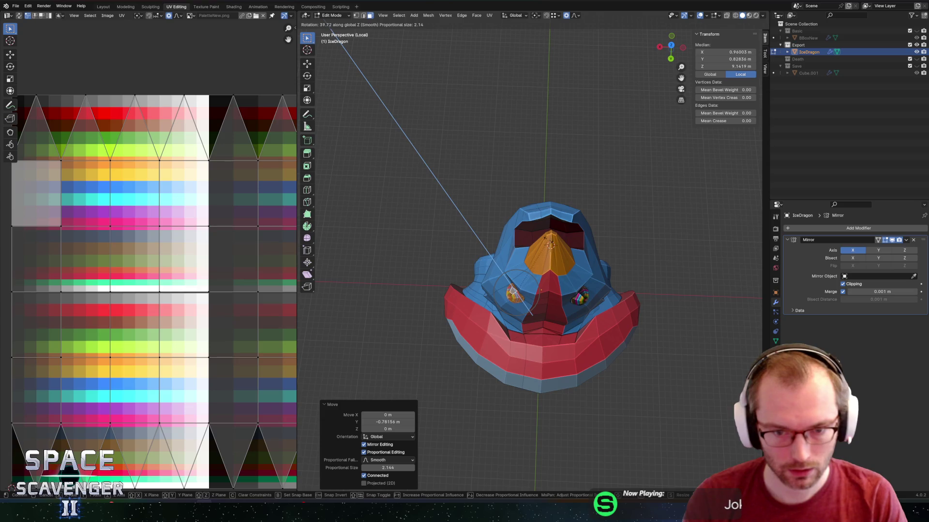
{"action": "left_click", "coordinate": [532, 314]}
{"action": "middle_click_drag", "start_coordinate": [523, 203], "coordinate": [548, 220]}
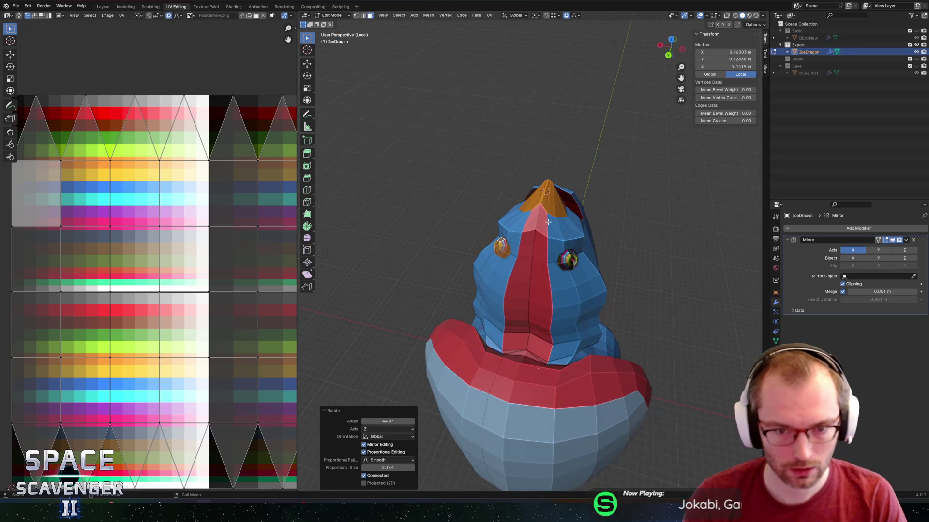
{"action": "key", "text": "r"}
{"action": "key", "text": "x"}
{"action": "key", "text": "Escape"}
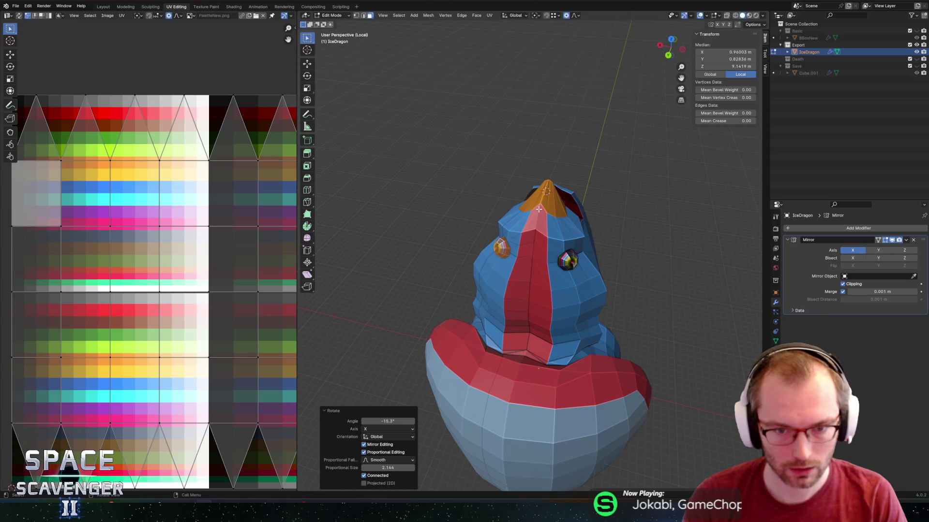
Shrink the eye's UVs and move them onto an orange palette swatch.
{"action": "key", "text": "a"}
{"action": "key", "text": "s"}
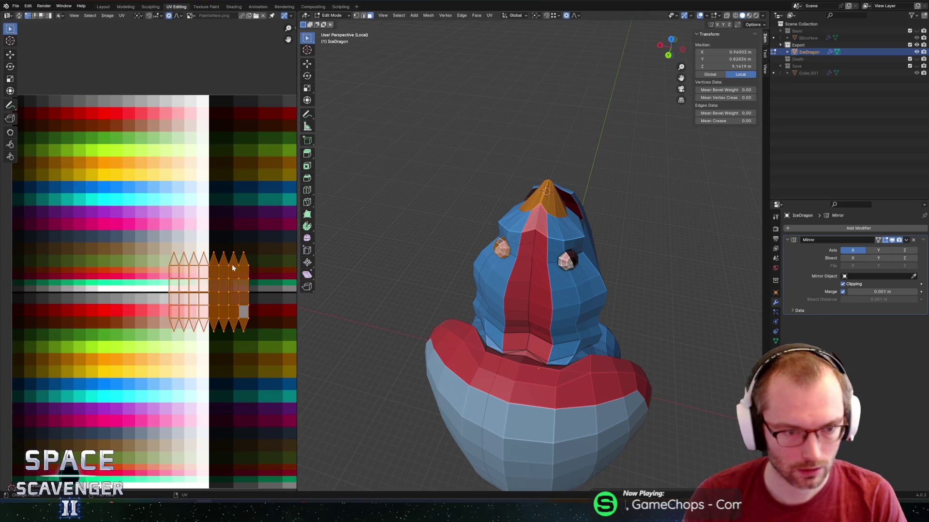
{"action": "left_click", "coordinate": [213, 285]}
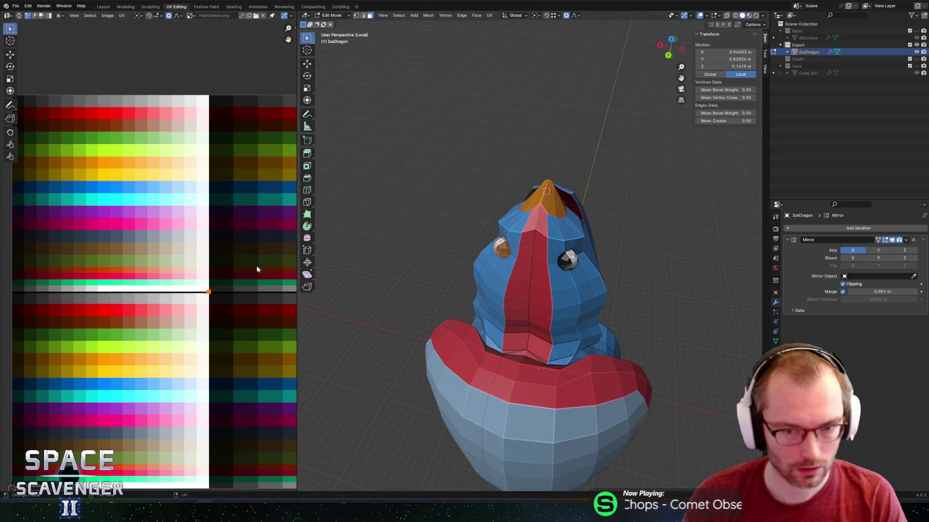
{"action": "key", "text": "g"}
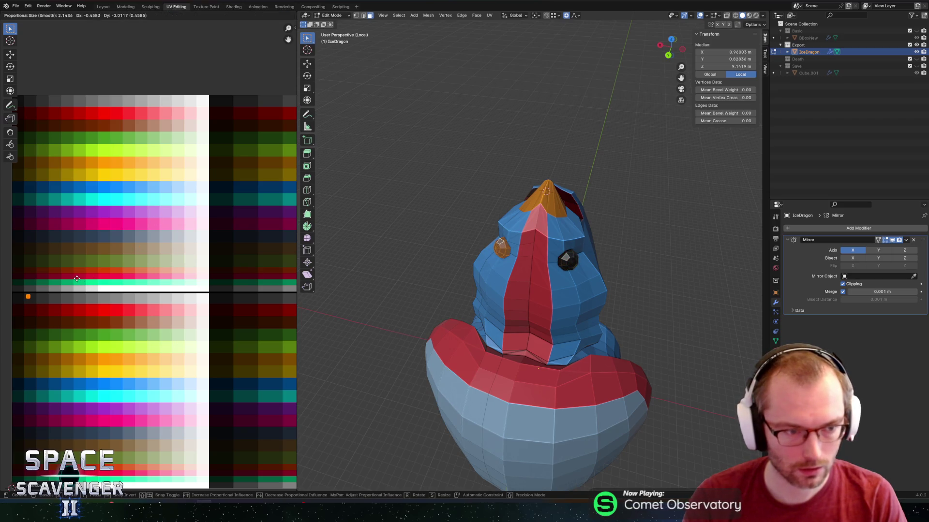
{"action": "left_click", "coordinate": [66, 280]}
Select the eye's connected faces and apply Shade Smooth to them.
{"action": "middle_click_drag", "start_coordinate": [424, 269], "coordinate": [529, 269]}
{"action": "scroll", "coordinate": [529, 269], "scroll_direction": "up", "scroll_amount": 3}
{"action": "key", "text": "Tab"}
{"action": "key", "text": "Tab"}
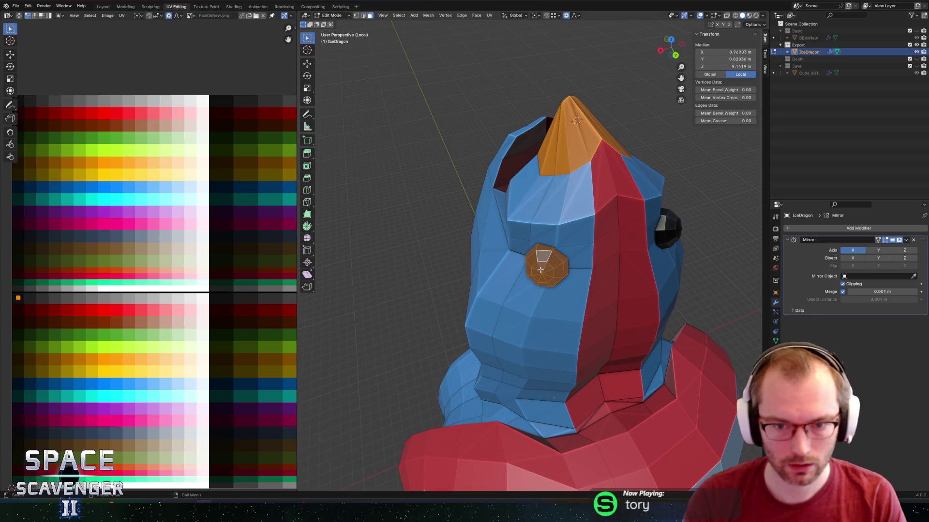
{"action": "right_click", "coordinate": [541, 269]}
{"action": "left_click", "coordinate": [525, 277]}
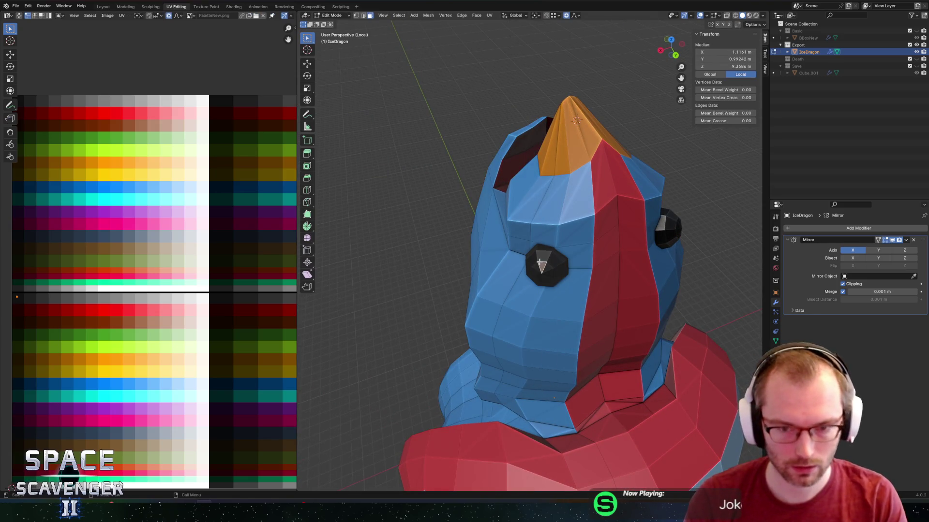
{"action": "key", "text": "l"}
{"action": "right_click", "coordinate": [537, 261]}
{"action": "key", "text": "Escape"}
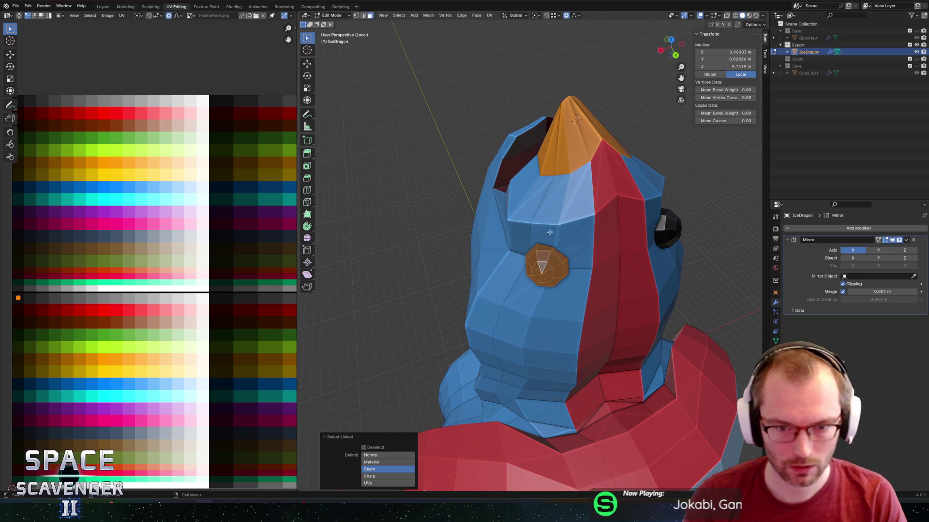
{"action": "key", "text": "Tab"}
{"action": "key", "text": "Tab"}
{"action": "right_click", "coordinate": [539, 261]}
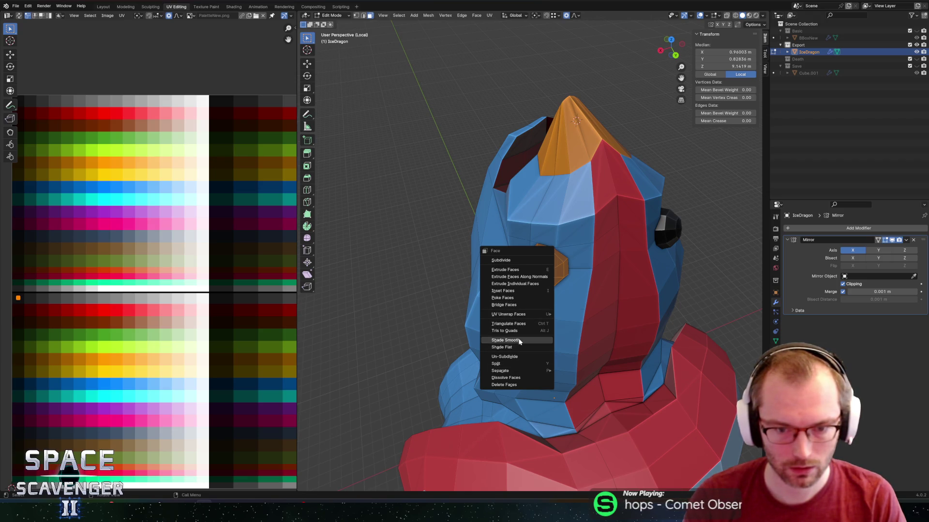
{"action": "left_click", "coordinate": [518, 340]}
{"action": "middle_click_drag", "start_coordinate": [520, 334], "coordinate": [546, 243]}
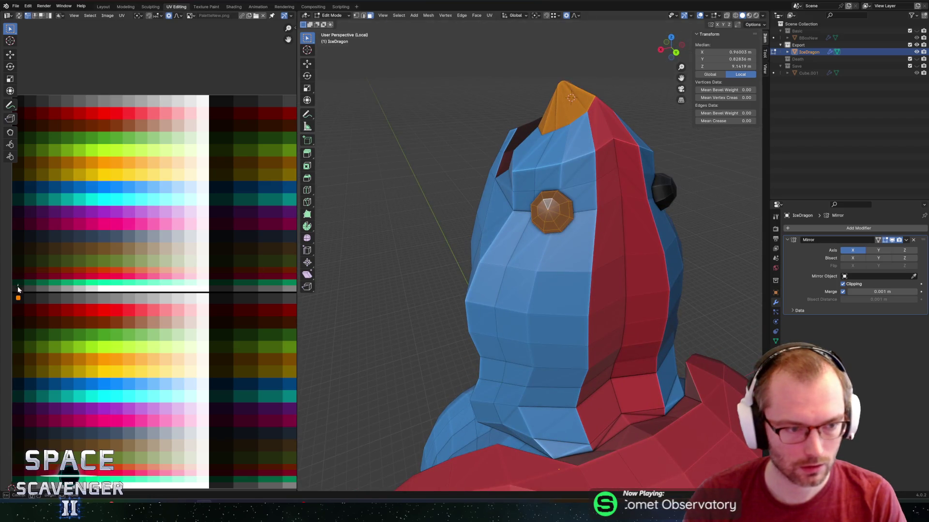
Move the eye UVs onto a dark red palette swatch.
{"action": "key", "text": "g"}
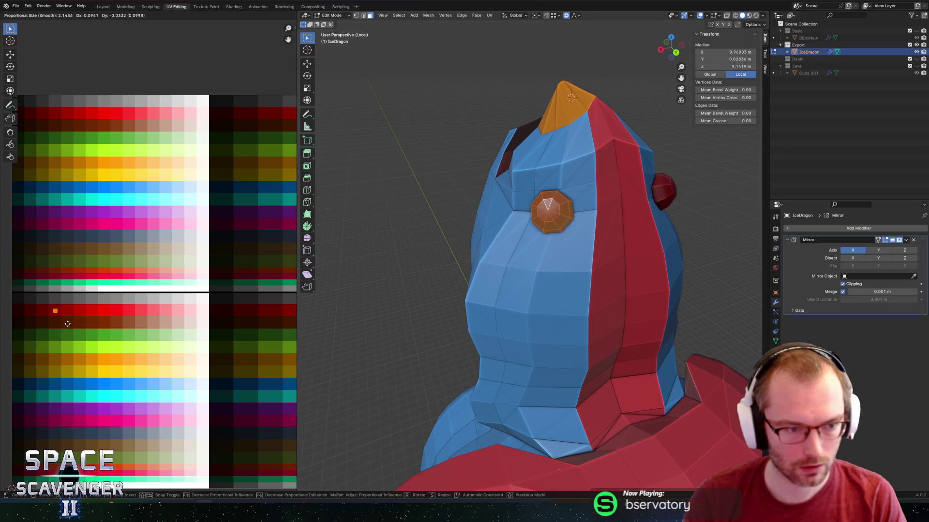
{"action": "left_click", "coordinate": [68, 323]}
{"action": "left_click", "coordinate": [542, 212]}
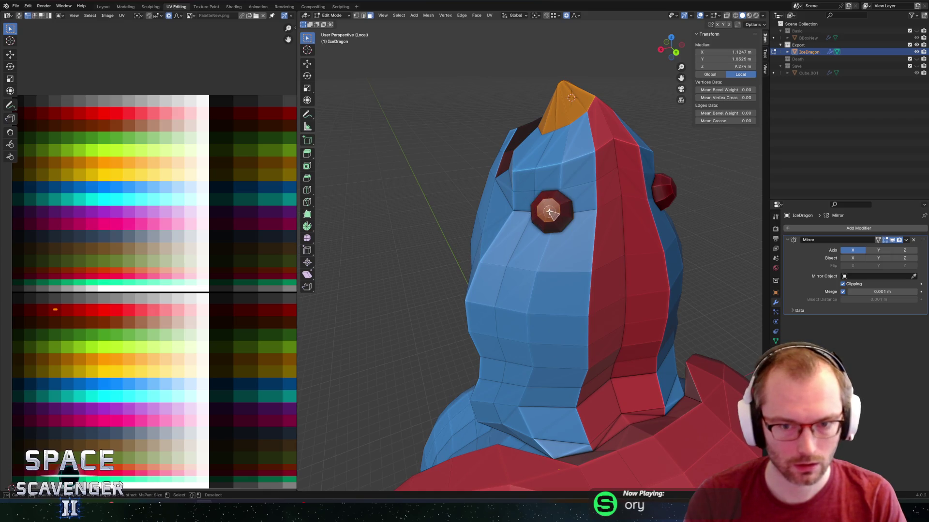
{"action": "key", "text": "g"}
{"action": "left_click", "coordinate": [71, 324]}
Select the whole left eye and scale the eyes up.
{"action": "key", "text": "Tab"}
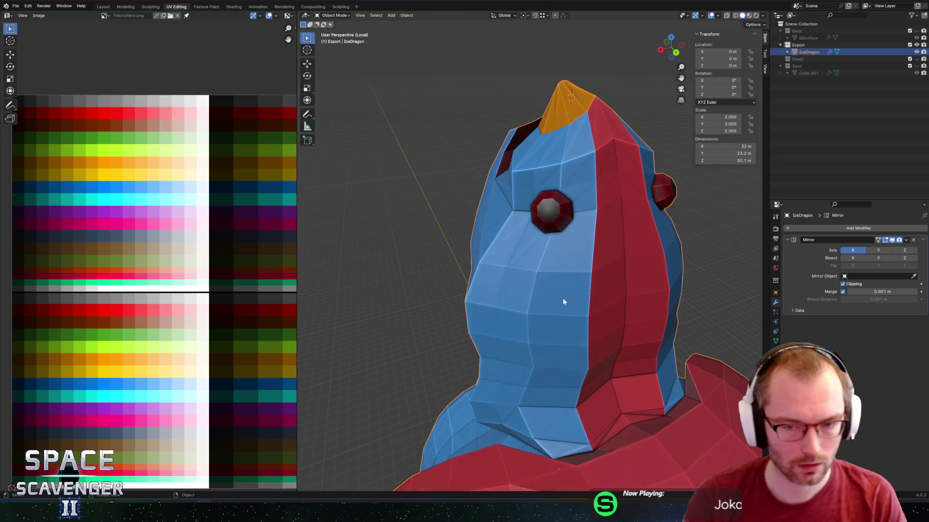
{"action": "scroll", "coordinate": [553, 297], "scroll_direction": "down", "scroll_amount": 5}
{"action": "mouse_move", "coordinate": [616, 315]}
{"action": "middle_mouse_down"}
{"action": "mouse_move", "coordinate": [561, 312]}
{"action": "mouse_move", "coordinate": [604, 313]}
{"action": "middle_mouse_up"}
{"action": "scroll", "coordinate": [604, 313], "scroll_direction": "up", "scroll_amount": 3}
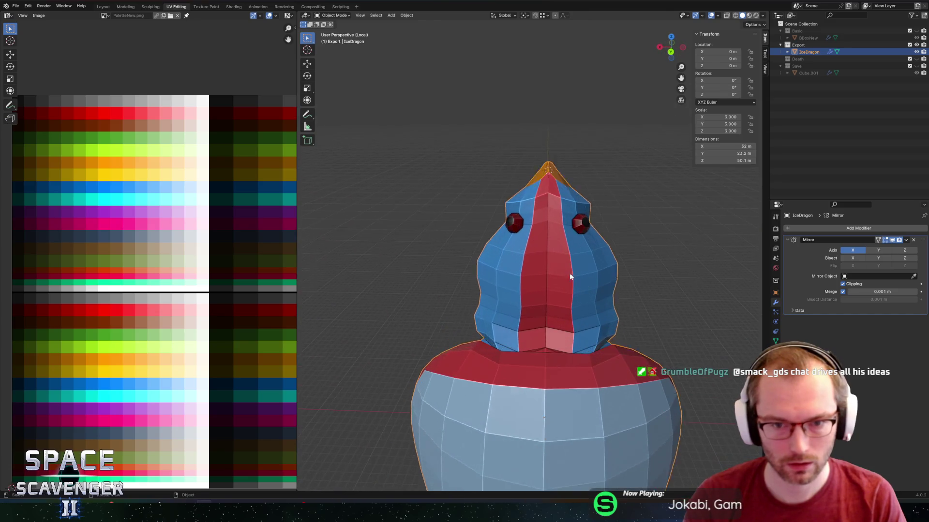
{"action": "key", "text": "Tab"}
{"action": "scroll", "coordinate": [570, 273], "scroll_direction": "up", "scroll_amount": 3}
{"action": "left_click", "coordinate": [484, 193]}
{"action": "key", "text": "l"}
{"action": "middle_click_drag", "start_coordinate": [483, 196], "coordinate": [589, 226]}
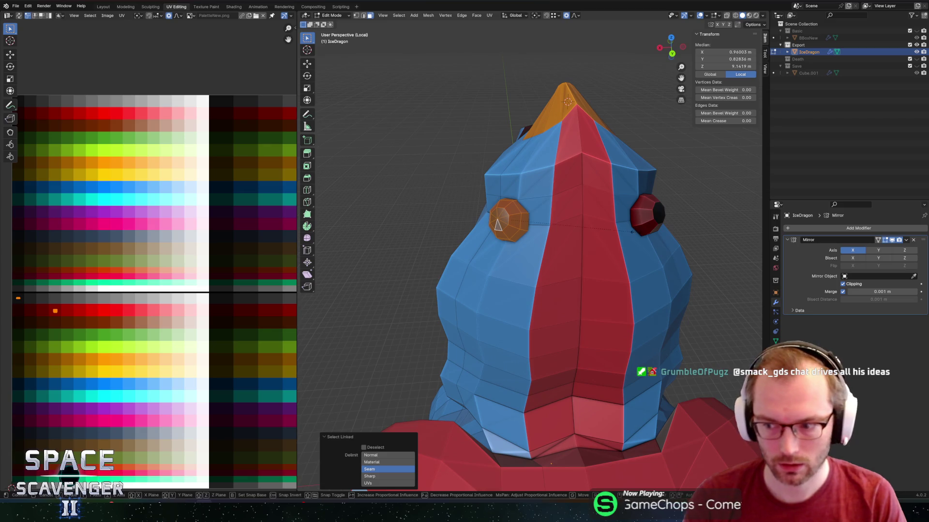
{"action": "key", "text": "s"}
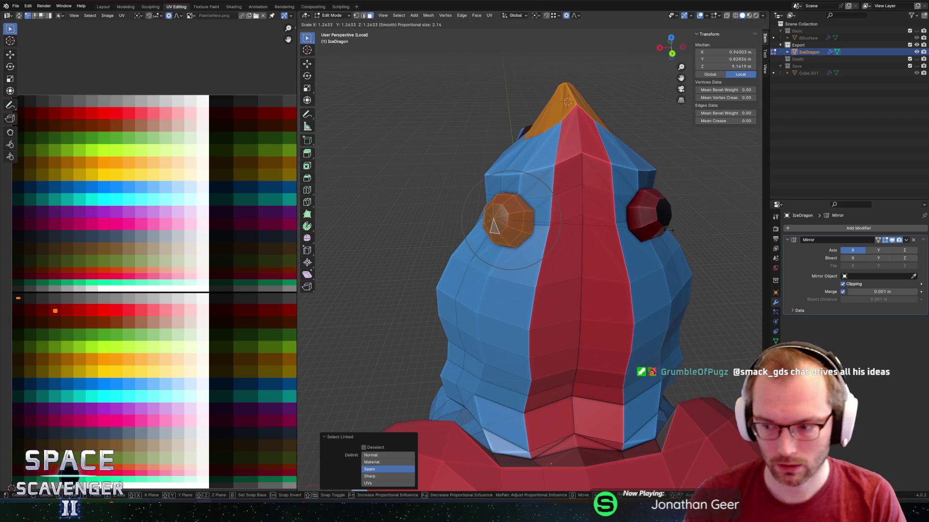
{"action": "left_click", "coordinate": [670, 230]}
Tilt the eyes 47° around X and move them closer together along X.
{"action": "key", "text": "r"}
{"action": "key", "text": "x"}
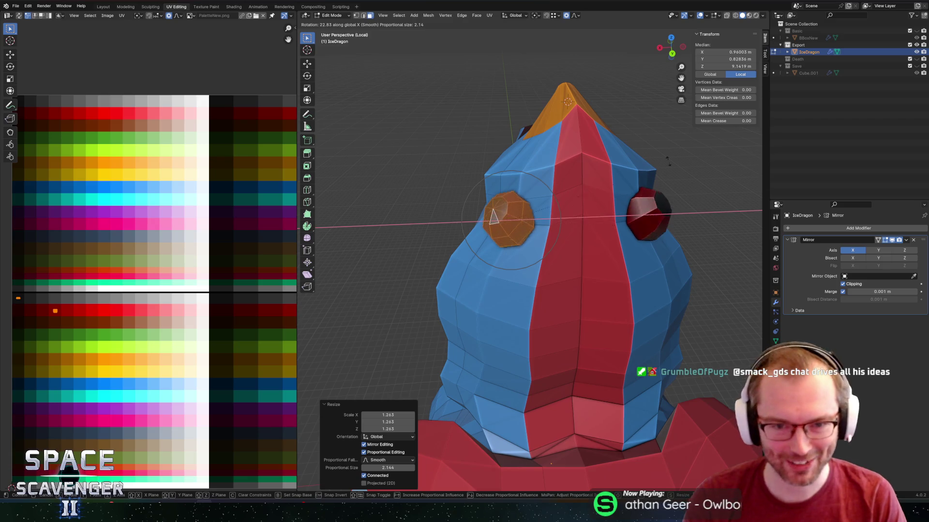
{"action": "left_click", "coordinate": [650, 88]}
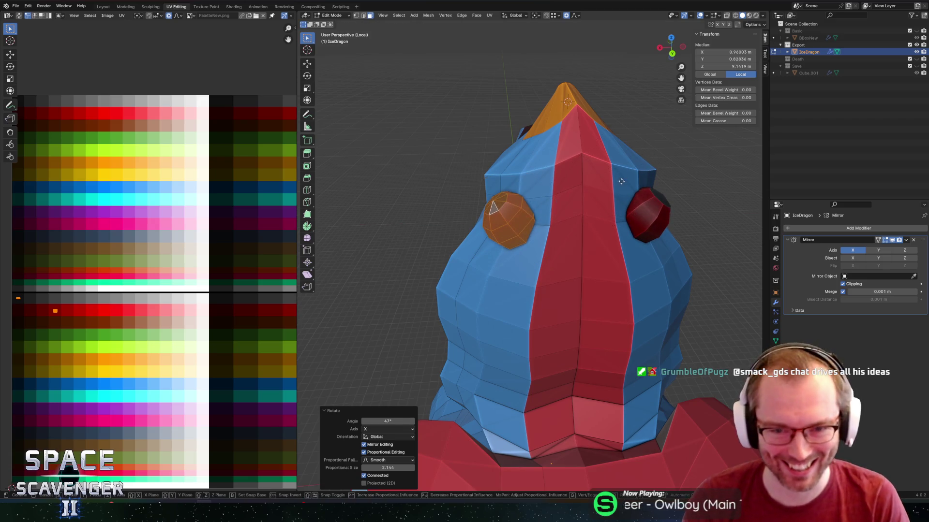
{"action": "key", "text": "g"}
{"action": "key", "text": "x"}
{"action": "left_click", "coordinate": [623, 152]}
Lower the eyes slightly along Z and turn them 29.8° around Z.
{"action": "key", "text": "g"}
{"action": "key", "text": "z"}
{"action": "left_click", "coordinate": [597, 280]}
{"action": "key", "text": "r"}
{"action": "key", "text": "x"}
{"action": "key", "text": "z"}
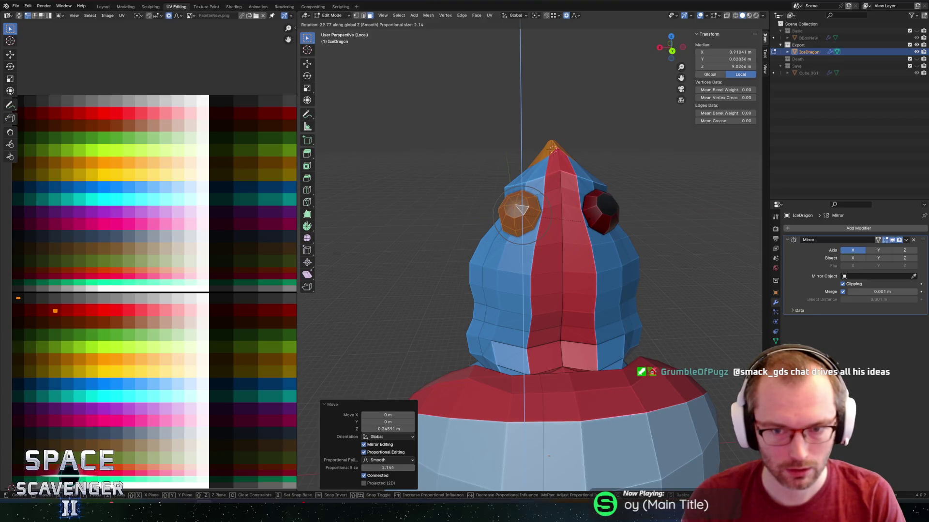
{"action": "left_click", "coordinate": [587, 222]}
Shift the eyes −0.442 m along Y to seat them in the head.
{"action": "key", "text": "g"}
{"action": "key", "text": "y"}
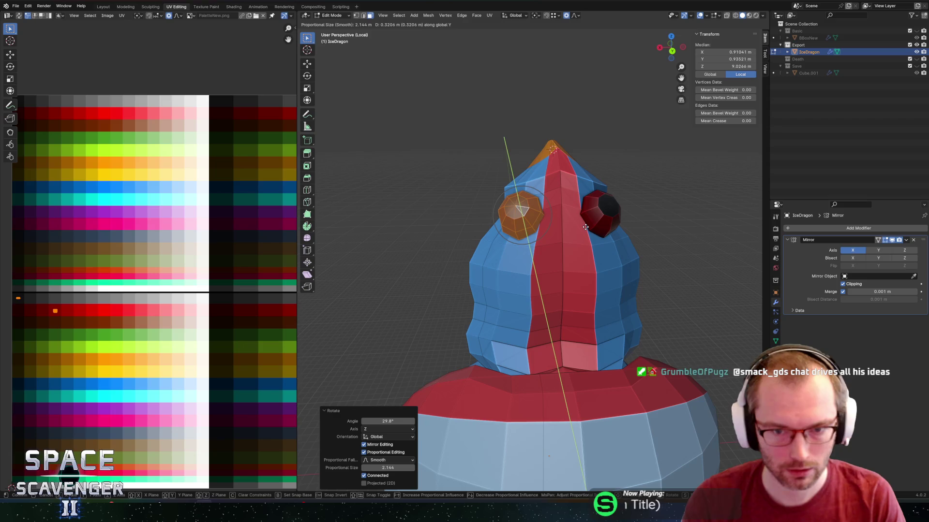
{"action": "left_click", "coordinate": [585, 224]}
{"action": "key", "text": "r"}
{"action": "key", "text": "z"}
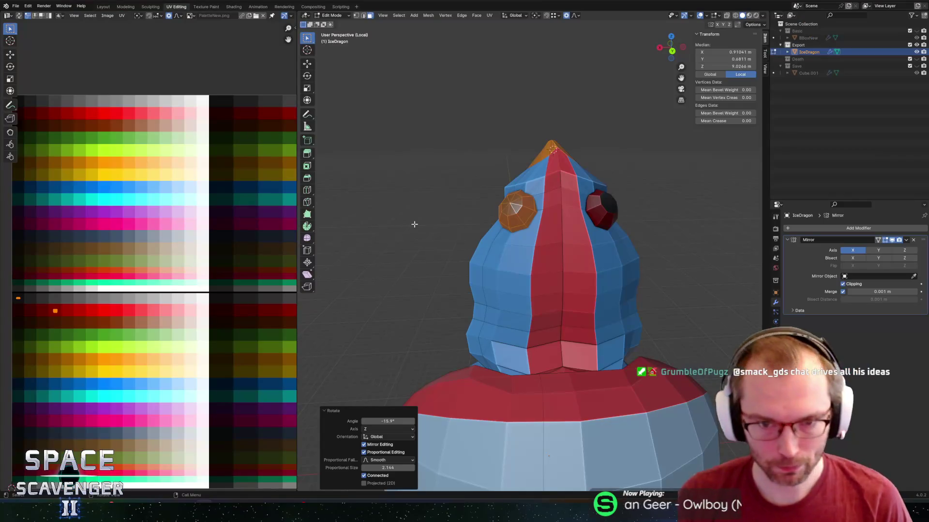
{"action": "mouse_move", "coordinate": [415, 224]}
{"action": "middle_mouse_down"}
{"action": "mouse_move", "coordinate": [580, 176]}
{"action": "mouse_move", "coordinate": [575, 186]}
{"action": "middle_mouse_up"}
Select a path of faces running down the side of the dragon's head.
{"action": "left_click", "coordinate": [553, 370], "text": "ctrl"}
{"action": "middle_click_drag", "start_coordinate": [553, 370], "coordinate": [658, 221]}
{"action": "left_click", "coordinate": [556, 169], "text": "shift"}
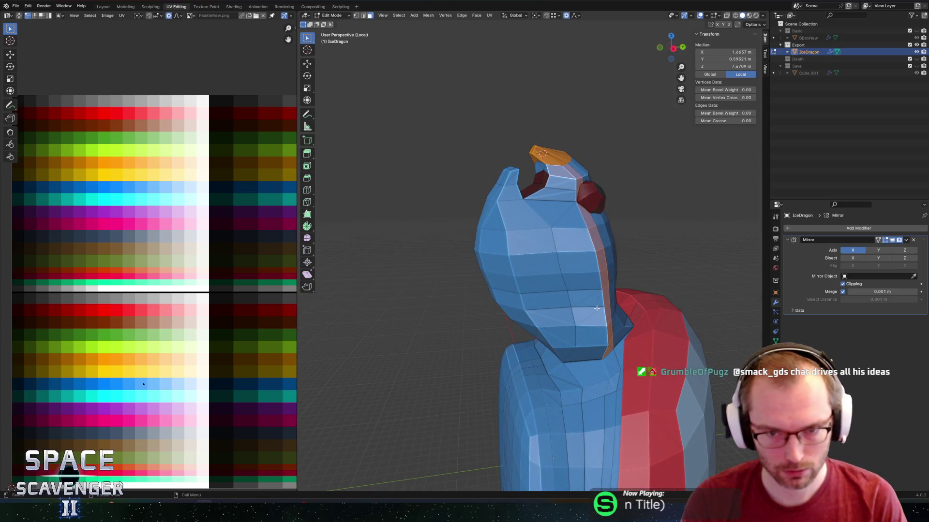
{"action": "left_click", "coordinate": [598, 349], "text": "ctrl"}
{"action": "middle_click_drag", "start_coordinate": [598, 349], "coordinate": [501, 249]}
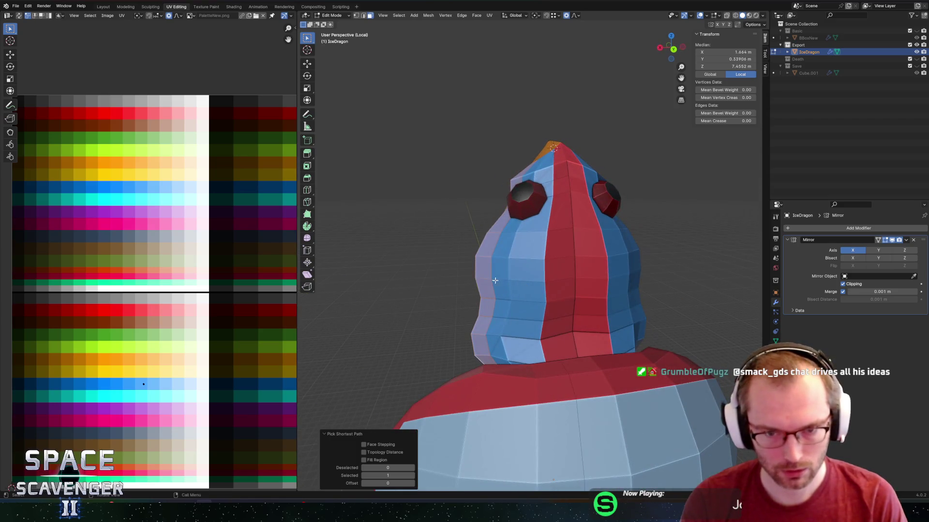
{"action": "left_click", "coordinate": [498, 243], "text": "shift"}
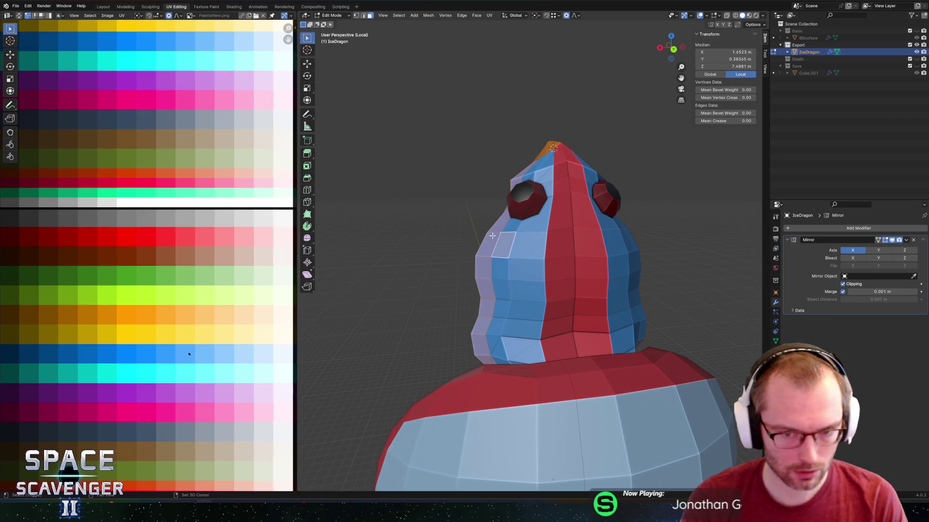
Shift the strip's UVs horizontally across the palette to new colour positions.
{"action": "key", "text": "g"}
{"action": "key", "text": "x"}
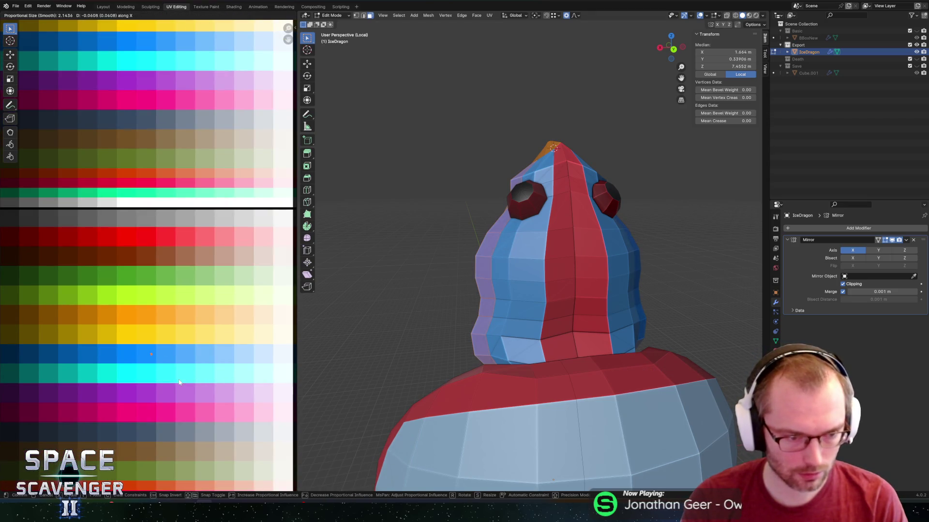
{"action": "left_click", "coordinate": [179, 382]}
{"action": "left_click_drag", "start_coordinate": [197, 366], "coordinate": [196, 365]}
{"action": "key", "text": "g"}
{"action": "key", "text": "x"}
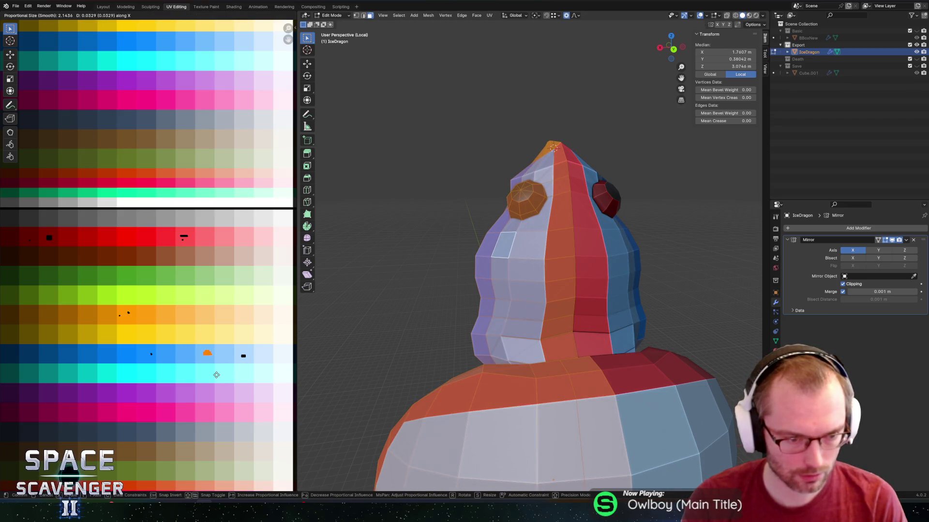
{"action": "left_click", "coordinate": [212, 375]}
{"action": "left_click", "coordinate": [167, 372]}
{"action": "key", "text": "g"}
{"action": "key", "text": "x"}
{"action": "left_click", "coordinate": [203, 375]}
Move the strip's UV island onto a new palette colour near the yellow row.
{"action": "key", "text": "Tab"}
{"action": "key", "text": "ctrl+shift+e"}
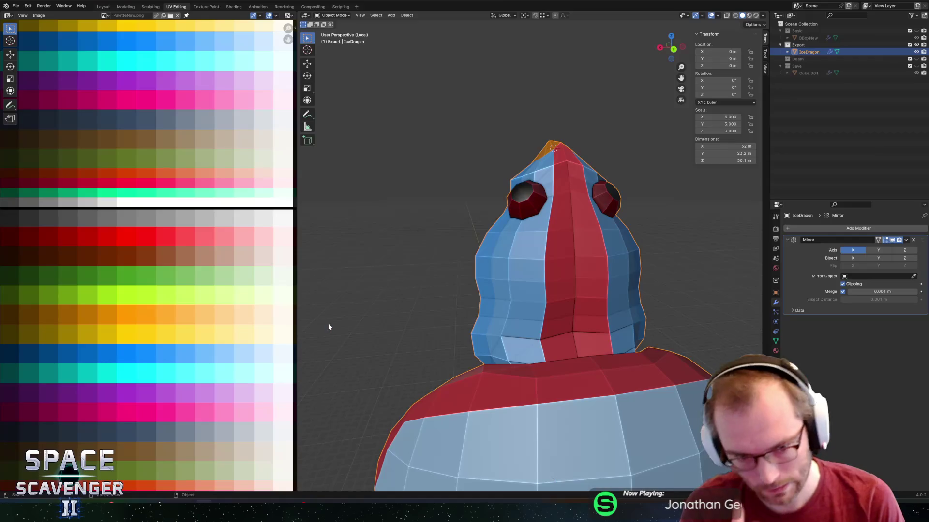
{"action": "key", "text": "Tab"}
{"action": "key", "text": "g"}
{"action": "left_click", "coordinate": [197, 331]}
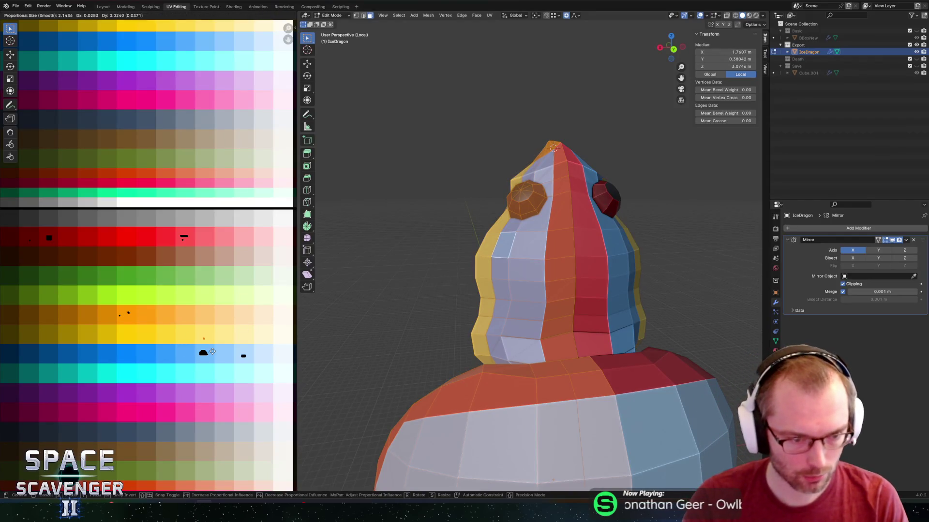
{"action": "key", "text": "g"}
{"action": "right_click", "coordinate": [211, 364]}
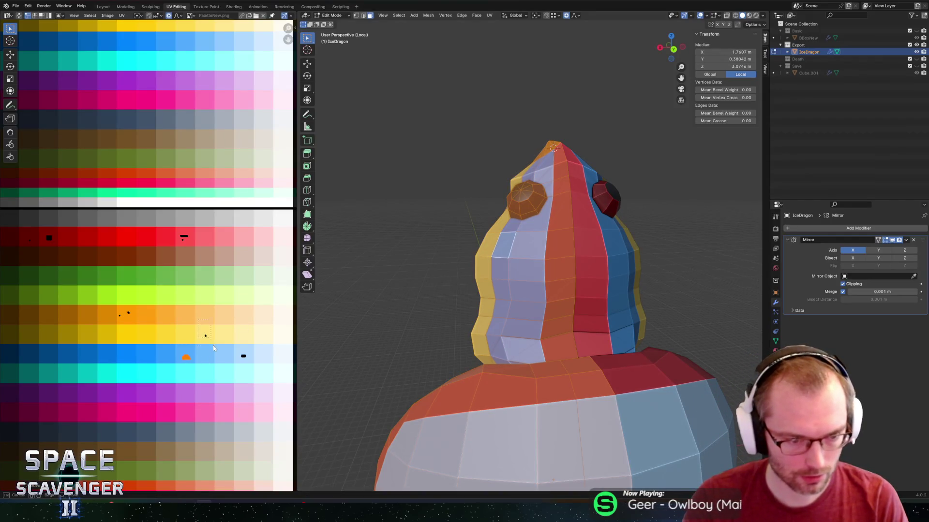
{"action": "key", "text": "g"}
{"action": "left_click", "coordinate": [228, 365]}
Re-export the dragon as IceDragon.fbx and bring the running Unity game to front.
{"action": "key", "text": "ctrl+shift+e"}
{"action": "key", "text": "Return"}
{"action": "key", "text": "alt+Tab"}
Check the enemy in the Unity game, then select a face on the dragon head's side.
{"action": "key", "text": "s"}
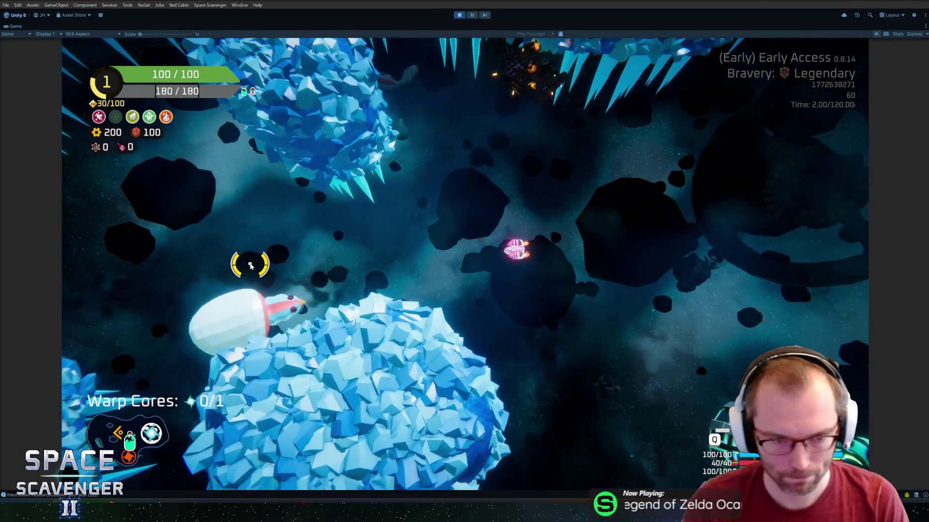
{"action": "key", "text": "alt+Tab"}
{"action": "middle_click_drag", "start_coordinate": [438, 249], "coordinate": [398, 239]}
{"action": "left_click", "coordinate": [531, 266]}
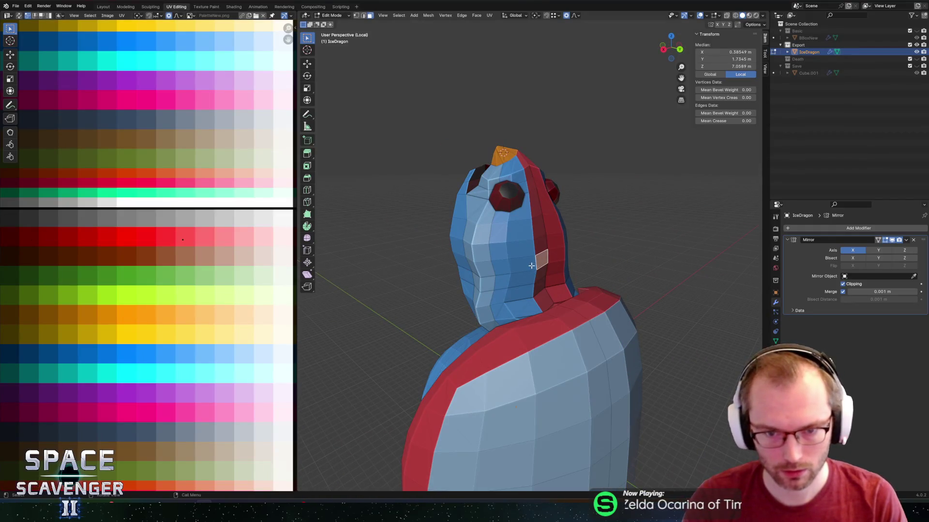
{"action": "middle_click_drag", "start_coordinate": [542, 262], "coordinate": [571, 258]}
Pull the face out 1.945 m along Y with proportional editing and a widened falloff.
{"action": "key", "text": "g"}
{"action": "key", "text": "y"}
{"action": "key", "text": "Escape"}
{"action": "key", "text": "o"}
{"action": "key", "text": "g"}
{"action": "key", "text": "y"}
{"action": "scroll", "coordinate": [593, 264], "scroll_direction": "down", "scroll_amount": 4}
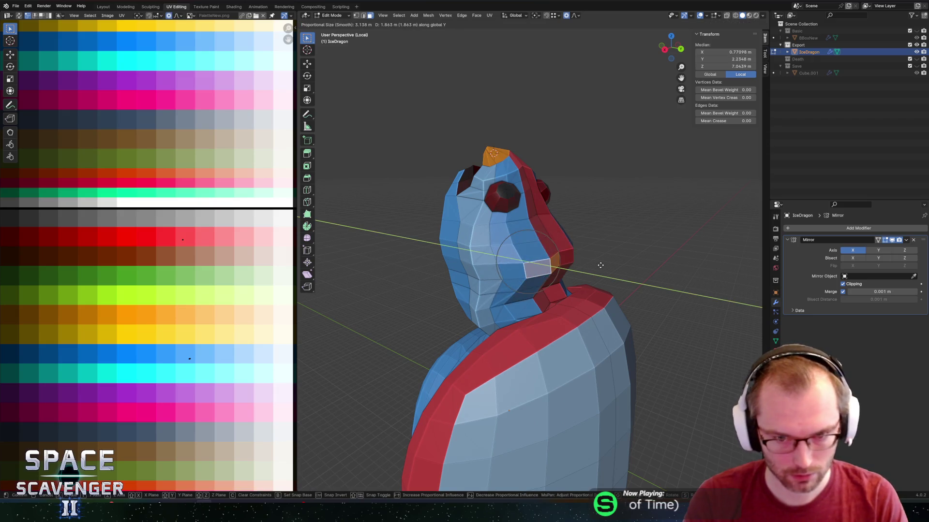
{"action": "scroll", "coordinate": [602, 263], "scroll_direction": "down", "scroll_amount": 5}
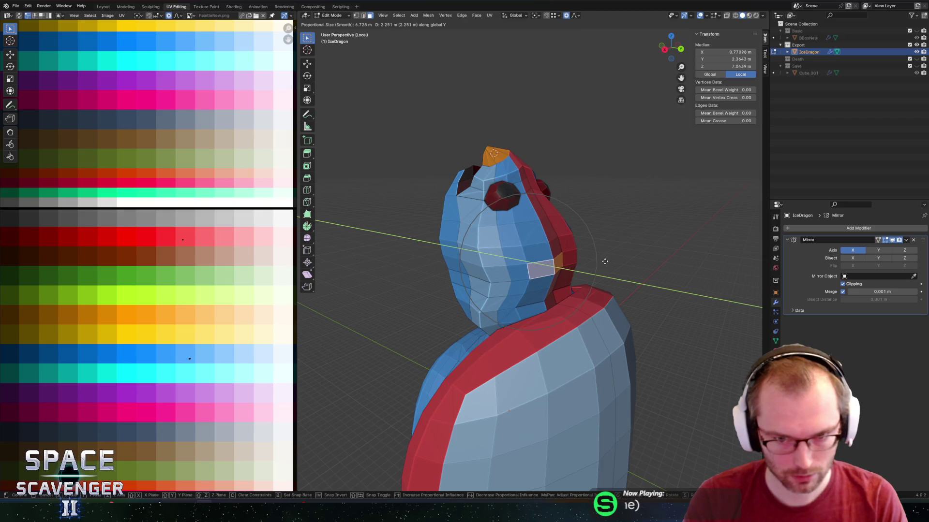
{"action": "left_click", "coordinate": [604, 261]}
{"action": "mouse_move", "coordinate": [601, 257]}
{"action": "middle_mouse_down"}
{"action": "mouse_move", "coordinate": [498, 223]}
{"action": "mouse_move", "coordinate": [649, 252]}
{"action": "middle_mouse_up"}
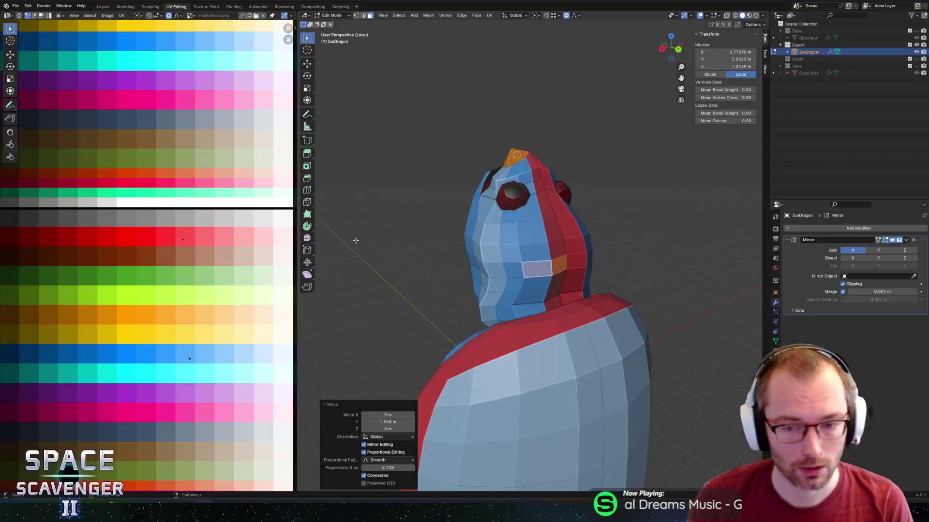
{"action": "middle_click_drag", "start_coordinate": [355, 240], "coordinate": [599, 264]}
{"action": "scroll", "coordinate": [581, 275], "scroll_direction": "up", "scroll_amount": 3}
{"action": "mouse_move", "coordinate": [557, 287]}
{"action": "middle_mouse_down"}
{"action": "mouse_move", "coordinate": [601, 261]}
{"action": "mouse_move", "coordinate": [525, 324]}
{"action": "mouse_move", "coordinate": [496, 333]}
{"action": "middle_mouse_up"}
Select vertices on the head and snap the 3D cursor to them.
{"action": "key", "text": "1"}
{"action": "left_click", "coordinate": [529, 320]}
{"action": "left_click", "coordinate": [552, 353], "text": "shift"}
{"action": "key", "text": "shift+s"}
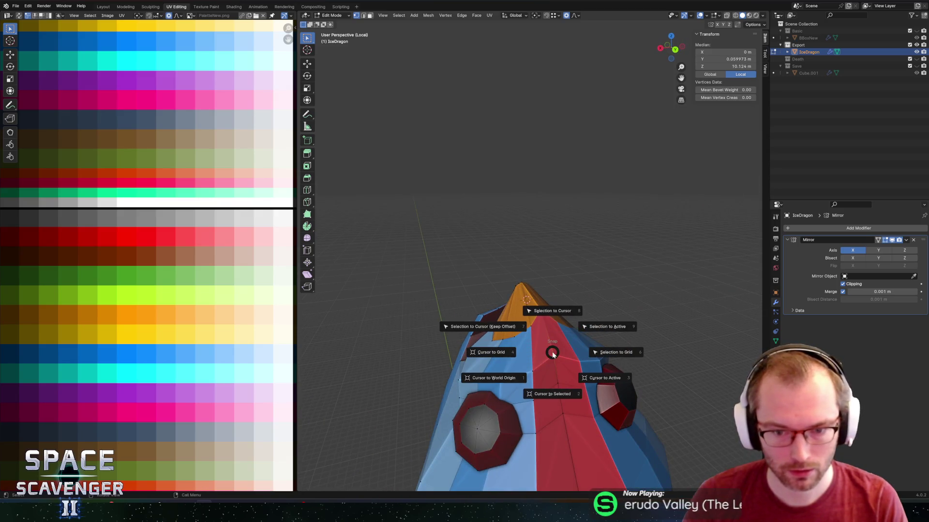
{"action": "left_click", "coordinate": [558, 394]}
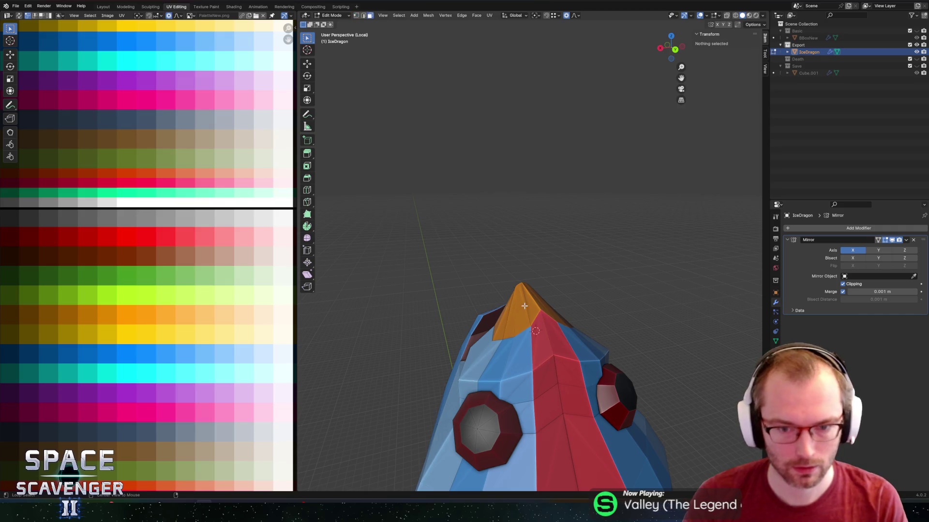
Scale the orange snout faces up 1.421 times around the 3D cursor.
{"action": "key", "text": "ctrl+plus"}
{"action": "mouse_move", "coordinate": [571, 349]}
{"action": "middle_mouse_down"}
{"action": "mouse_move", "coordinate": [596, 309]}
{"action": "mouse_move", "coordinate": [524, 279]}
{"action": "middle_mouse_up"}
{"action": "key", "text": "c"}
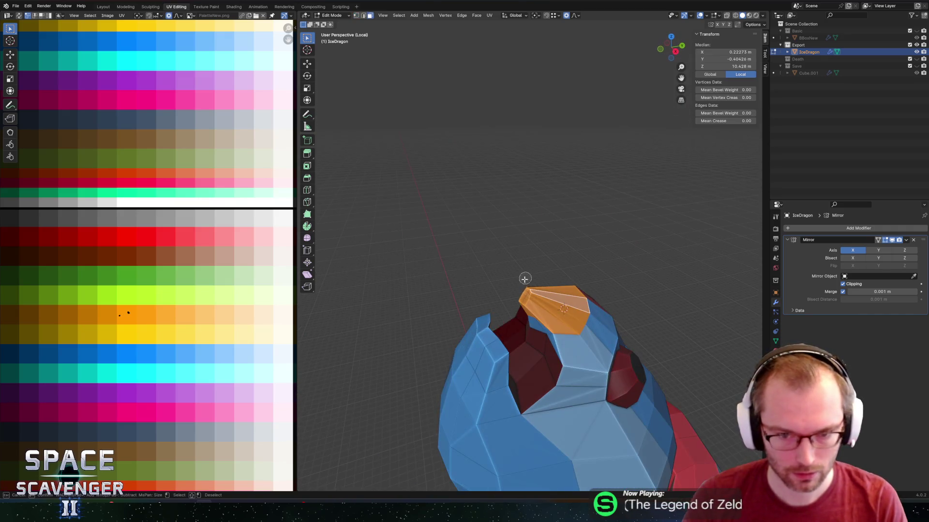
{"action": "key", "text": "period"}
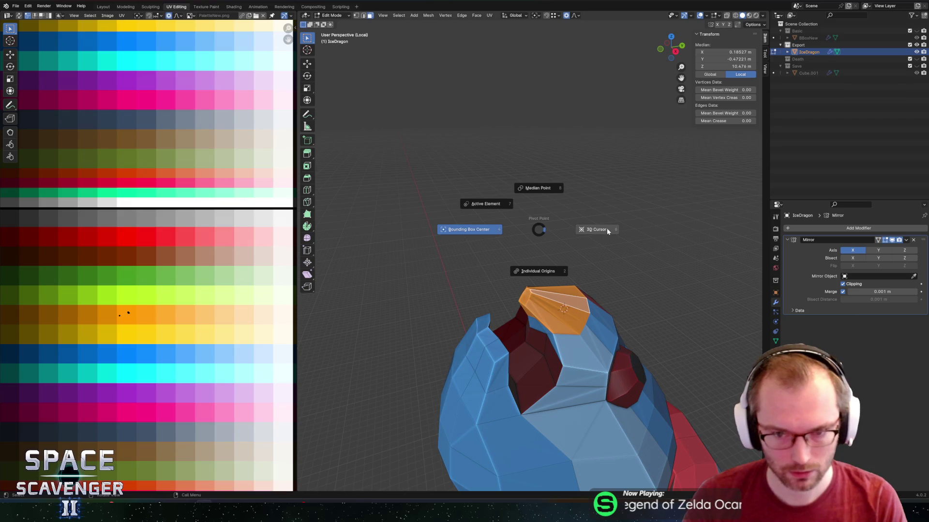
{"action": "left_click", "coordinate": [608, 231]}
{"action": "key", "text": "s"}
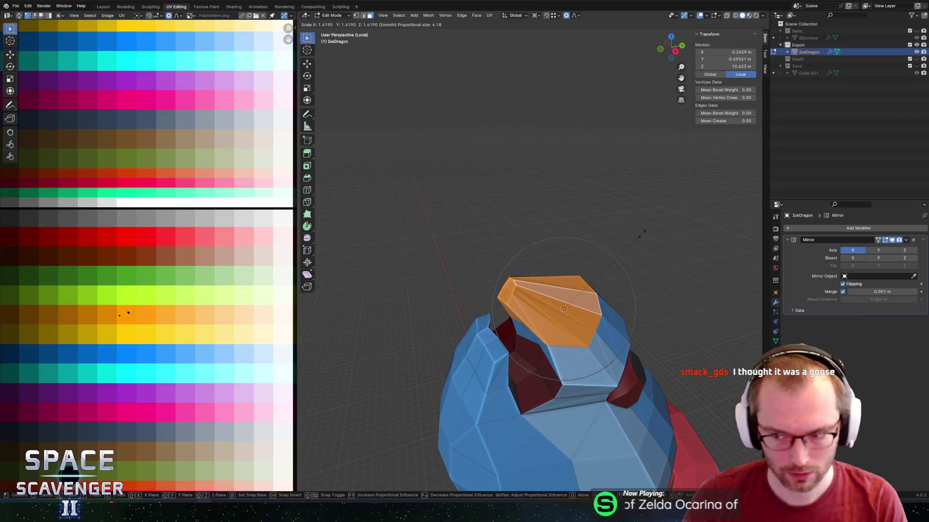
{"action": "left_click", "coordinate": [642, 234]}
Switch the pivot to Bounding Box Center and rotate the snout upward around X.
{"action": "mouse_move", "coordinate": [595, 210]}
{"action": "middle_mouse_down"}
{"action": "mouse_move", "coordinate": [591, 256]}
{"action": "mouse_move", "coordinate": [531, 218]}
{"action": "mouse_move", "coordinate": [548, 234]}
{"action": "mouse_move", "coordinate": [574, 211]}
{"action": "middle_mouse_up"}
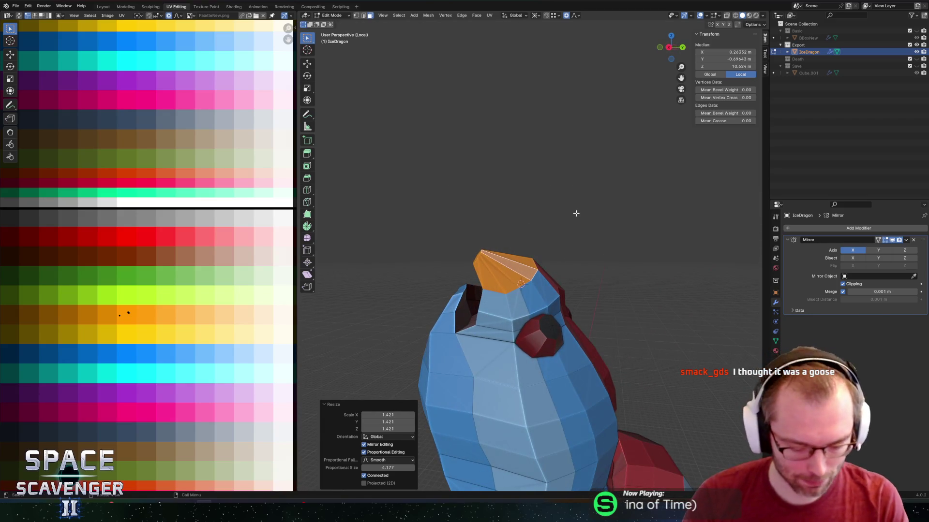
{"action": "key", "text": "comma"}
{"action": "key", "text": "period"}
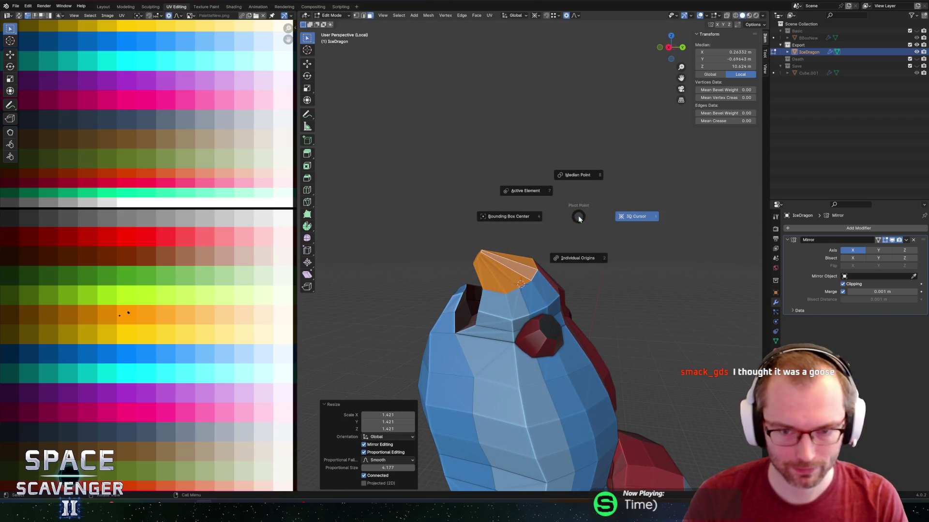
{"action": "left_click", "coordinate": [520, 219]}
{"action": "key", "text": "r"}
{"action": "key", "text": "z"}
{"action": "key", "text": "x"}
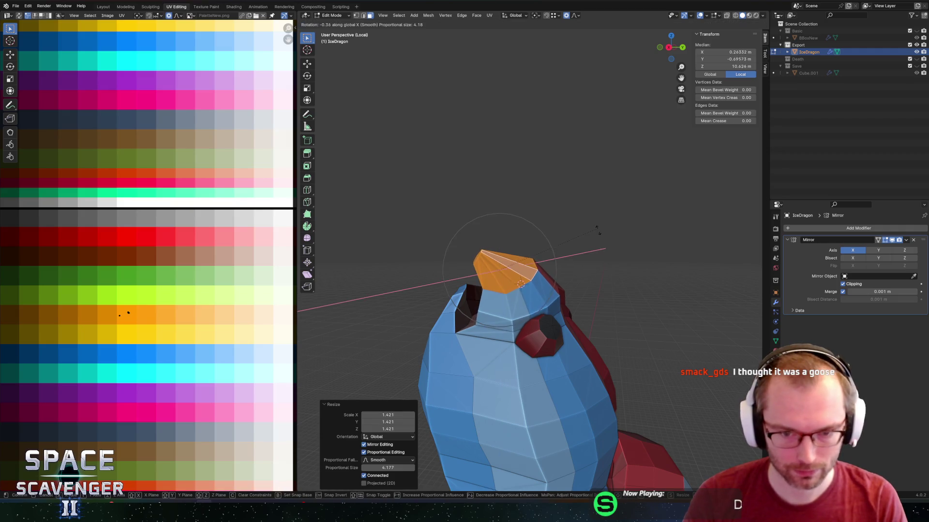
{"action": "left_click", "coordinate": [586, 298]}
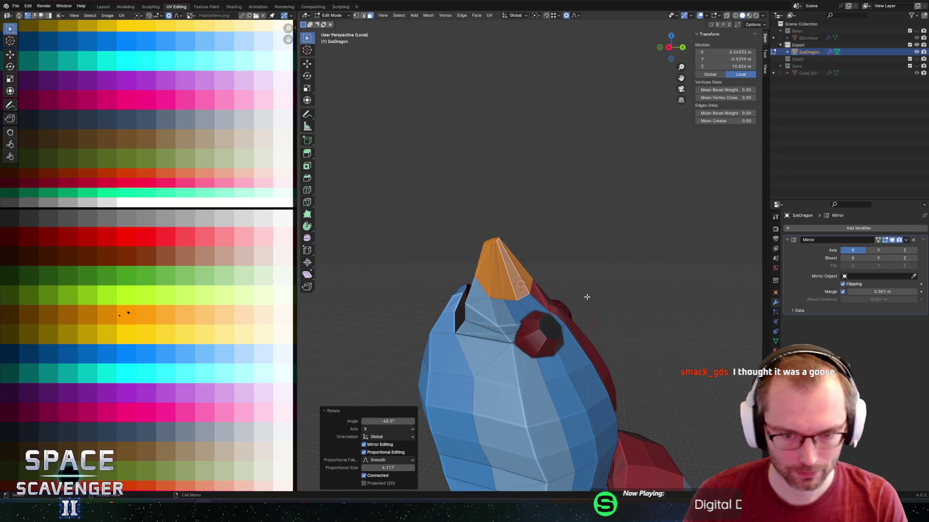
Move the snout along Y and then raise it along Z.
{"action": "key", "text": "g"}
{"action": "key", "text": "y"}
{"action": "left_click", "coordinate": [598, 290]}
{"action": "key", "text": "g"}
{"action": "key", "text": "z"}
{"action": "left_click", "coordinate": [598, 283]}
Edge-slide three head loops to reshape the muzzle.
{"action": "key", "text": "Tab"}
{"action": "mouse_move", "coordinate": [637, 275]}
{"action": "middle_mouse_down"}
{"action": "mouse_move", "coordinate": [509, 311]}
{"action": "mouse_move", "coordinate": [522, 315]}
{"action": "mouse_move", "coordinate": [542, 292]}
{"action": "middle_mouse_up"}
{"action": "key", "text": "Tab"}
{"action": "key", "text": "g"}
{"action": "key", "text": "g"}
{"action": "left_click", "coordinate": [532, 297]}
{"action": "key", "text": "g"}
{"action": "key", "text": "g"}
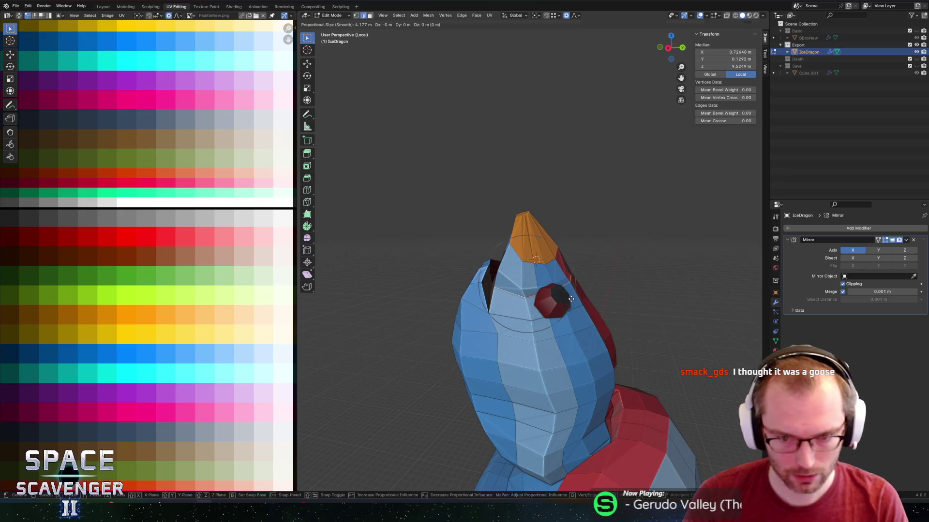
{"action": "left_click", "coordinate": [549, 292]}
{"action": "key", "text": "g"}
{"action": "key", "text": "g"}
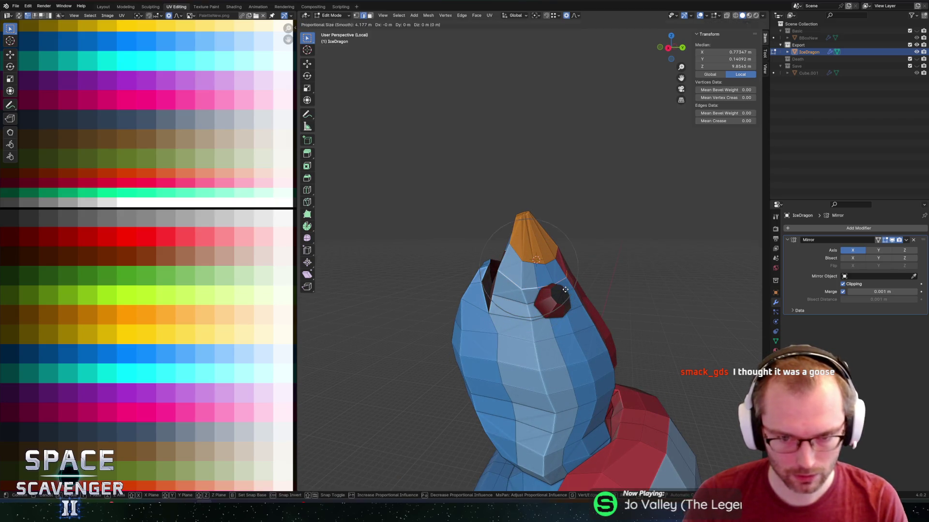
{"action": "left_click", "coordinate": [568, 287]}
Slide two snout vertices down along their edges to lengthen the orange cone.
{"action": "key", "text": "1"}
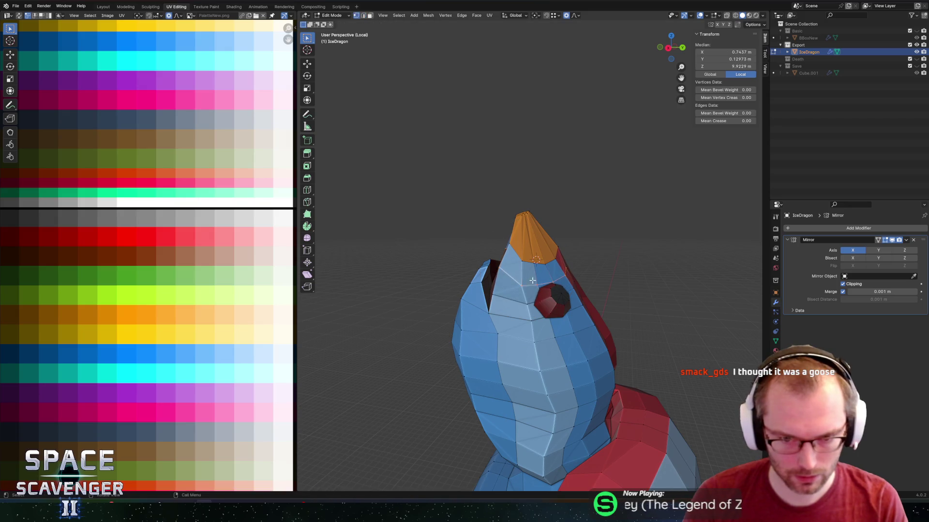
{"action": "key", "text": "g"}
{"action": "key", "text": "g"}
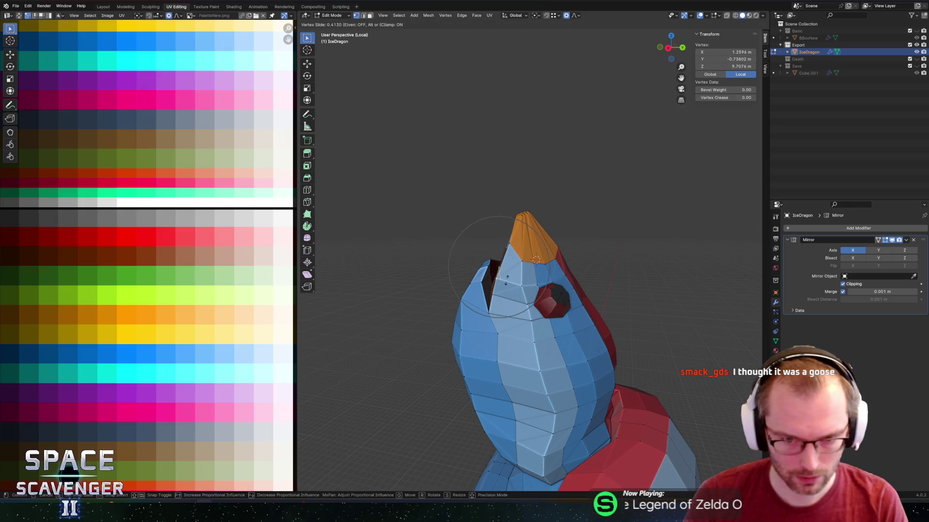
{"action": "left_click", "coordinate": [505, 261]}
{"action": "mouse_move", "coordinate": [505, 261]}
{"action": "middle_mouse_down"}
{"action": "mouse_move", "coordinate": [551, 244]}
{"action": "mouse_move", "coordinate": [513, 272]}
{"action": "middle_mouse_up"}
{"action": "key", "text": "g"}
{"action": "key", "text": "g"}
{"action": "left_click", "coordinate": [498, 263]}
{"action": "key", "text": "Tab"}
{"action": "key", "text": "Tab"}
Add an edge loop around the snout, scale it to 1.178 and shift it along Y.
{"action": "key", "text": "g"}
{"action": "key", "text": "g"}
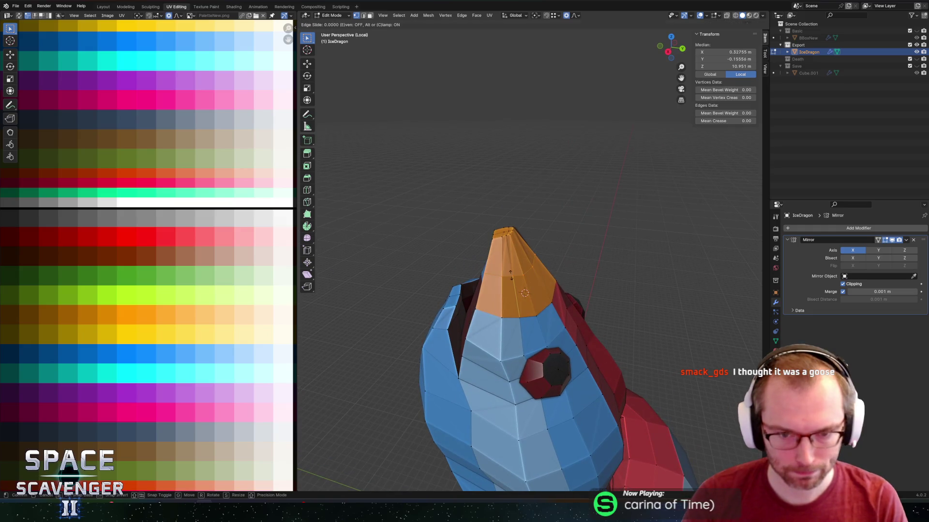
{"action": "left_click", "coordinate": [519, 266]}
{"action": "key", "text": "s"}
{"action": "key", "text": "o"}
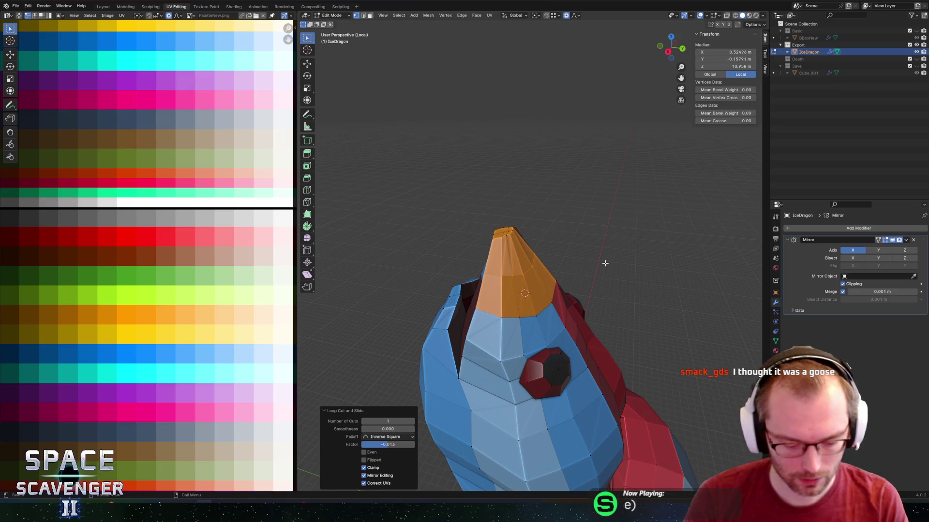
{"action": "left_click", "coordinate": [625, 262]}
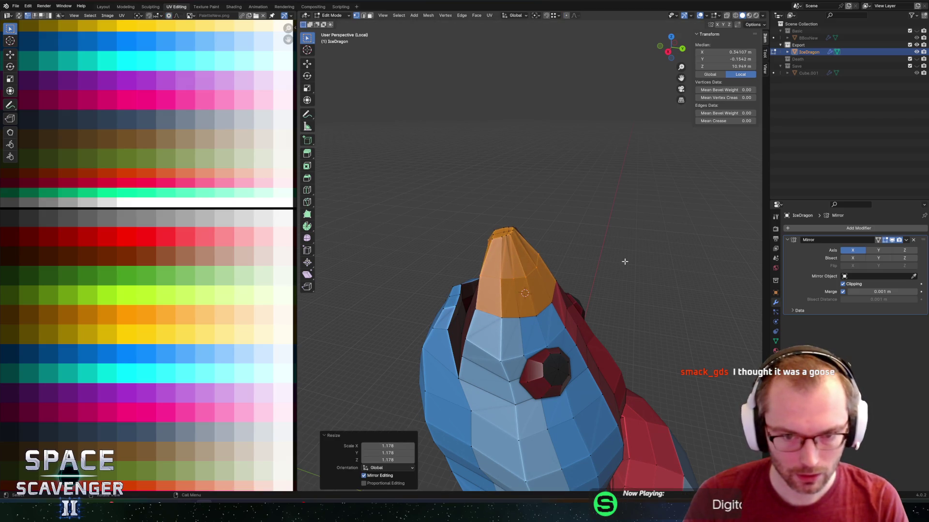
{"action": "key", "text": "g"}
{"action": "key", "text": "y"}
{"action": "left_click", "coordinate": [628, 262]}
{"action": "mouse_move", "coordinate": [628, 262]}
{"action": "middle_mouse_down"}
{"action": "mouse_move", "coordinate": [633, 251]}
{"action": "mouse_move", "coordinate": [570, 245]}
{"action": "mouse_move", "coordinate": [508, 267]}
{"action": "middle_mouse_up"}
Flatten the snout tip faces to 0 along Normal Z around the bounding box centre.
{"action": "key", "text": "3"}
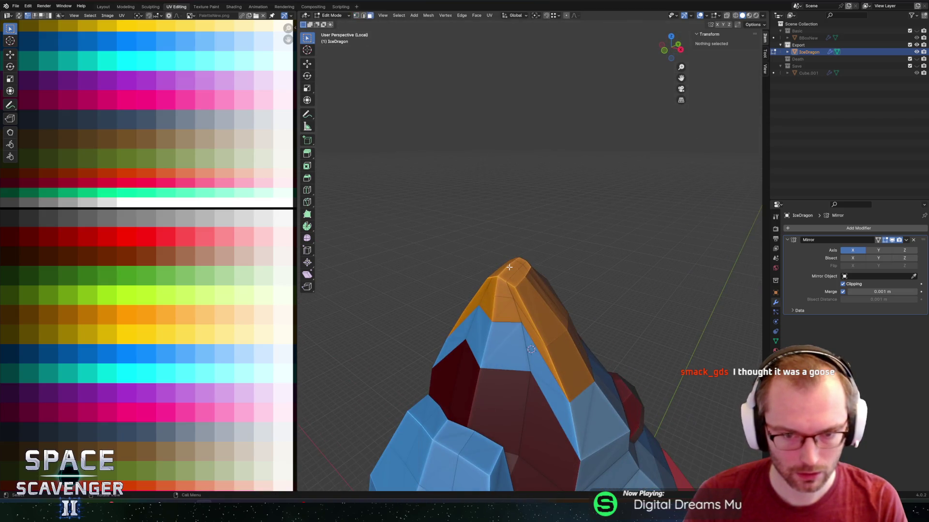
{"action": "key", "text": "c"}
{"action": "left_click_drag", "start_coordinate": [512, 269], "coordinate": [514, 270]}
{"action": "mouse_move", "coordinate": [536, 226]}
{"action": "middle_mouse_down"}
{"action": "mouse_move", "coordinate": [564, 216]}
{"action": "mouse_move", "coordinate": [538, 232]}
{"action": "mouse_move", "coordinate": [538, 274]}
{"action": "middle_mouse_up"}
{"action": "key", "text": "period"}
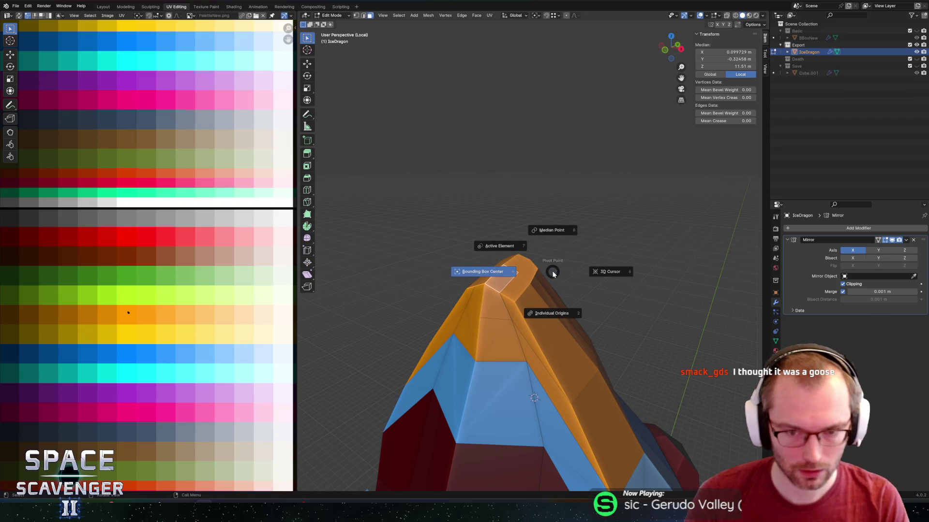
{"action": "left_click", "coordinate": [550, 283]}
{"action": "key", "text": "comma"}
{"action": "left_click", "coordinate": [545, 299]}
{"action": "key", "text": "s"}
{"action": "key", "text": "z"}
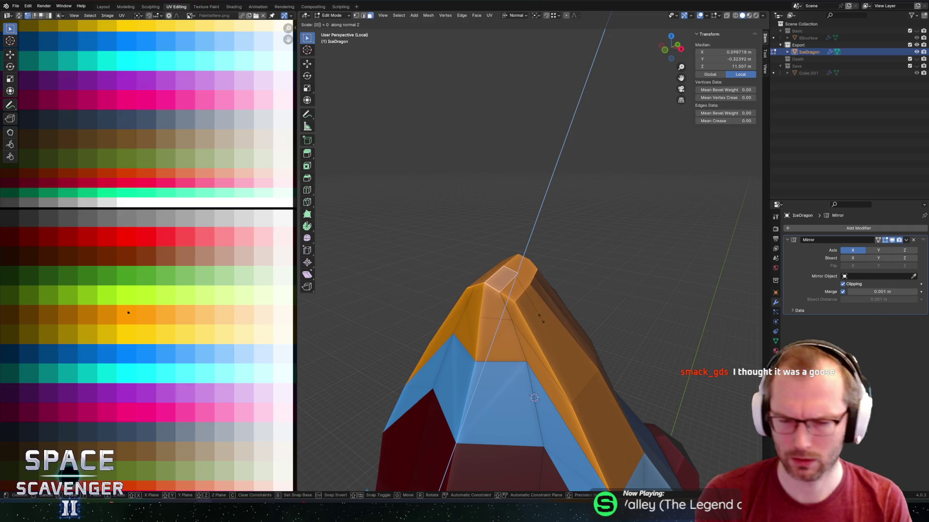
{"action": "key", "text": "Return"}
{"action": "mouse_move", "coordinate": [528, 315]}
{"action": "middle_mouse_down"}
{"action": "mouse_move", "coordinate": [486, 213]}
{"action": "mouse_move", "coordinate": [448, 202]}
{"action": "mouse_move", "coordinate": [547, 222]}
{"action": "mouse_move", "coordinate": [497, 253]}
{"action": "mouse_move", "coordinate": [545, 222]}
{"action": "mouse_move", "coordinate": [614, 228]}
{"action": "middle_mouse_up"}
Raise the cone's tip vertex along its normal with proportional editing.
{"action": "left_click", "coordinate": [516, 263]}
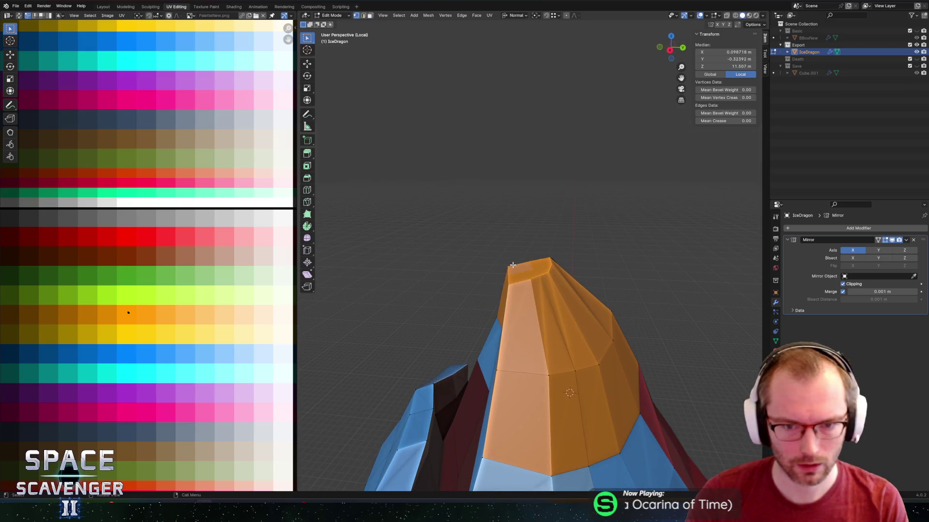
{"action": "key", "text": "g"}
{"action": "key", "text": "Escape"}
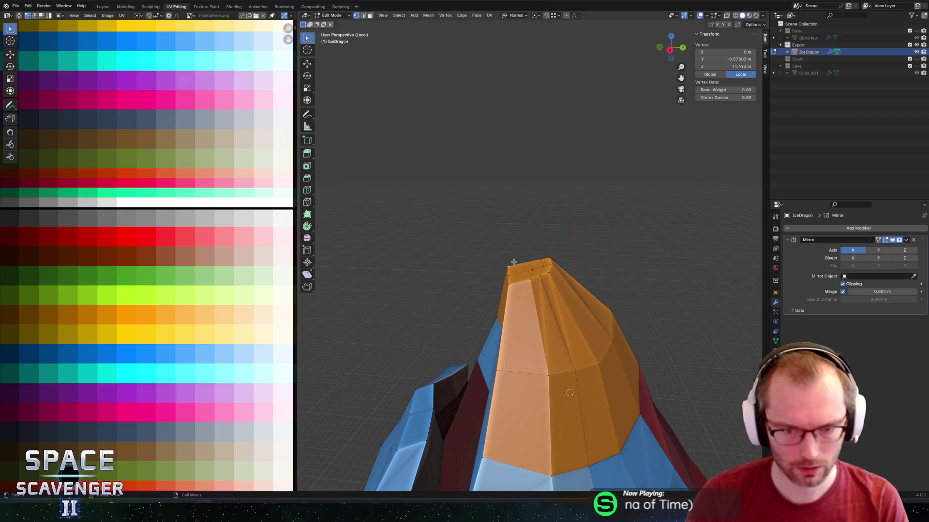
{"action": "key", "text": "g"}
{"action": "key", "text": "z"}
{"action": "key", "text": "Escape"}
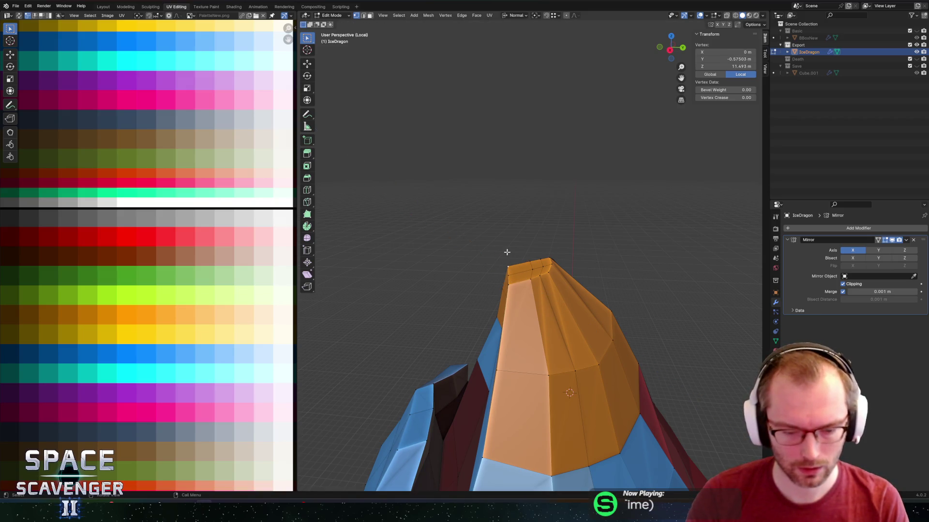
{"action": "key", "text": "g"}
{"action": "key", "text": "z"}
{"action": "scroll", "coordinate": [503, 239], "scroll_direction": "up", "scroll_amount": 5}
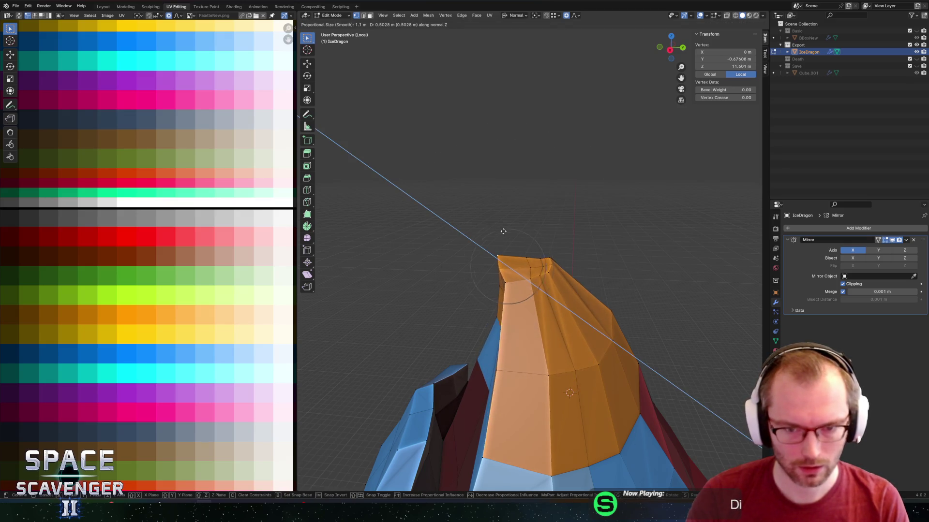
{"action": "left_click", "coordinate": [496, 207]}
{"action": "key", "text": "Tab"}
{"action": "scroll", "coordinate": [571, 208], "scroll_direction": "down", "scroll_amount": 3}
{"action": "mouse_move", "coordinate": [569, 224]}
{"action": "middle_mouse_down"}
{"action": "mouse_move", "coordinate": [533, 214]}
{"action": "mouse_move", "coordinate": [396, 227]}
{"action": "mouse_move", "coordinate": [520, 216]}
{"action": "mouse_move", "coordinate": [530, 271]}
{"action": "middle_mouse_up"}
Slide one more snout vertex along its edge and check the reshaped orange tip.
{"action": "key", "text": "Tab"}
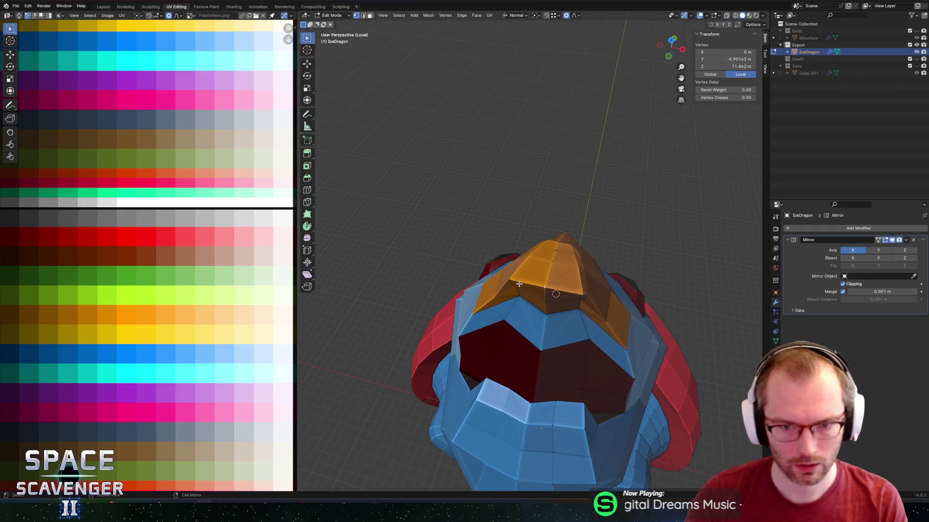
{"action": "key", "text": "g"}
{"action": "key", "text": "g"}
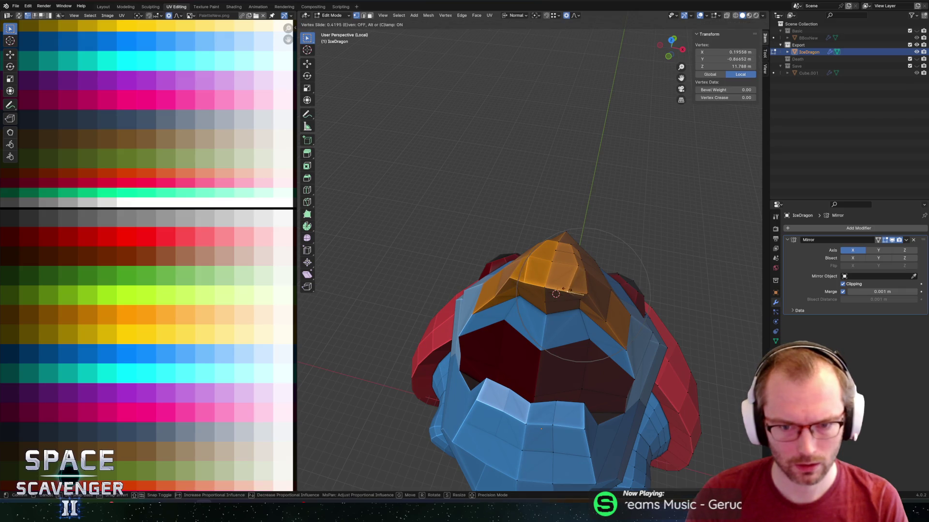
{"action": "left_click", "coordinate": [576, 289]}
{"action": "key", "text": "Tab"}
{"action": "mouse_move", "coordinate": [591, 218]}
{"action": "middle_mouse_down"}
{"action": "mouse_move", "coordinate": [507, 199]}
{"action": "mouse_move", "coordinate": [516, 222]}
{"action": "mouse_move", "coordinate": [490, 257]}
{"action": "mouse_move", "coordinate": [460, 263]}
{"action": "mouse_move", "coordinate": [585, 265]}
{"action": "middle_mouse_up"}
{"action": "left_click", "coordinate": [526, 305]}
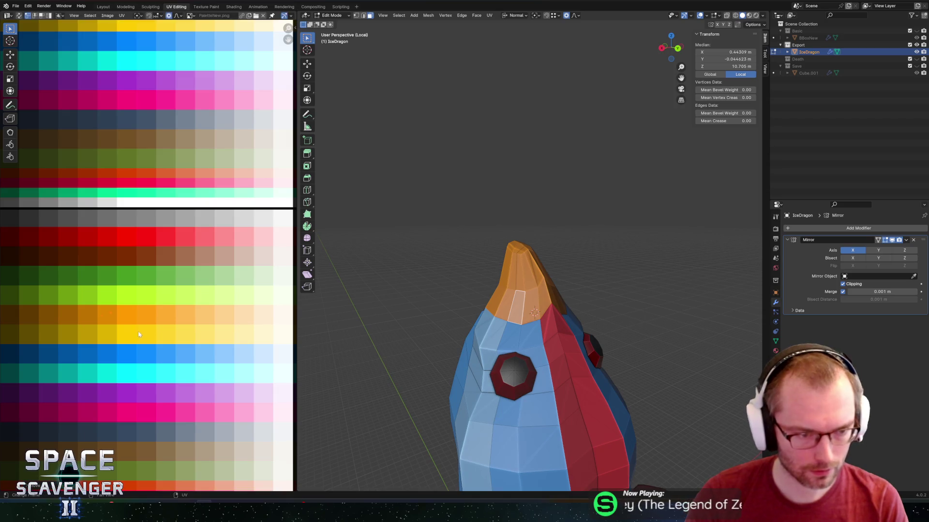
{"action": "key", "text": "Tab"}
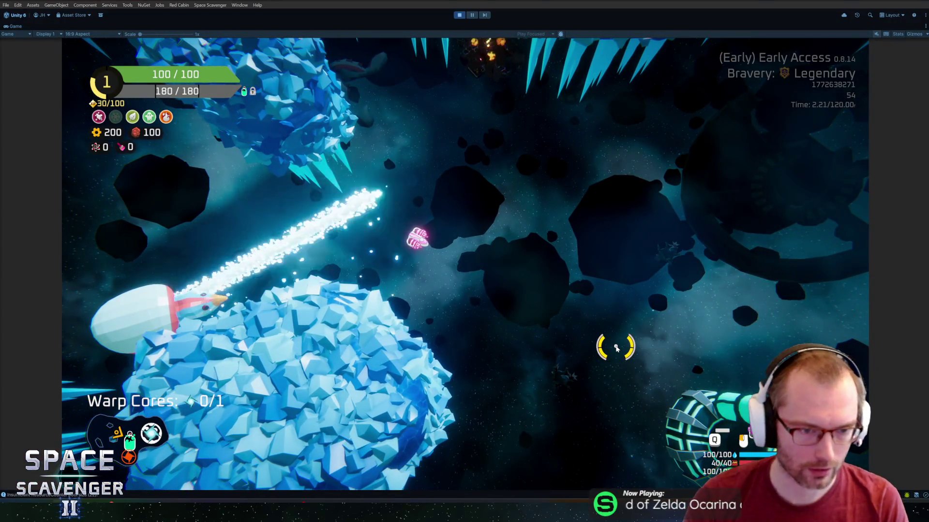
{"action": "key", "text": "Tab"}
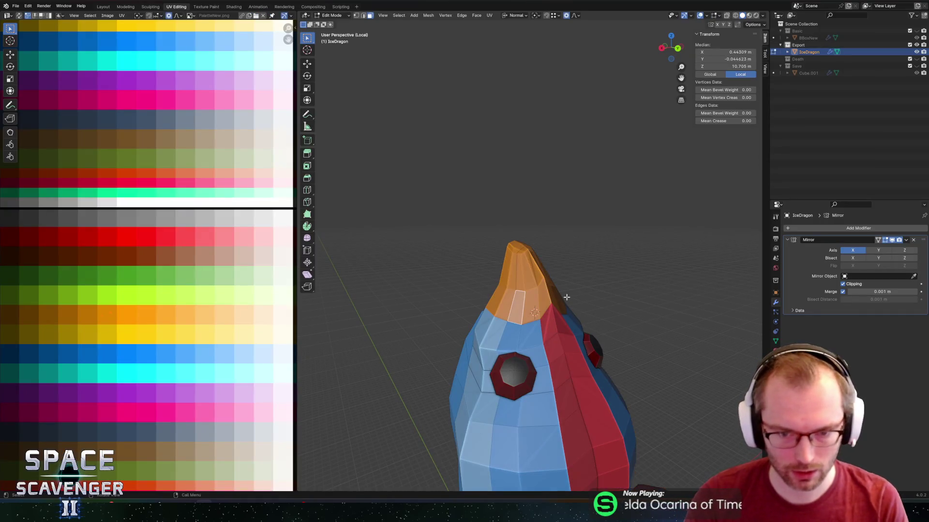
{"action": "key", "text": "Tab"}
{"action": "key", "text": "Tab"}
{"action": "key", "text": "Tab"}
{"action": "key", "text": "Tab"}
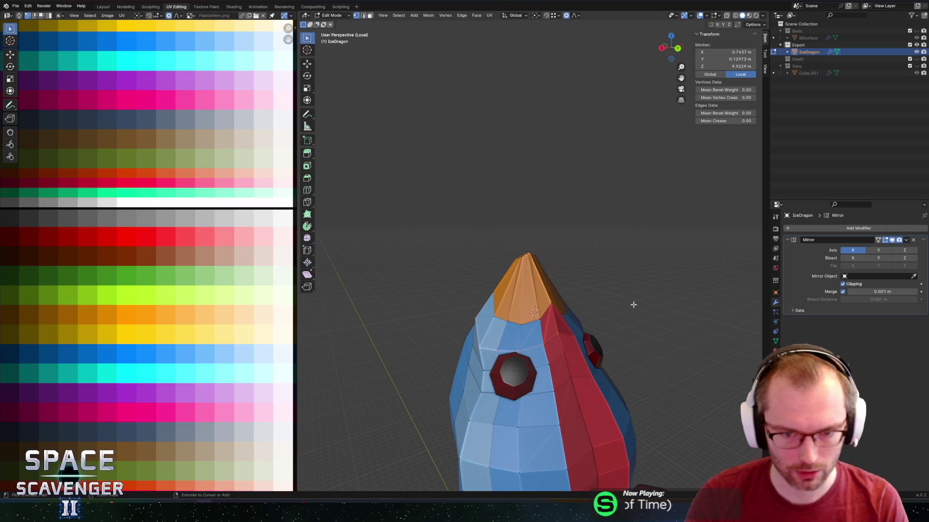
Undo the last two snout edits to restore the shorter cone.
{"action": "key", "text": "ctrl+z"}
{"action": "key", "text": "ctrl+z"}
{"action": "key", "text": "ctrl+z"}
{"action": "key", "text": "ctrl+z"}
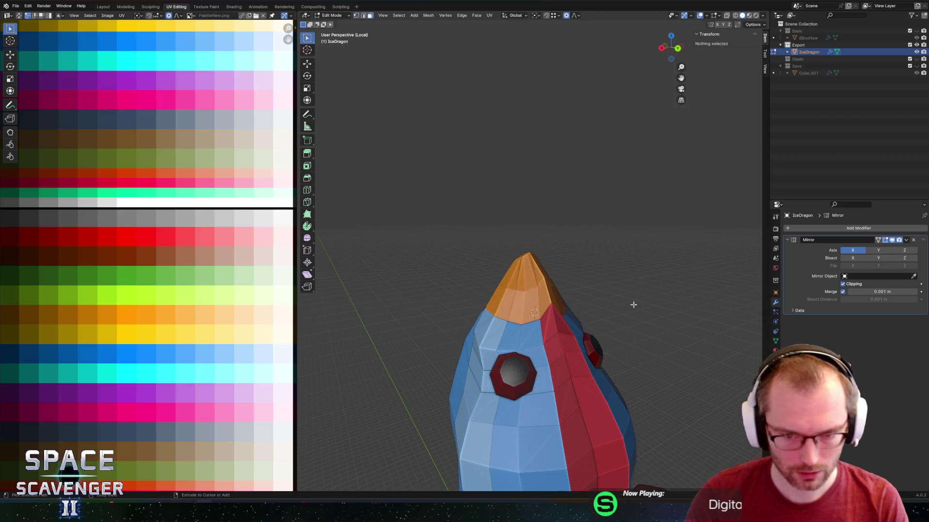
{"action": "key", "text": "ctrl+z"}
{"action": "key", "text": "ctrl+z"}
{"action": "mouse_move", "coordinate": [596, 284]}
{"action": "middle_mouse_down"}
{"action": "mouse_move", "coordinate": [560, 278]}
{"action": "mouse_move", "coordinate": [552, 292]}
{"action": "middle_mouse_up"}
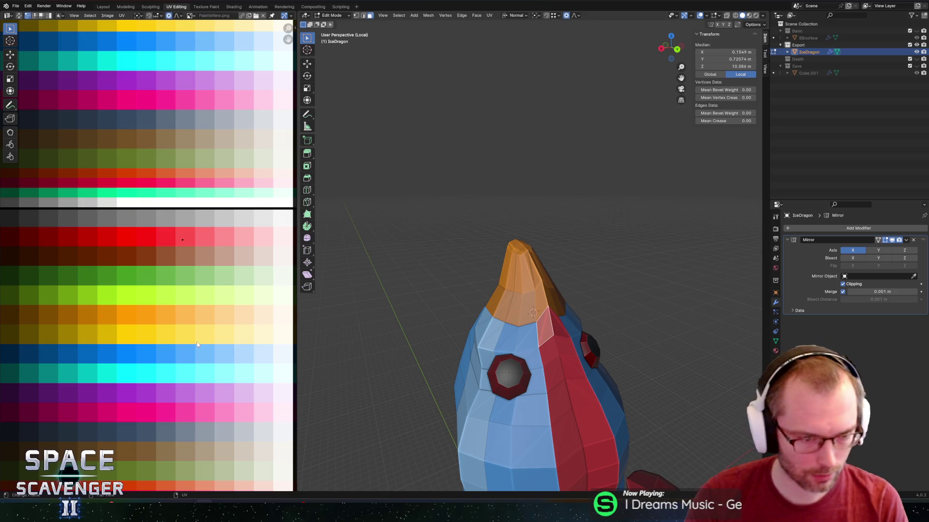
Move a head face's UV onto a swatch in the red palette row.
{"action": "left_click_drag", "start_coordinate": [143, 360], "coordinate": [143, 360]}
{"action": "key", "text": "g"}
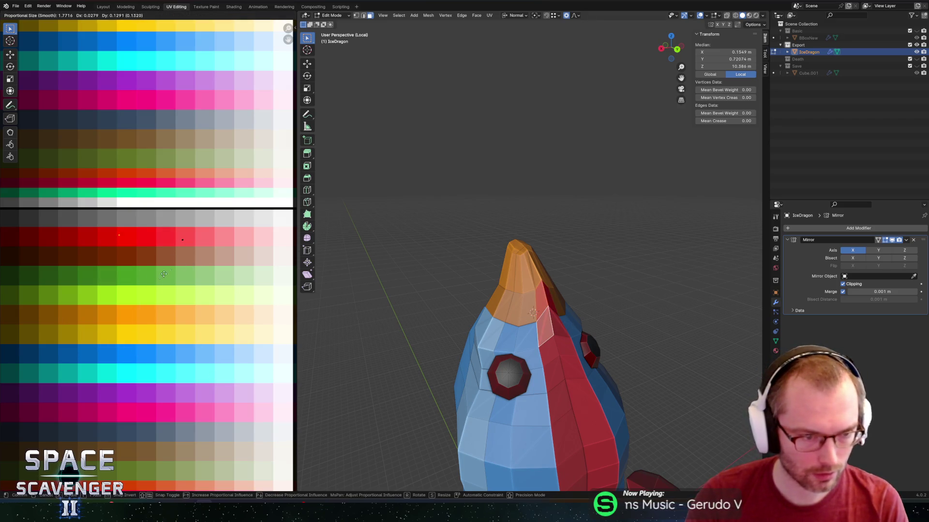
{"action": "left_click", "coordinate": [183, 276]}
{"action": "key", "text": "g"}
{"action": "left_click", "coordinate": [147, 279]}
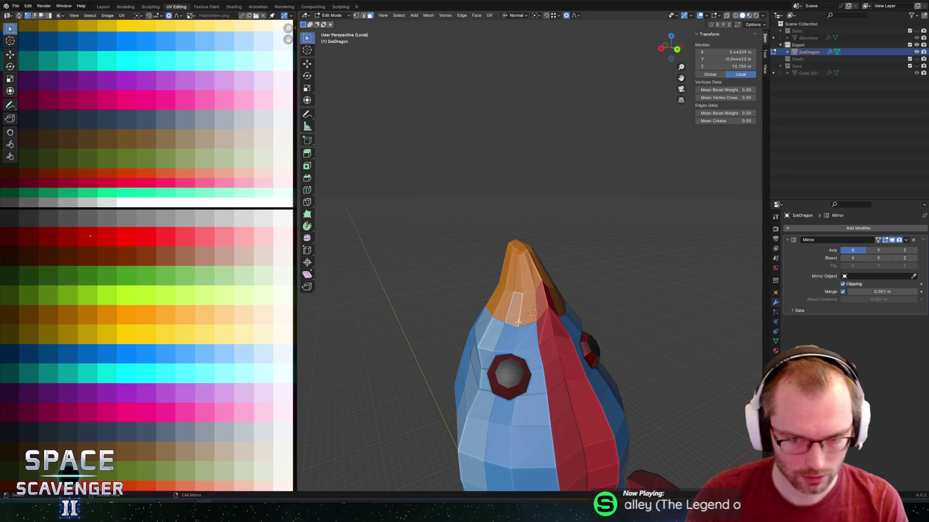
Move the UVs of two faces near the snout onto a lighter palette swatch.
{"action": "left_click", "coordinate": [543, 301], "text": "ctrl"}
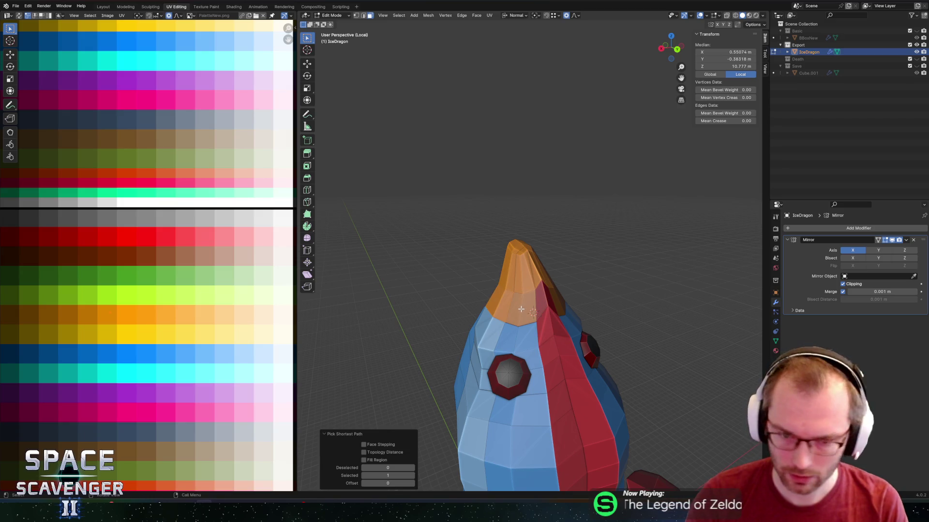
{"action": "left_click", "coordinate": [521, 309]}
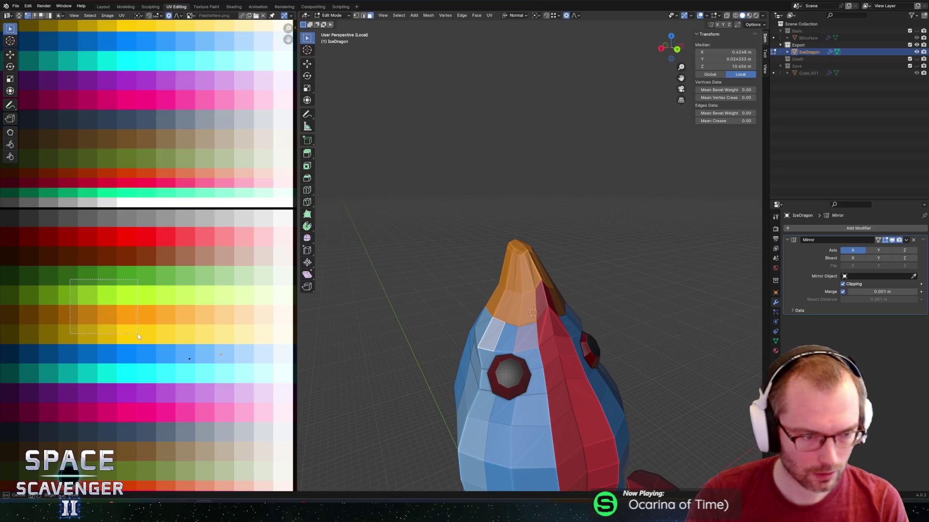
{"action": "left_click_drag", "start_coordinate": [138, 336], "coordinate": [138, 335]}
{"action": "key", "text": "g"}
{"action": "left_click", "coordinate": [212, 371]}
{"action": "key", "text": "Tab"}
{"action": "middle_click_drag", "start_coordinate": [414, 300], "coordinate": [454, 290]}
{"action": "key", "text": "Tab"}
{"action": "mouse_move", "coordinate": [425, 252]}
{"action": "middle_mouse_down"}
{"action": "mouse_move", "coordinate": [321, 249]}
{"action": "mouse_move", "coordinate": [475, 269]}
{"action": "mouse_move", "coordinate": [500, 235]}
{"action": "mouse_move", "coordinate": [551, 264]}
{"action": "middle_mouse_up"}
Select the face loops from the neck base up to the upper head.
{"action": "left_click", "coordinate": [544, 318]}
{"action": "mouse_move", "coordinate": [544, 318]}
{"action": "middle_mouse_down"}
{"action": "mouse_move", "coordinate": [547, 294]}
{"action": "mouse_move", "coordinate": [517, 338]}
{"action": "middle_mouse_up"}
{"action": "scroll", "coordinate": [517, 338], "scroll_direction": "up", "scroll_amount": 3}
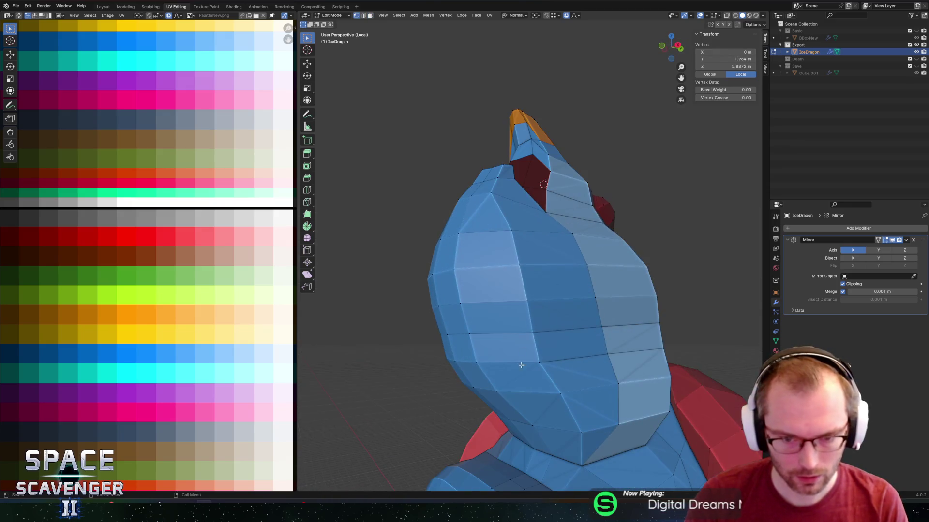
{"action": "key", "text": "shift+s"}
{"action": "left_click", "coordinate": [500, 457]}
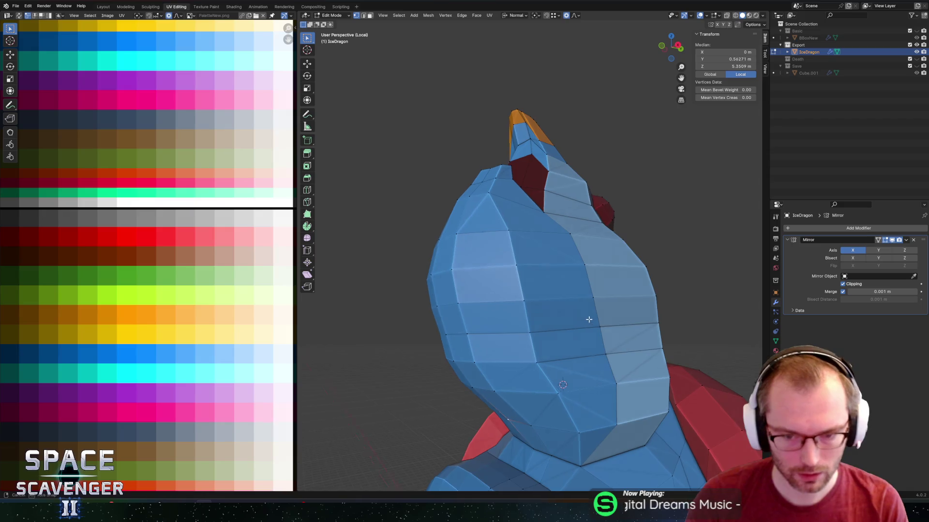
{"action": "middle_click_drag", "start_coordinate": [500, 457], "coordinate": [604, 426]}
{"action": "left_click", "coordinate": [624, 416], "text": "alt"}
{"action": "left_click", "coordinate": [621, 412], "text": "alt+shift"}
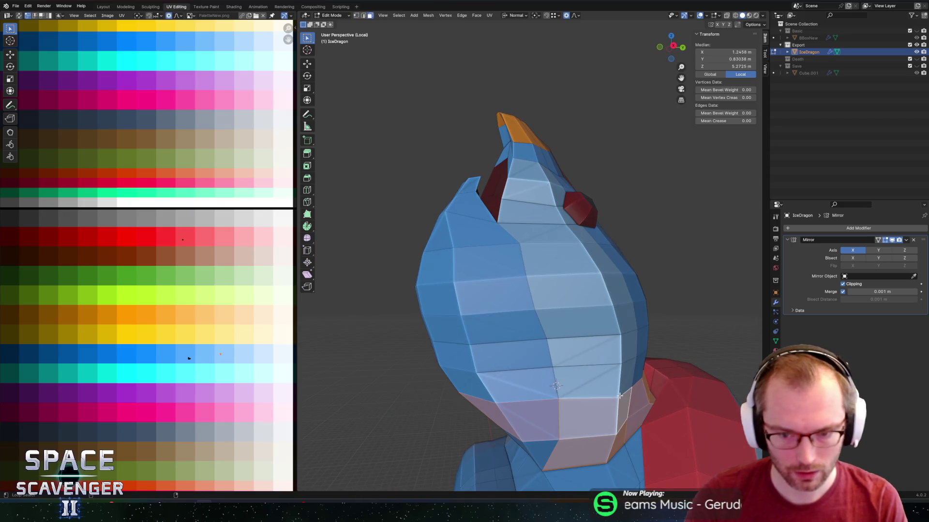
{"action": "left_click", "coordinate": [620, 382], "text": "alt+shift"}
{"action": "left_click", "coordinate": [620, 353], "text": "alt+shift"}
{"action": "left_click", "coordinate": [621, 324], "text": "alt+shift"}
{"action": "left_click", "coordinate": [604, 283], "text": "alt+shift"}
{"action": "left_click", "coordinate": [587, 256], "text": "alt+shift"}
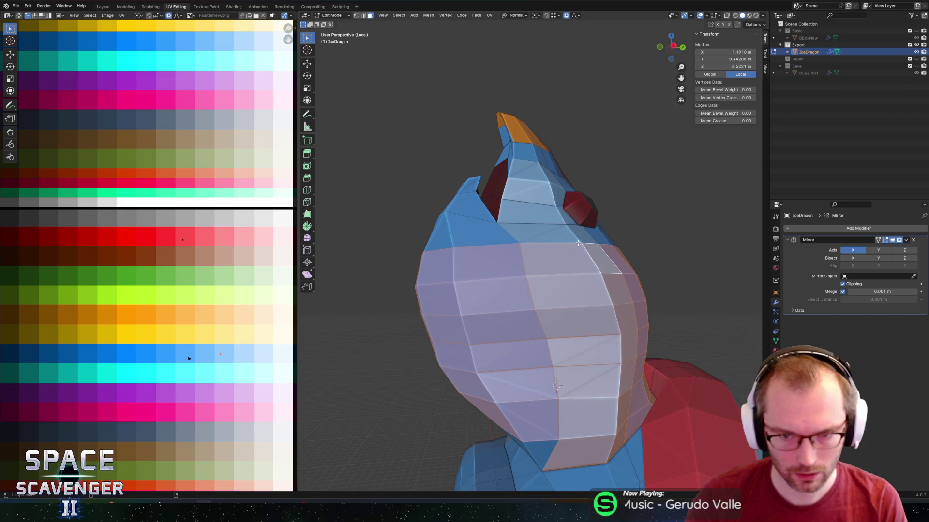
{"action": "left_click", "coordinate": [562, 219], "text": "alt+shift"}
Add the red eyes, the dark top face and the horn faces in X-ray.
{"action": "key", "text": "l"}
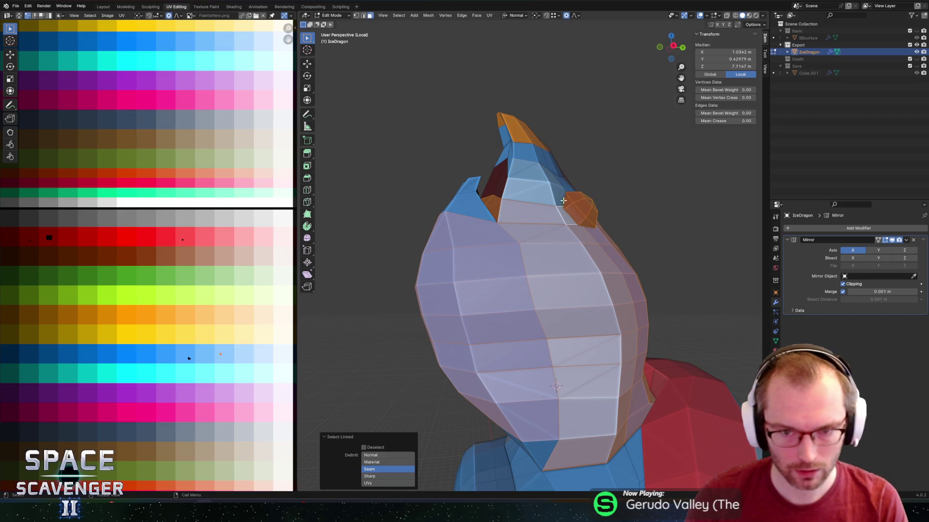
{"action": "left_click", "coordinate": [543, 178], "text": "alt+shift"}
{"action": "key", "text": "alt+z"}
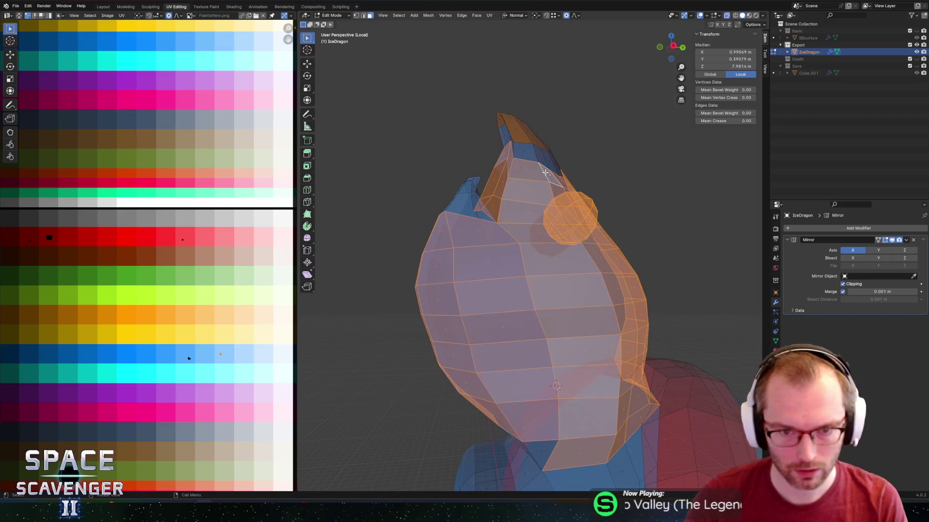
{"action": "scroll", "coordinate": [485, 171], "scroll_direction": "down", "scroll_amount": 4}
{"action": "mouse_move", "coordinate": [485, 171]}
{"action": "left_mouse_down"}
{"action": "mouse_move", "coordinate": [425, 166]}
{"action": "mouse_move", "coordinate": [503, 114]}
{"action": "mouse_move", "coordinate": [518, 155]}
{"action": "left_mouse_up"}
{"action": "right_click", "coordinate": [541, 219]}
{"action": "key", "text": "alt+z"}
{"action": "scroll", "coordinate": [541, 218], "scroll_direction": "down", "scroll_amount": 3}
{"action": "middle_click_drag", "start_coordinate": [540, 218], "coordinate": [552, 262]}
{"action": "scroll", "coordinate": [552, 262], "scroll_direction": "up", "scroll_amount": 1}
Add the lower head faces to the selection and view the dragon from behind.
{"action": "left_click", "coordinate": [583, 366], "text": "shift"}
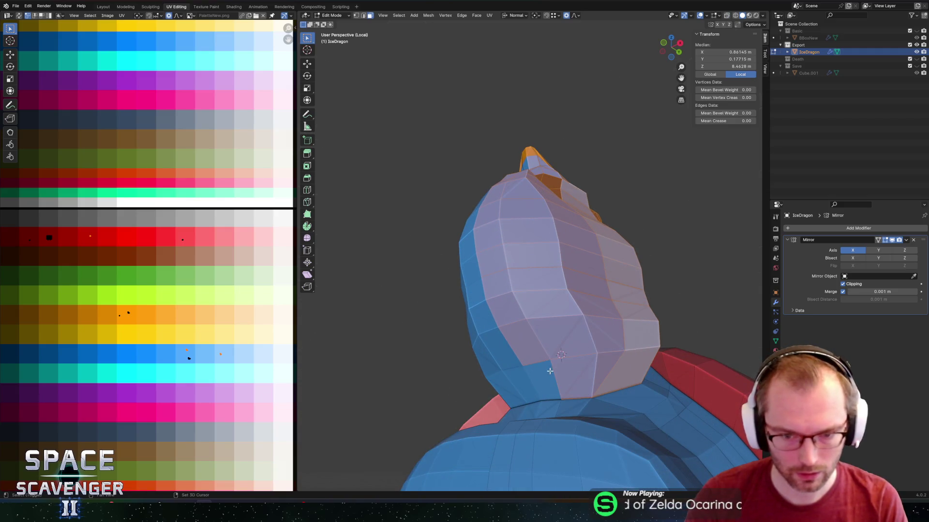
{"action": "scroll", "coordinate": [528, 378], "scroll_direction": "down", "scroll_amount": 2}
{"action": "mouse_move", "coordinate": [528, 378]}
{"action": "middle_mouse_down"}
{"action": "mouse_move", "coordinate": [565, 258]}
{"action": "mouse_move", "coordinate": [649, 240]}
{"action": "mouse_move", "coordinate": [423, 234]}
{"action": "mouse_move", "coordinate": [518, 215]}
{"action": "middle_mouse_up"}
{"action": "key", "text": "grave"}
{"action": "left_click", "coordinate": [570, 208]}
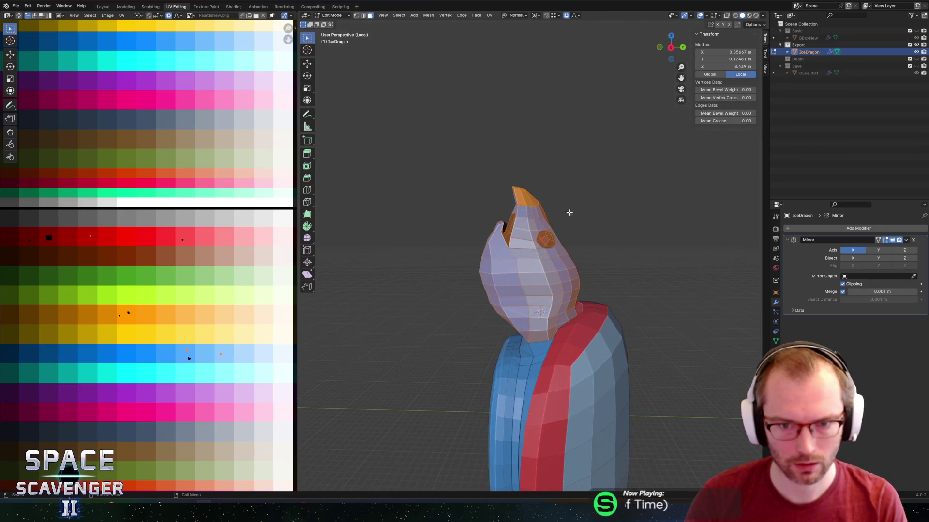
Switch to back orthographic view, try a slight X scale, and set orientation to Global.
{"action": "left_click", "coordinate": [680, 48]}
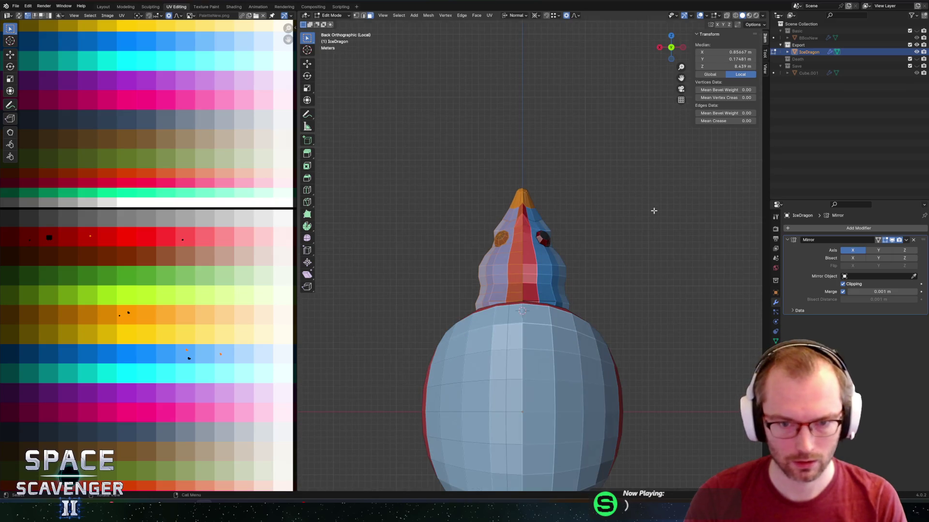
{"action": "key", "text": "s"}
{"action": "key", "text": "x"}
{"action": "left_click", "coordinate": [710, 218]}
{"action": "key", "text": "comma"}
{"action": "left_click", "coordinate": [691, 220]}
Widen the head 1.243× along X with proportional editing, then return to Object Mode.
{"action": "key", "text": "s"}
{"action": "key", "text": "x"}
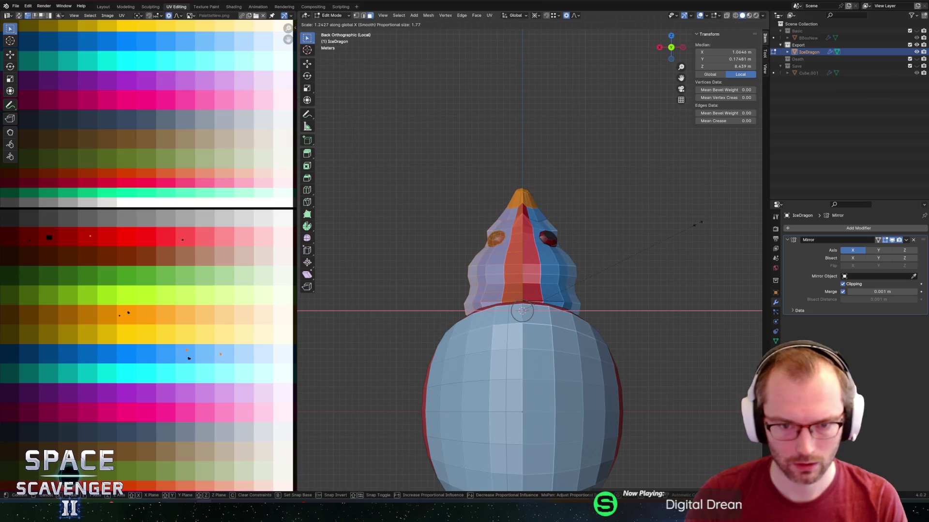
{"action": "left_click", "coordinate": [699, 222]}
{"action": "key", "text": "s"}
{"action": "left_click", "coordinate": [669, 235]}
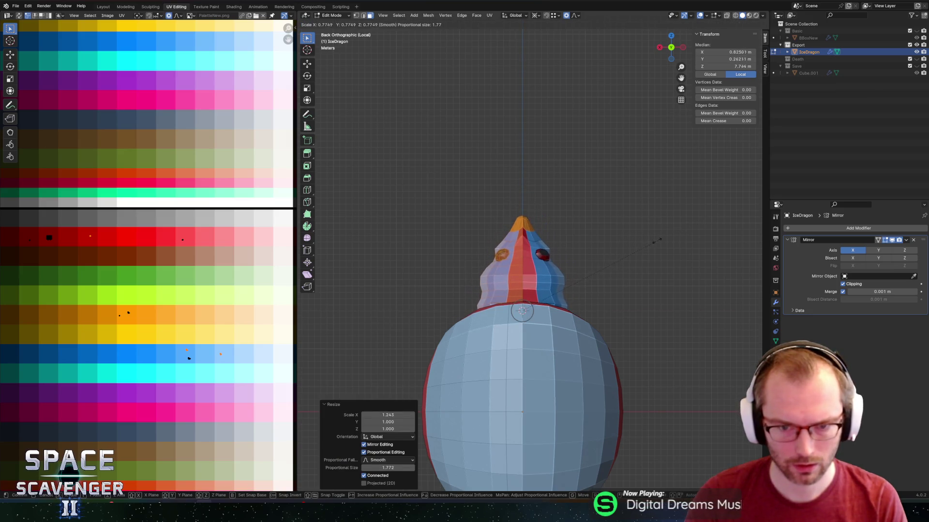
{"action": "key", "text": "Tab"}
{"action": "scroll", "coordinate": [634, 249], "scroll_direction": "down", "scroll_amount": 5}
{"action": "mouse_move", "coordinate": [634, 248]}
{"action": "middle_mouse_down"}
{"action": "mouse_move", "coordinate": [589, 257]}
{"action": "mouse_move", "coordinate": [670, 258]}
{"action": "mouse_move", "coordinate": [574, 264]}
{"action": "middle_mouse_up"}
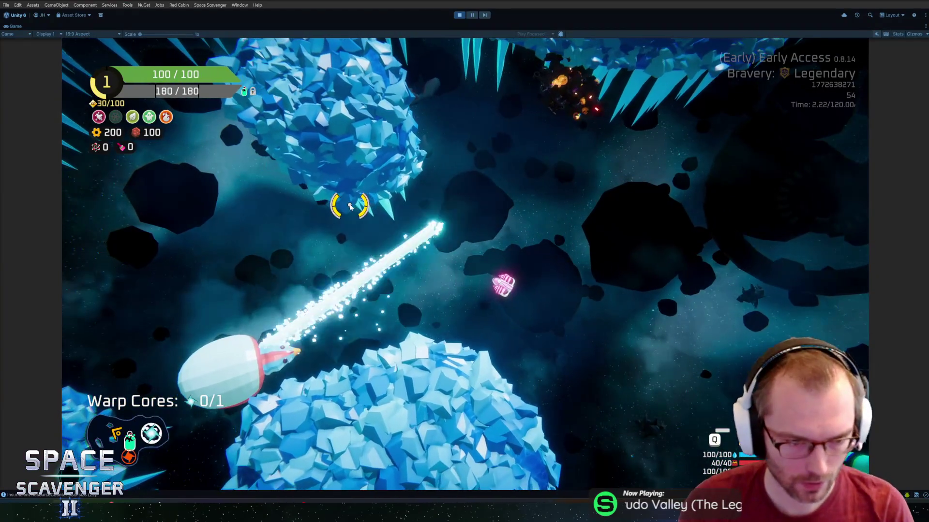
Leave Unity for the IceDragon Blender window and reopen the mesh in Edit Mode.
{"action": "key", "text": "alt+Tab"}
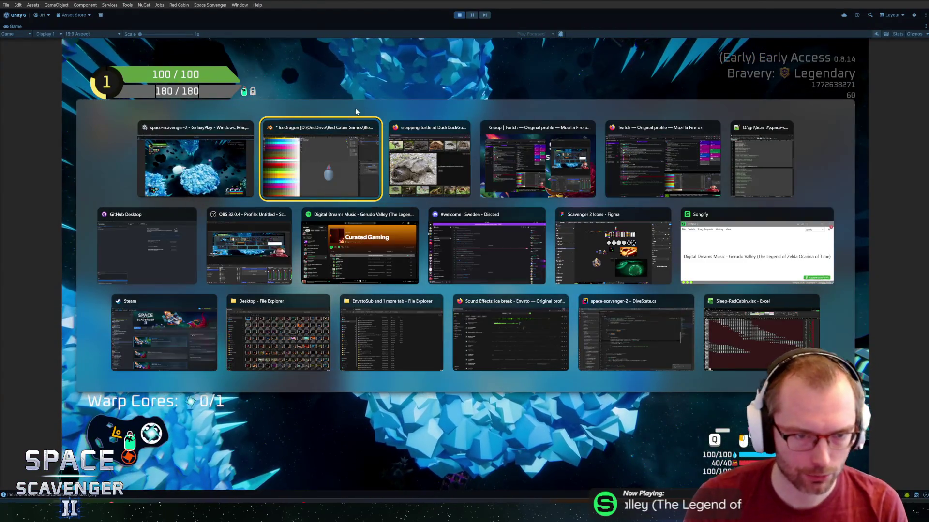
{"action": "left_click", "coordinate": [358, 123]}
{"action": "mouse_move", "coordinate": [489, 270]}
{"action": "middle_mouse_down"}
{"action": "mouse_move", "coordinate": [446, 401]}
{"action": "mouse_move", "coordinate": [435, 201]}
{"action": "mouse_move", "coordinate": [489, 200]}
{"action": "mouse_move", "coordinate": [550, 264]}
{"action": "middle_mouse_up"}
{"action": "key", "text": "Tab"}
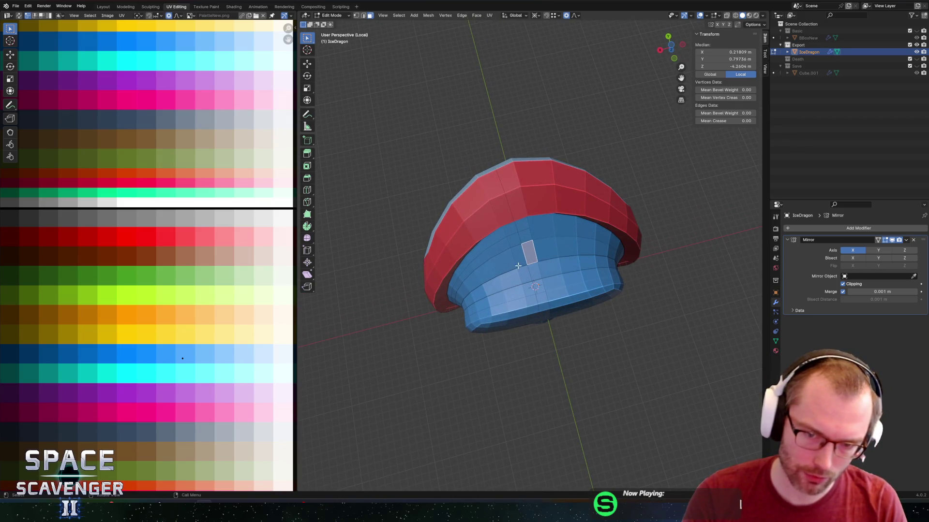
Circle-select a few faces on the dragon's underside.
{"action": "key", "text": "l"}
{"action": "right_click", "coordinate": [535, 262]}
{"action": "key", "text": "Escape"}
{"action": "key", "text": "c"}
{"action": "right_click", "coordinate": [575, 236]}
{"action": "key", "text": "Escape"}
{"action": "key", "text": "alt+a"}
{"action": "key", "text": "c"}
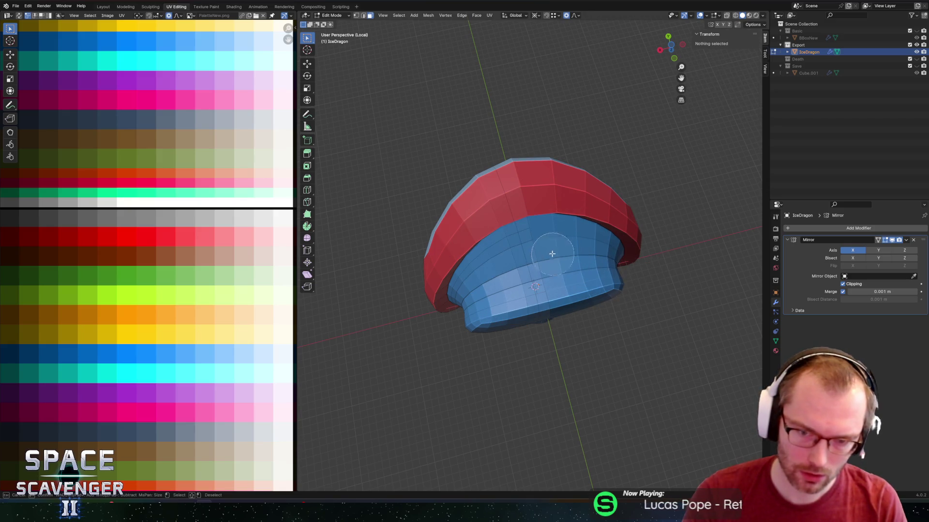
{"action": "left_click_drag", "start_coordinate": [547, 255], "coordinate": [527, 262]}
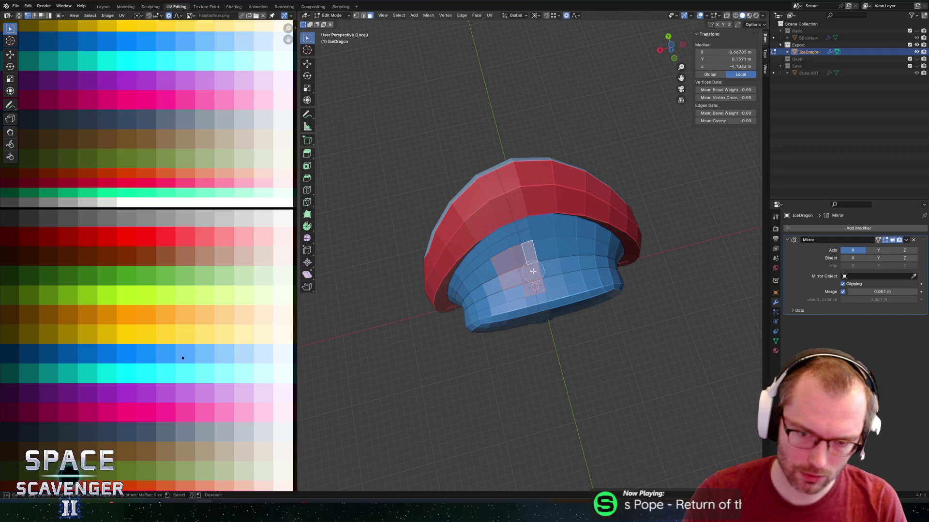
Extrude the selected underside faces into a long downward column.
{"action": "mouse_move", "coordinate": [537, 275]}
{"action": "middle_mouse_down"}
{"action": "mouse_move", "coordinate": [585, 265]}
{"action": "mouse_move", "coordinate": [585, 306]}
{"action": "middle_mouse_up"}
{"action": "scroll", "coordinate": [585, 307], "scroll_direction": "up", "scroll_amount": 3}
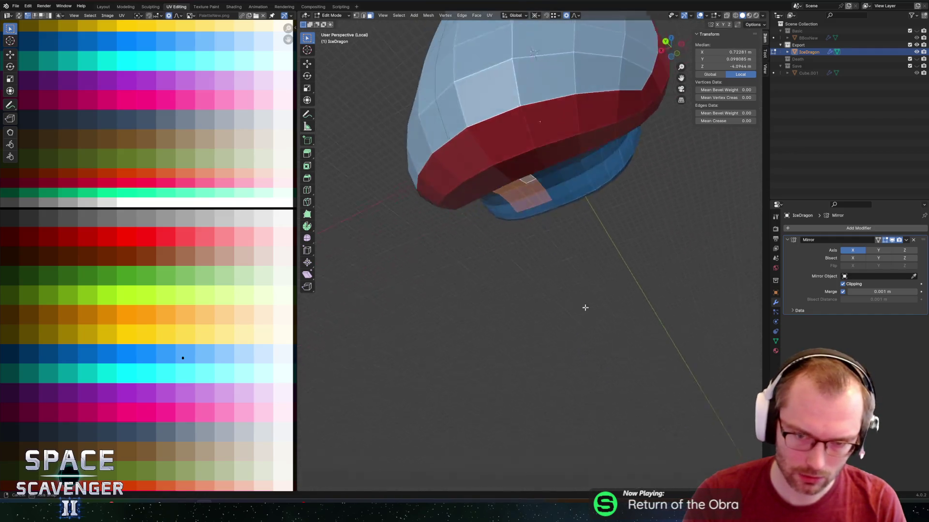
{"action": "key", "text": "e"}
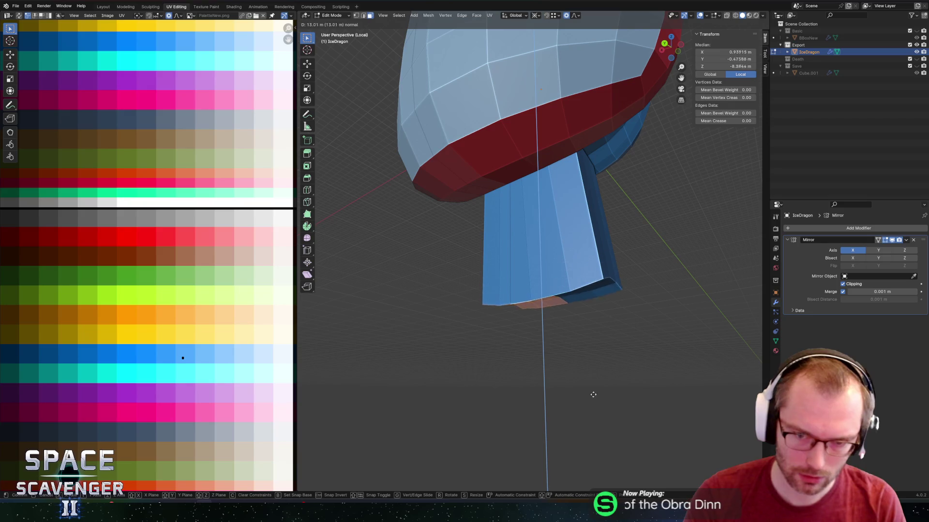
{"action": "left_click", "coordinate": [541, 298]}
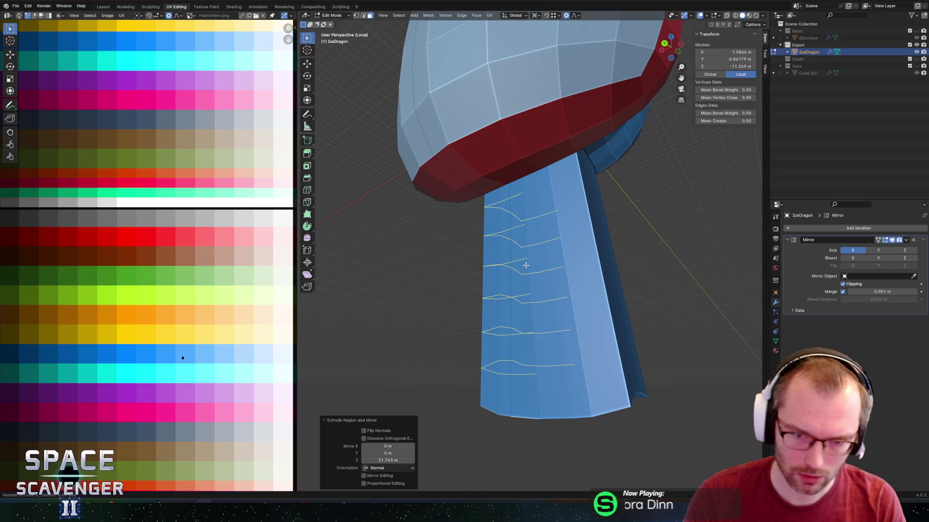
{"action": "scroll", "coordinate": [525, 265], "scroll_direction": "down", "scroll_amount": 5}
{"action": "middle_click_drag", "start_coordinate": [525, 265], "coordinate": [540, 297]}
Select the column's end and snap the pivot point to it.
{"action": "key", "text": "c"}
{"action": "left_click", "coordinate": [541, 297]}
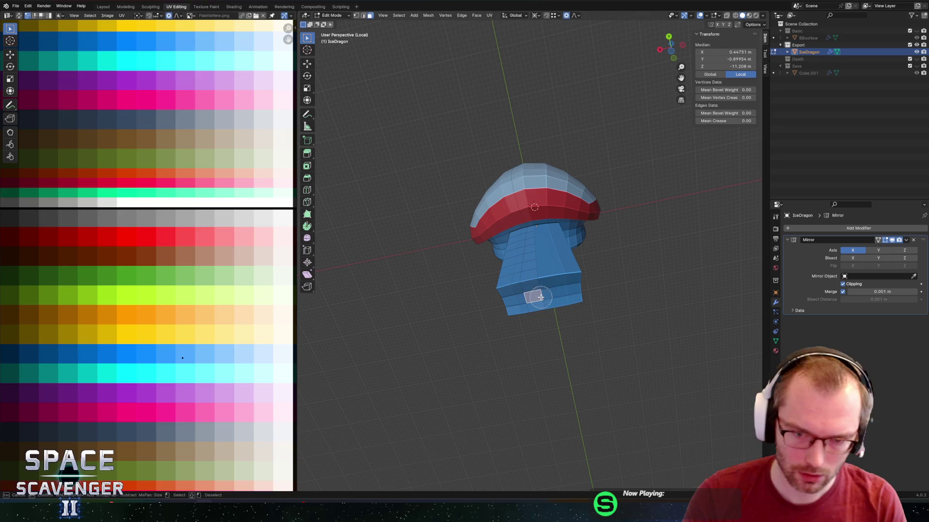
{"action": "middle_click_drag", "start_coordinate": [568, 260], "coordinate": [544, 301]}
{"action": "key", "text": "2"}
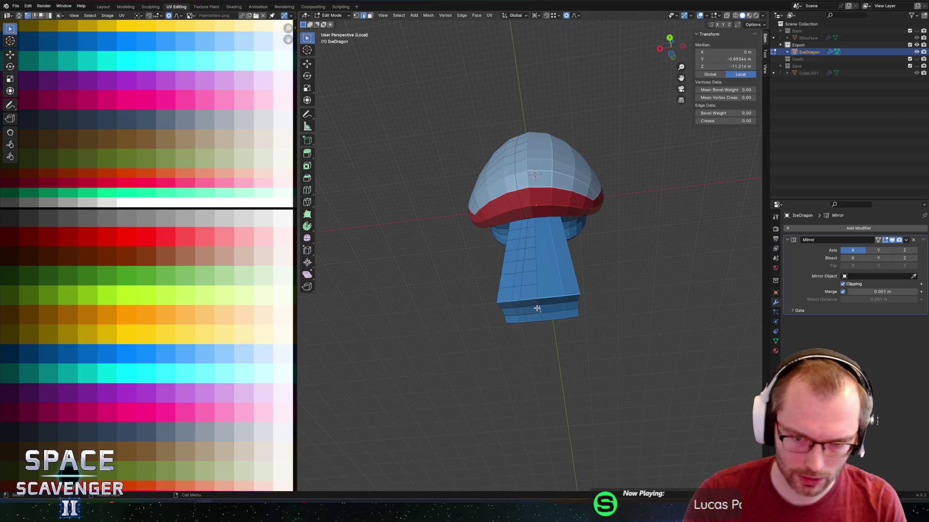
{"action": "key", "text": "shift+s"}
{"action": "left_click", "coordinate": [531, 350]}
{"action": "left_click", "coordinate": [535, 310], "text": "shift"}
Reposition the selected column end, working from a side view of the dragon.
{"action": "middle_click_drag", "start_coordinate": [542, 305], "coordinate": [528, 240]}
{"action": "key", "text": "c"}
{"action": "mouse_move", "coordinate": [591, 163]}
{"action": "middle_mouse_down"}
{"action": "mouse_move", "coordinate": [591, 280]}
{"action": "mouse_move", "coordinate": [640, 192]}
{"action": "mouse_move", "coordinate": [635, 227]}
{"action": "mouse_move", "coordinate": [630, 189]}
{"action": "mouse_move", "coordinate": [628, 210]}
{"action": "mouse_move", "coordinate": [620, 183]}
{"action": "middle_mouse_up"}
{"action": "key", "text": "z"}
{"action": "left_click", "coordinate": [627, 282]}
{"action": "key", "text": "z"}
{"action": "left_click", "coordinate": [743, 177]}
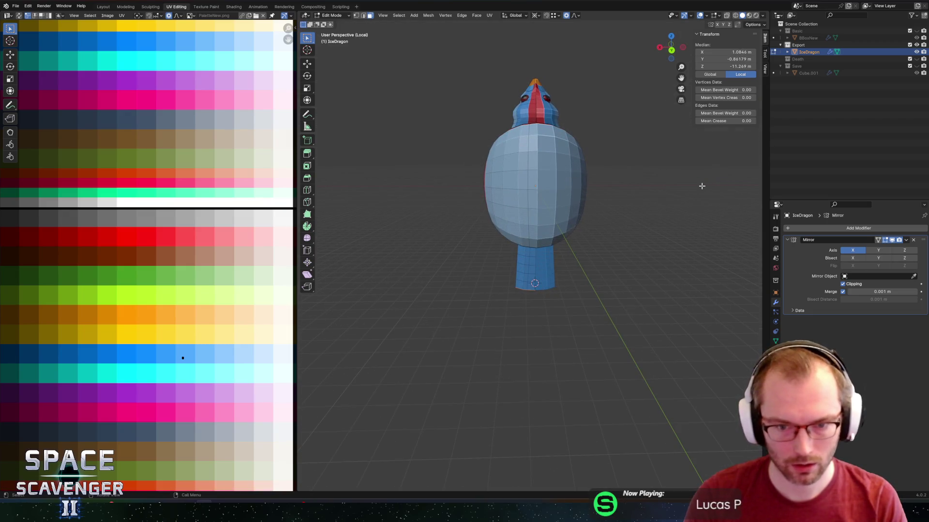
Taper the column end to a point with a 0.096 proportional scale, then move it 5.04 m along Z.
{"action": "key", "text": "s"}
{"action": "key", "text": "Escape"}
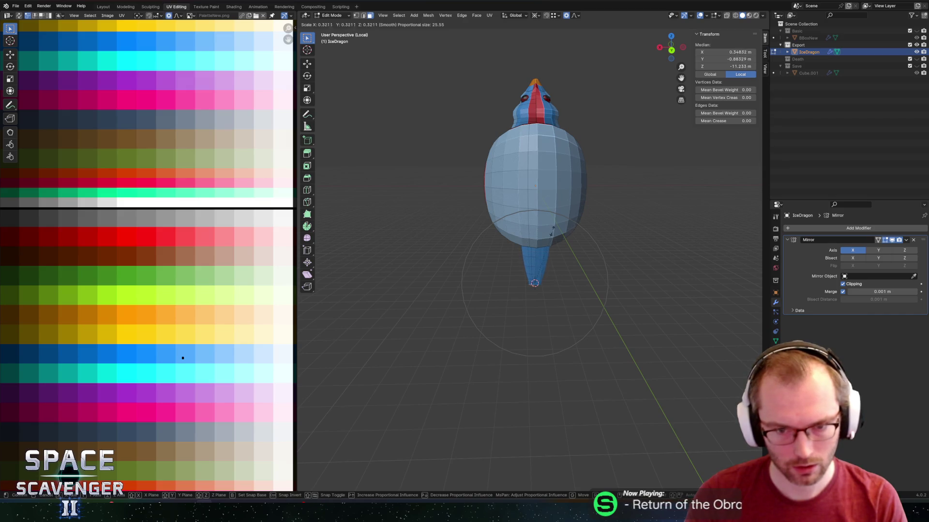
{"action": "left_click", "coordinate": [544, 266]}
{"action": "middle_click_drag", "start_coordinate": [544, 266], "coordinate": [565, 235]}
{"action": "key", "text": "g"}
{"action": "key", "text": "z"}
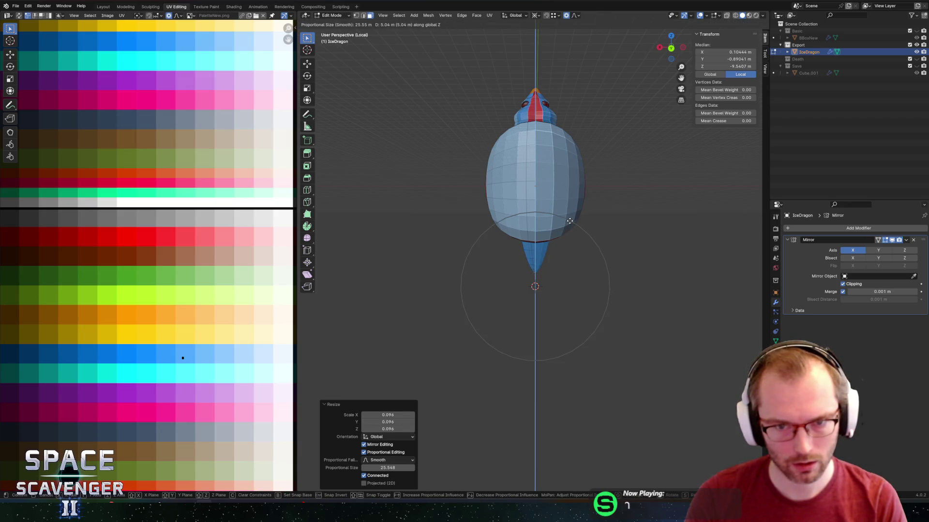
{"action": "left_click", "coordinate": [570, 221]}
Check the tapered tail from below and start the FBX export as IceDragon.fbx.
{"action": "scroll", "coordinate": [575, 261], "scroll_direction": "up", "scroll_amount": 10}
{"action": "middle_click_drag", "start_coordinate": [574, 244], "coordinate": [578, 195]}
{"action": "scroll", "coordinate": [570, 230], "scroll_direction": "down", "scroll_amount": 8}
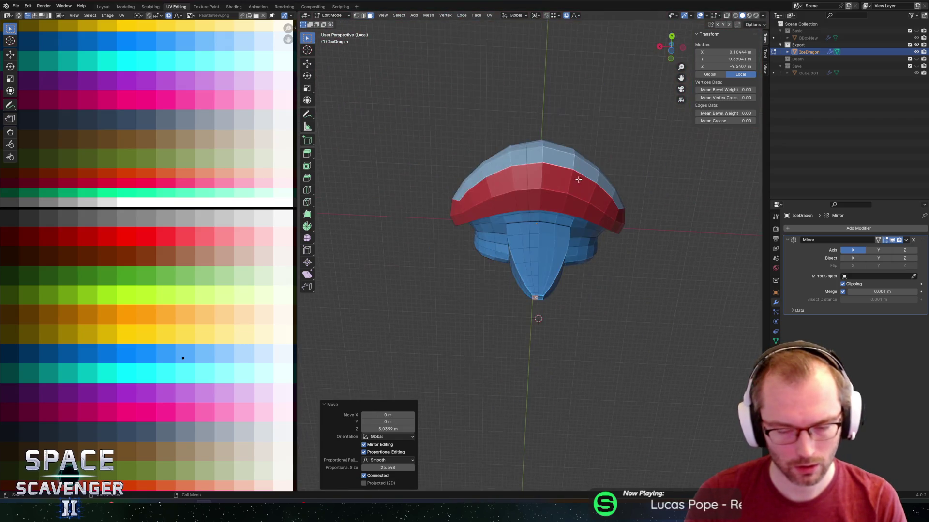
{"action": "middle_click_drag", "start_coordinate": [570, 230], "coordinate": [571, 270]}
{"action": "scroll", "coordinate": [571, 270], "scroll_direction": "up", "scroll_amount": 5}
{"action": "key", "text": "ctrl+e"}
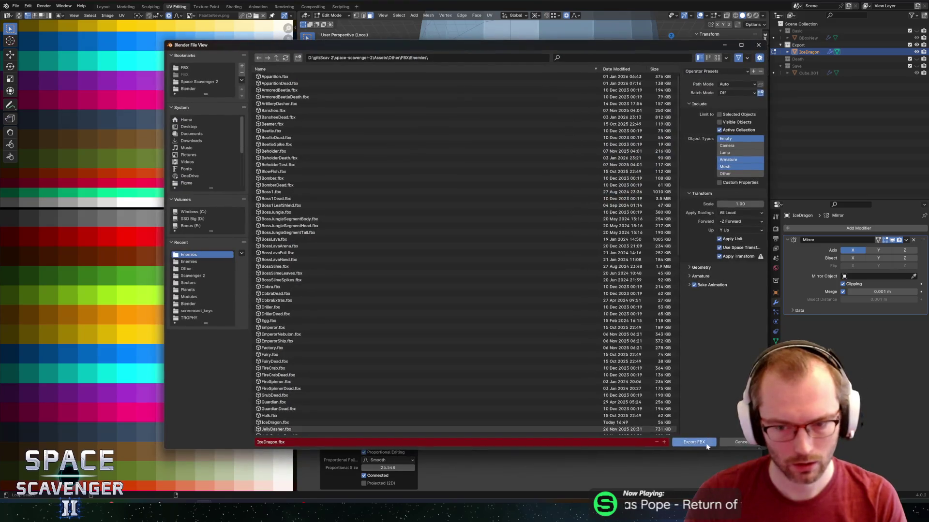
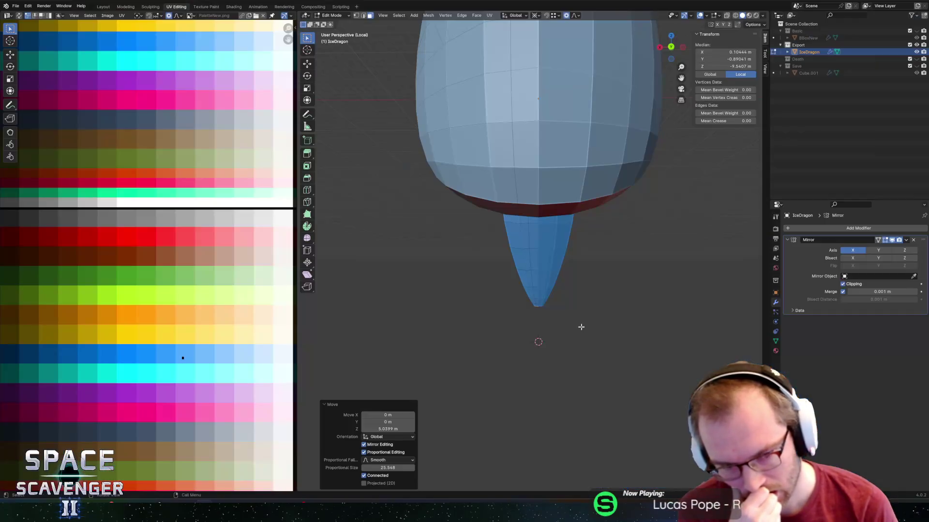
Select the linked upper-body region and move its UV island onto another red palette swatch.
{"action": "scroll", "coordinate": [574, 200], "scroll_direction": "down", "scroll_amount": 2}
{"action": "key", "text": "a"}
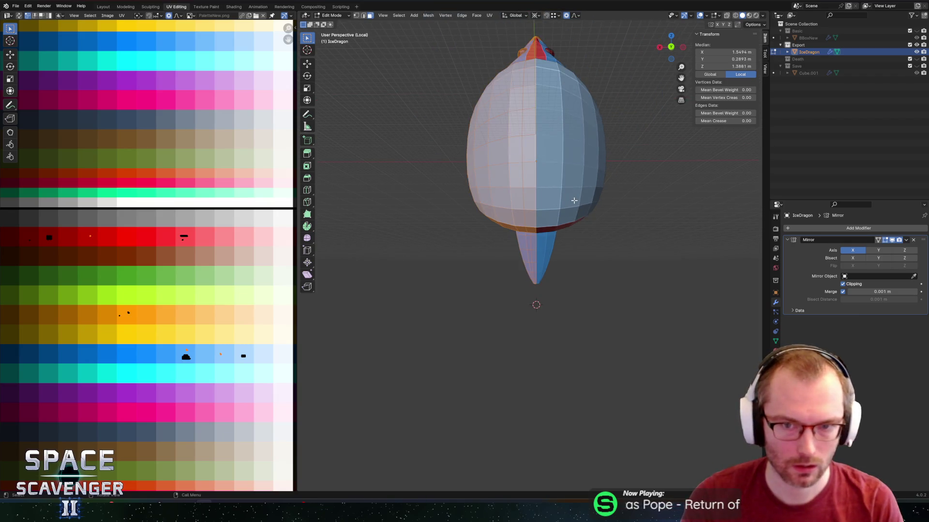
{"action": "key", "text": "KP_Decimal"}
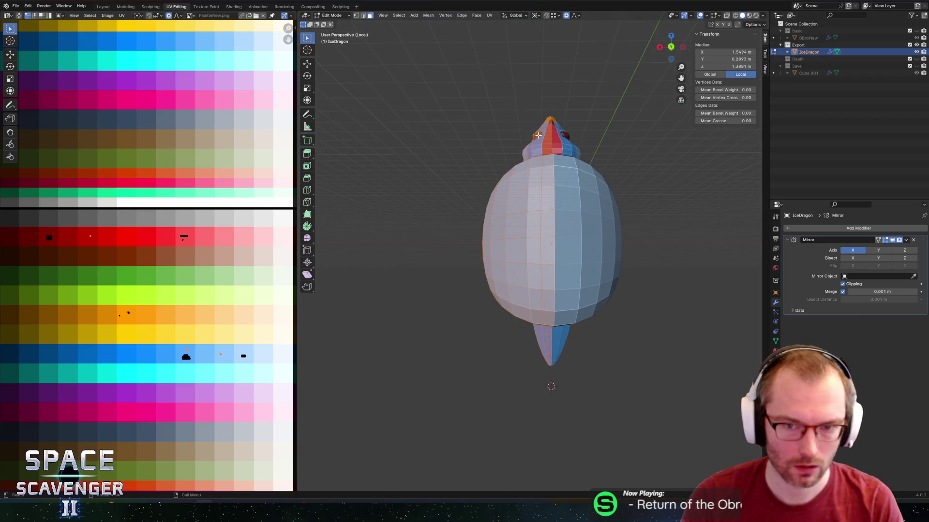
{"action": "key", "text": "alt+a"}
{"action": "key", "text": "l"}
{"action": "left_click_drag", "start_coordinate": [49, 236], "coordinate": [127, 237]}
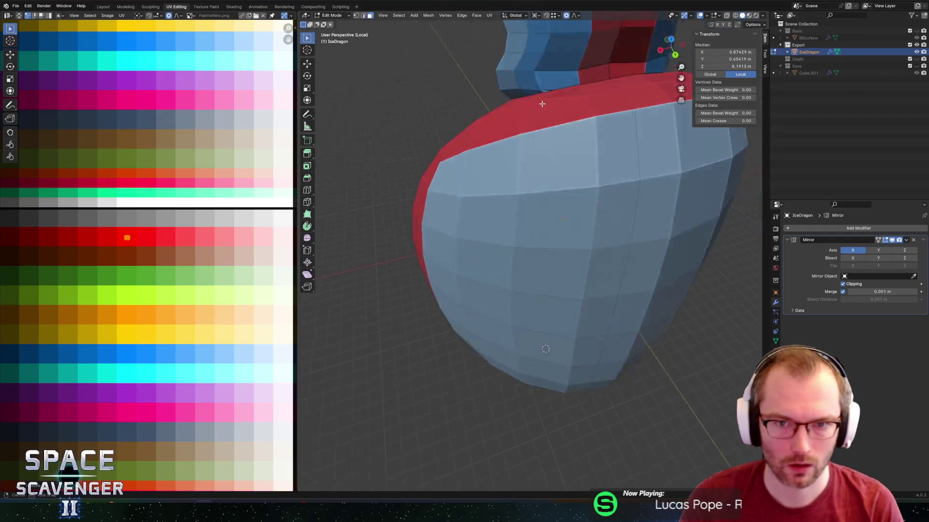
Edge-slide the eye's inner loop outward (factor -0.378) for a larger dark centre, then exit Edit Mode.
{"action": "middle_click_drag", "start_coordinate": [542, 104], "coordinate": [517, 269], "text": "ctrl"}
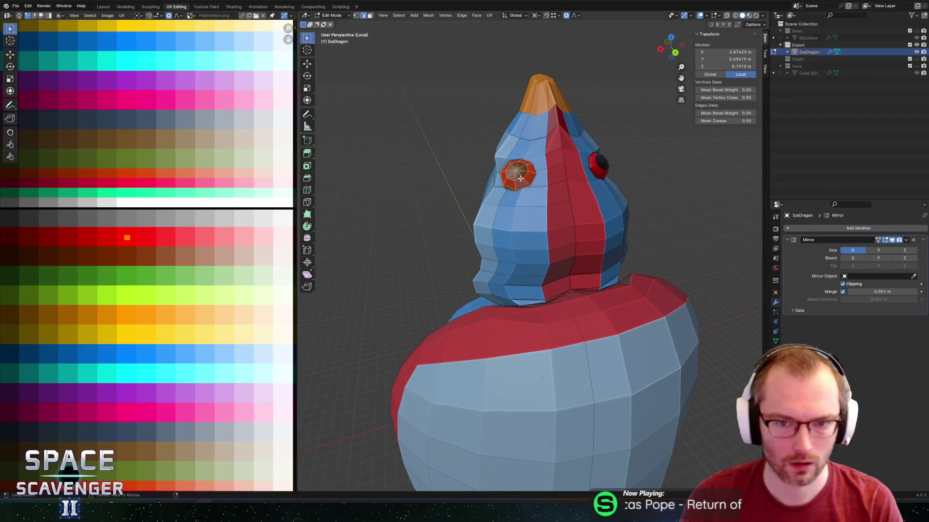
{"action": "scroll", "coordinate": [520, 178], "scroll_direction": "up", "scroll_amount": 4}
{"action": "key", "text": "g"}
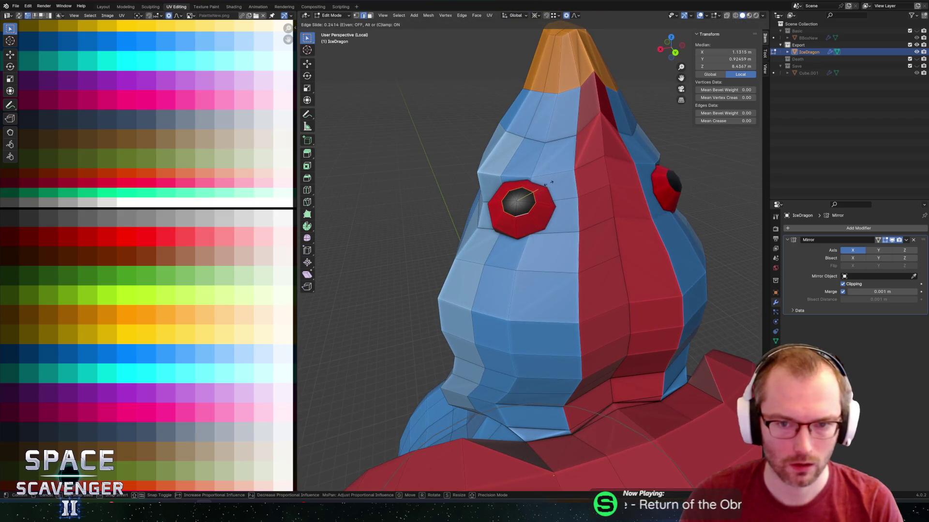
{"action": "left_click", "coordinate": [530, 211]}
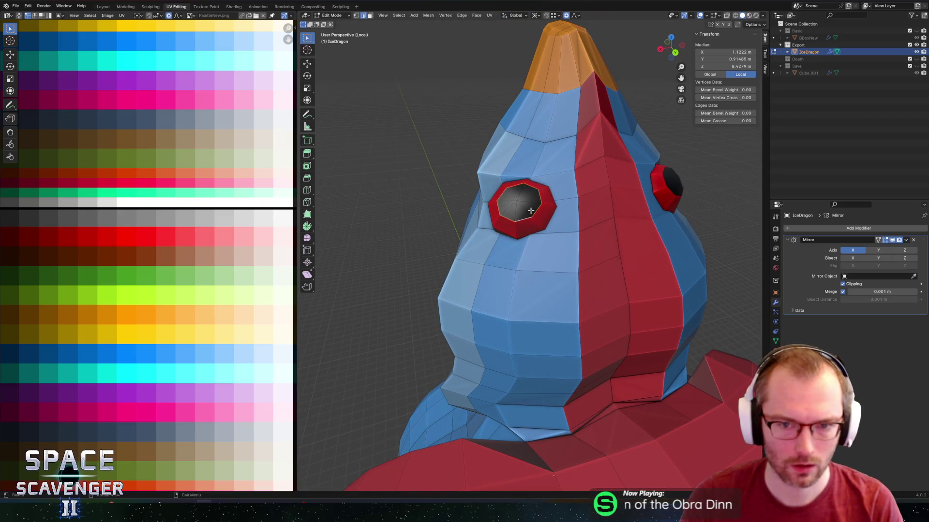
{"action": "key", "text": "g"}
{"action": "key", "text": "g"}
{"action": "left_click", "coordinate": [562, 197]}
{"action": "key", "text": "g"}
{"action": "key", "text": "g"}
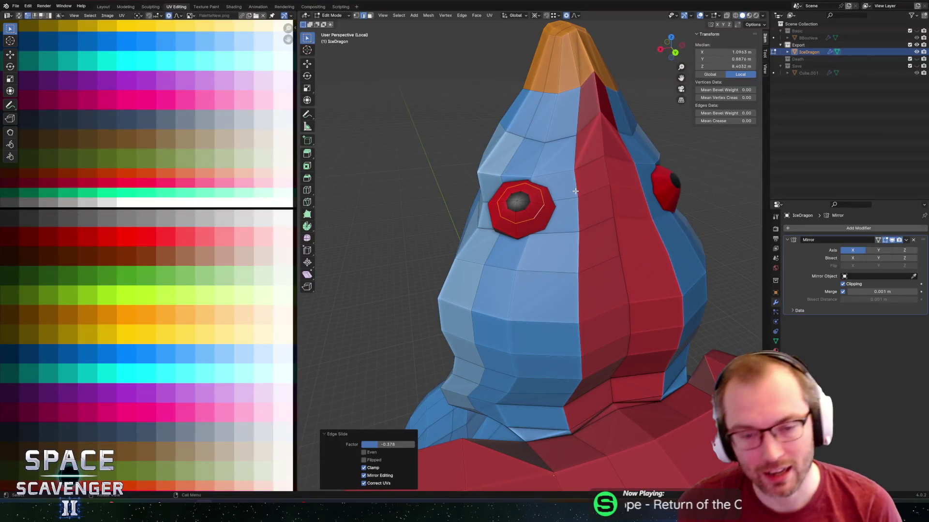
{"action": "scroll", "coordinate": [575, 191], "scroll_direction": "down", "scroll_amount": 5}
{"action": "mouse_move", "coordinate": [575, 192]}
{"action": "middle_mouse_down"}
{"action": "mouse_move", "coordinate": [479, 157]}
{"action": "mouse_move", "coordinate": [451, 153]}
{"action": "mouse_move", "coordinate": [452, 165]}
{"action": "middle_mouse_up"}
{"action": "scroll", "coordinate": [451, 153], "scroll_direction": "up", "scroll_amount": 3}
{"action": "key", "text": "Tab"}
Back in Edit Mode, select the dragon's eye as linked geometry.
{"action": "scroll", "coordinate": [452, 175], "scroll_direction": "down", "scroll_amount": 3}
{"action": "scroll", "coordinate": [467, 171], "scroll_direction": "up", "scroll_amount": 5}
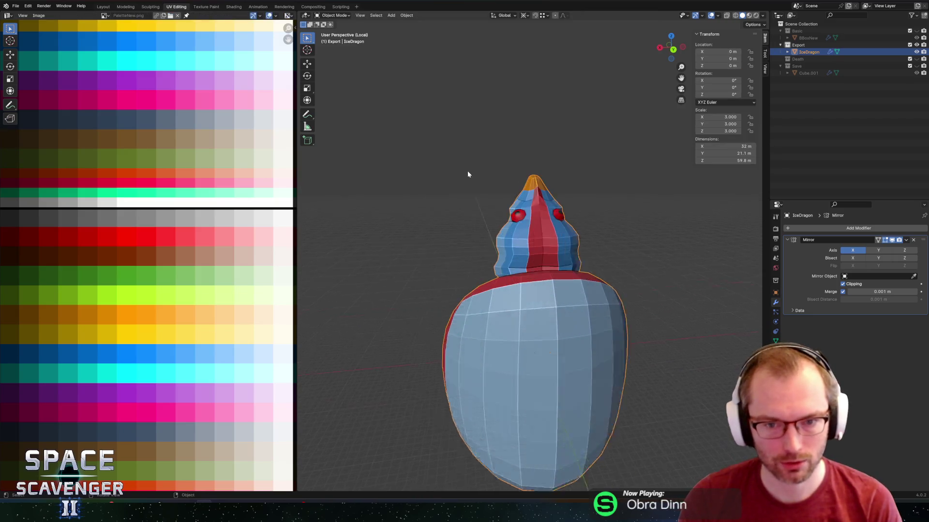
{"action": "key", "text": "Tab"}
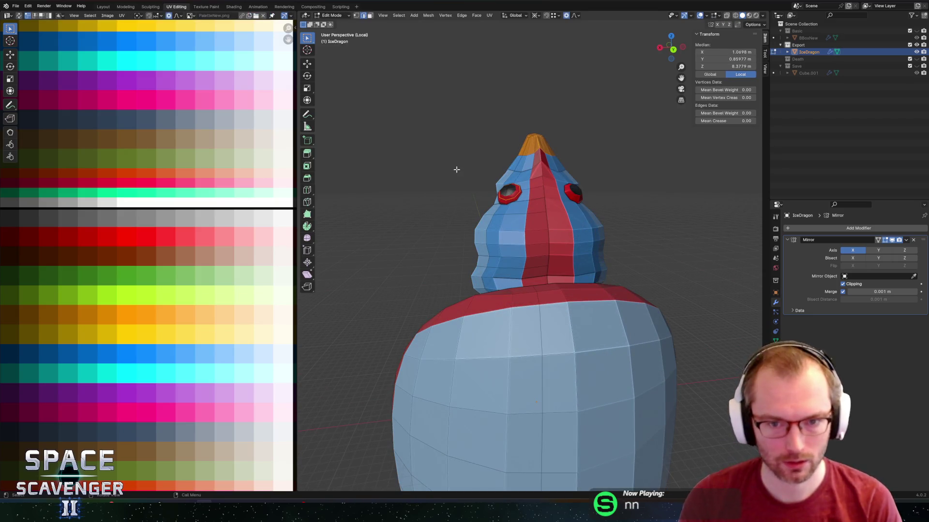
{"action": "left_click", "coordinate": [458, 165]}
{"action": "scroll", "coordinate": [458, 165], "scroll_direction": "down", "scroll_amount": 3}
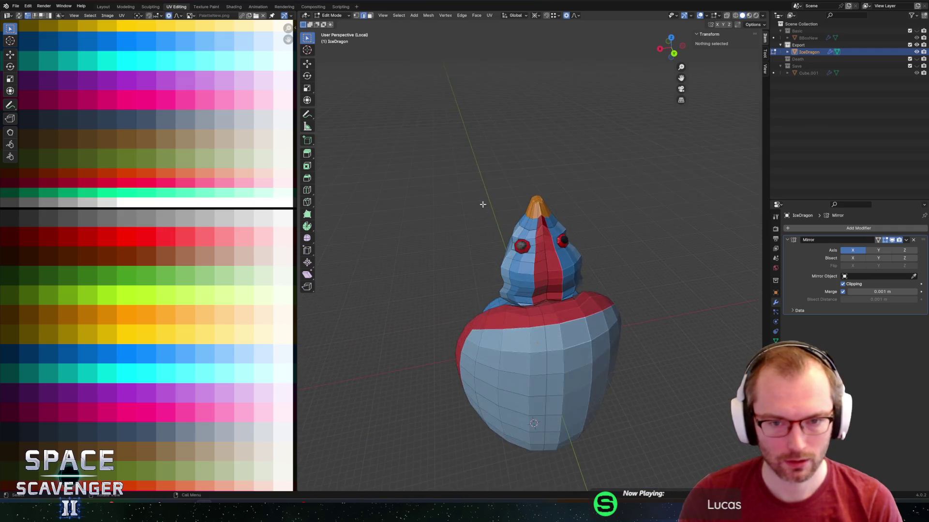
{"action": "scroll", "coordinate": [458, 165], "scroll_direction": "up", "scroll_amount": 4}
{"action": "middle_click_drag", "start_coordinate": [458, 164], "coordinate": [508, 240]}
{"action": "key", "text": "l"}
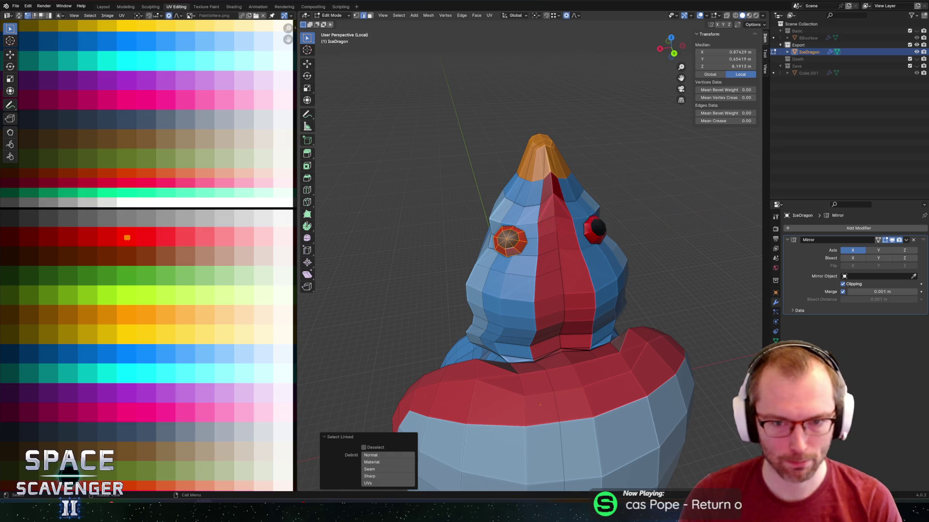
{"action": "key", "text": "s"}
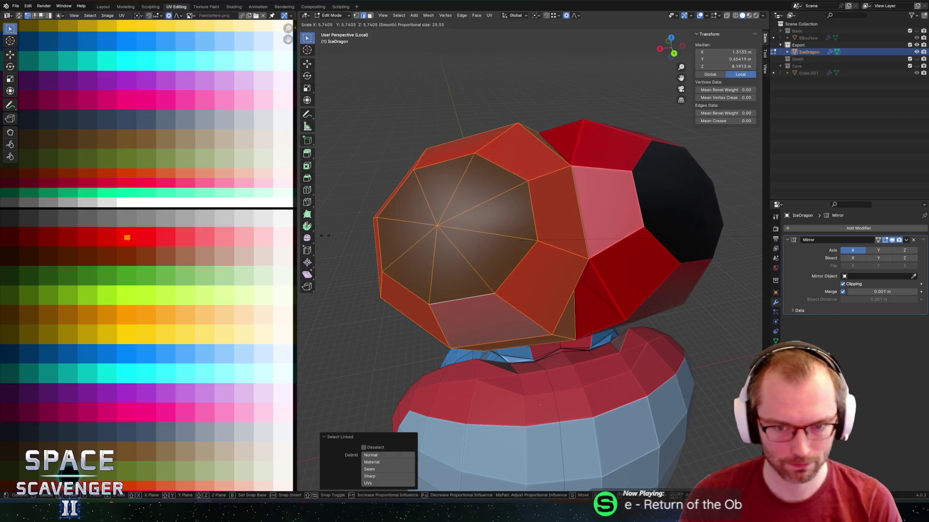
{"action": "key", "text": "Escape"}
{"action": "middle_click_drag", "start_coordinate": [612, 230], "coordinate": [613, 237]}
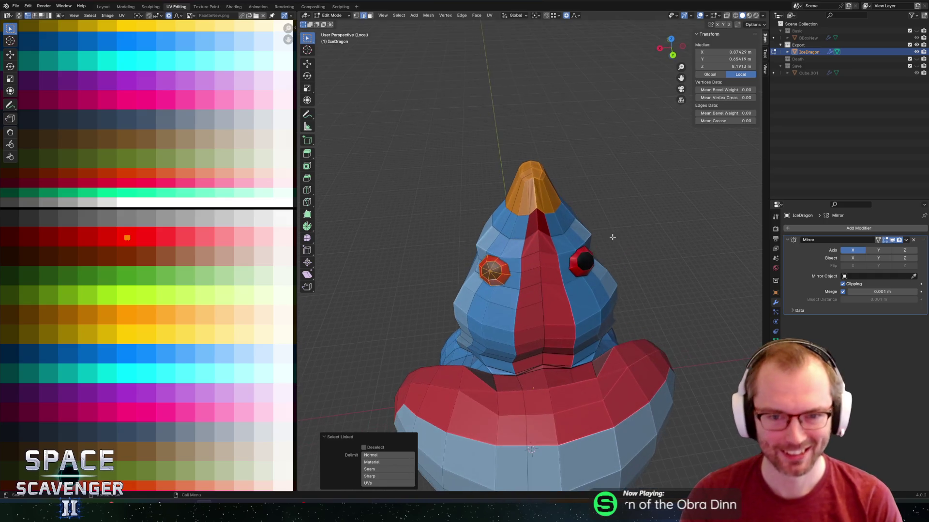
Lower the eyes 0.54 m along Z and rotate them -11.5° around Z.
{"action": "key", "text": "s"}
{"action": "key", "text": "g"}
{"action": "key", "text": "z"}
{"action": "left_click", "coordinate": [647, 248]}
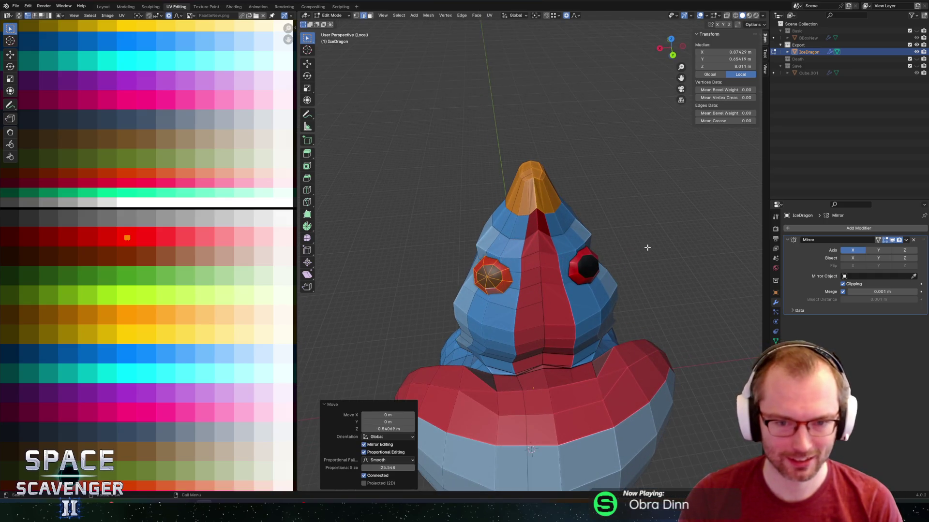
{"action": "key", "text": "r"}
{"action": "key", "text": "z"}
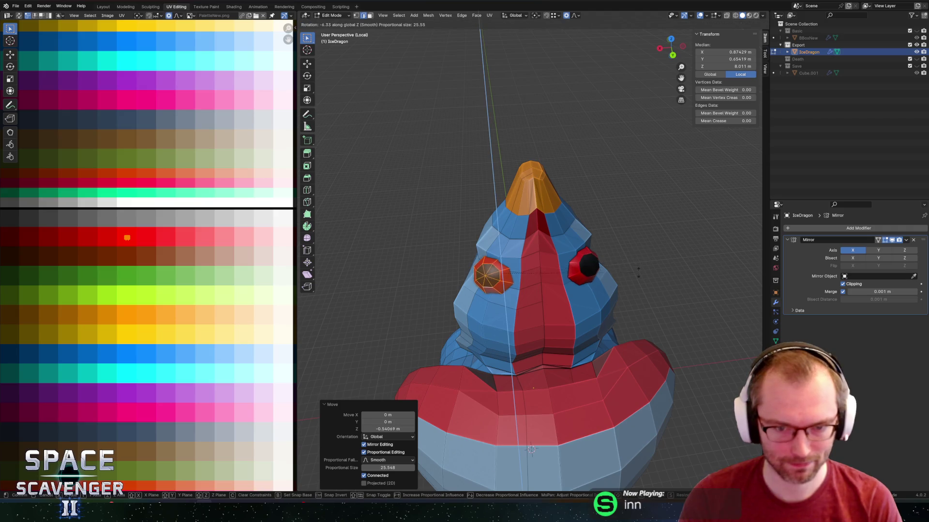
{"action": "left_click", "coordinate": [622, 284]}
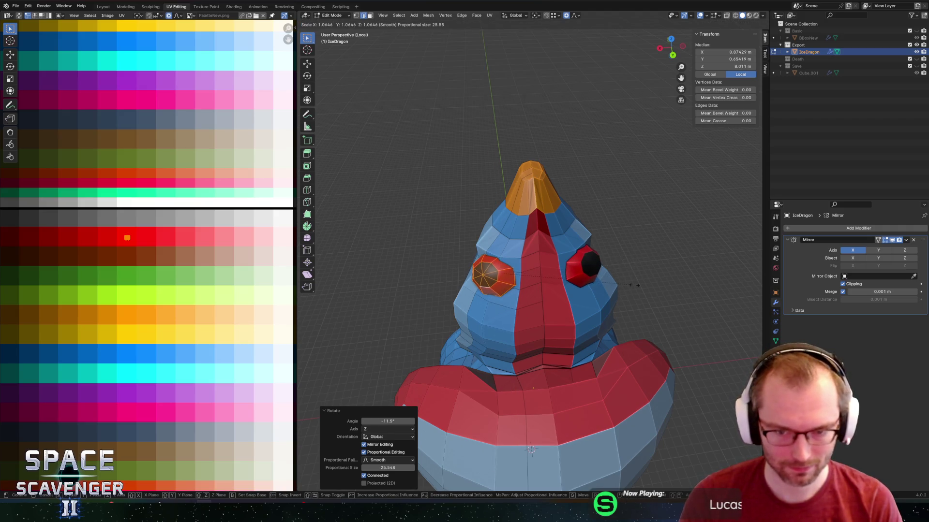
Enlarge the eyes to 1.101 and export the model for the game.
{"action": "left_click", "coordinate": [638, 285]}
{"action": "middle_click_drag", "start_coordinate": [638, 284], "coordinate": [604, 241]}
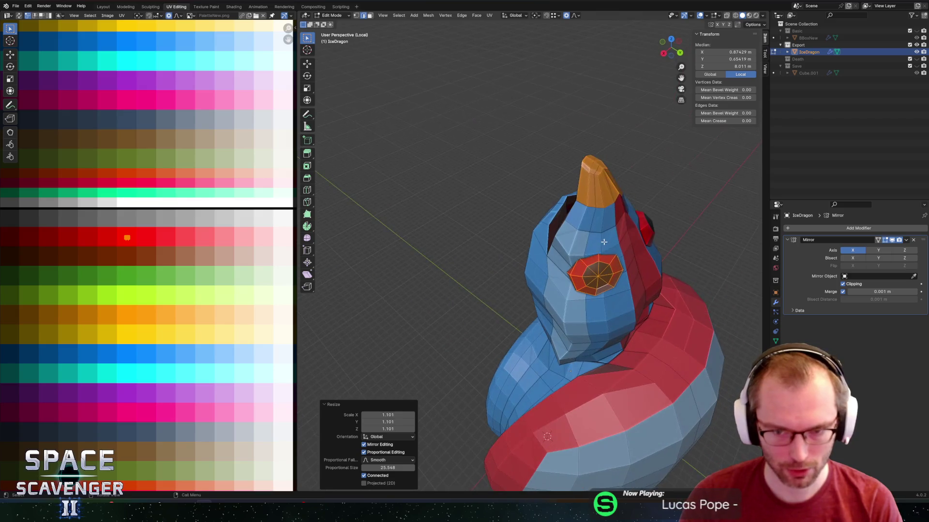
{"action": "key", "text": "ctrl+shift+e"}
{"action": "key", "text": "Return"}
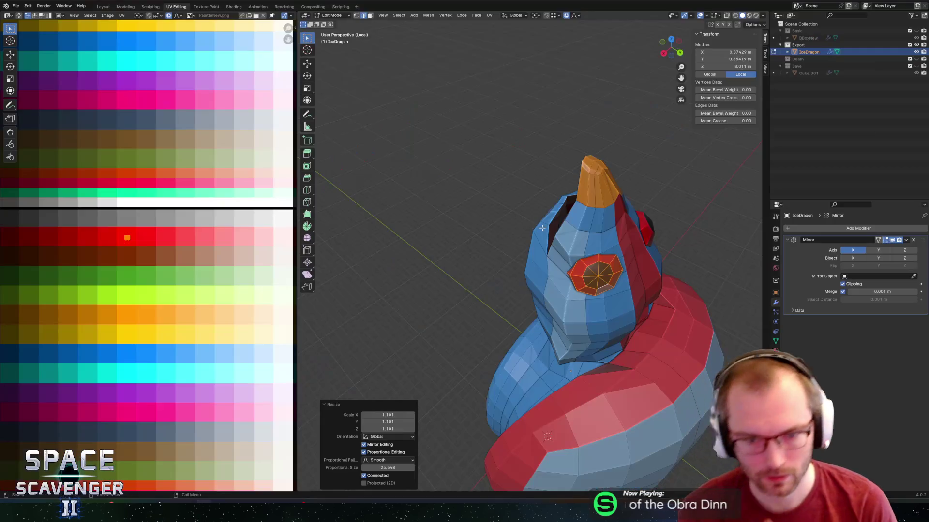
Orbit and zoom to view the dragon from below.
{"action": "mouse_move", "coordinate": [541, 227]}
{"action": "middle_mouse_down"}
{"action": "mouse_move", "coordinate": [522, 98]}
{"action": "mouse_move", "coordinate": [561, 173]}
{"action": "mouse_move", "coordinate": [503, 184]}
{"action": "mouse_move", "coordinate": [503, 237]}
{"action": "middle_mouse_up"}
{"action": "scroll", "coordinate": [471, 182], "scroll_direction": "up", "scroll_amount": 6}
Slide a tail edge loop twice and a loop on the body's lower edge.
{"action": "left_click", "coordinate": [504, 214], "text": "alt"}
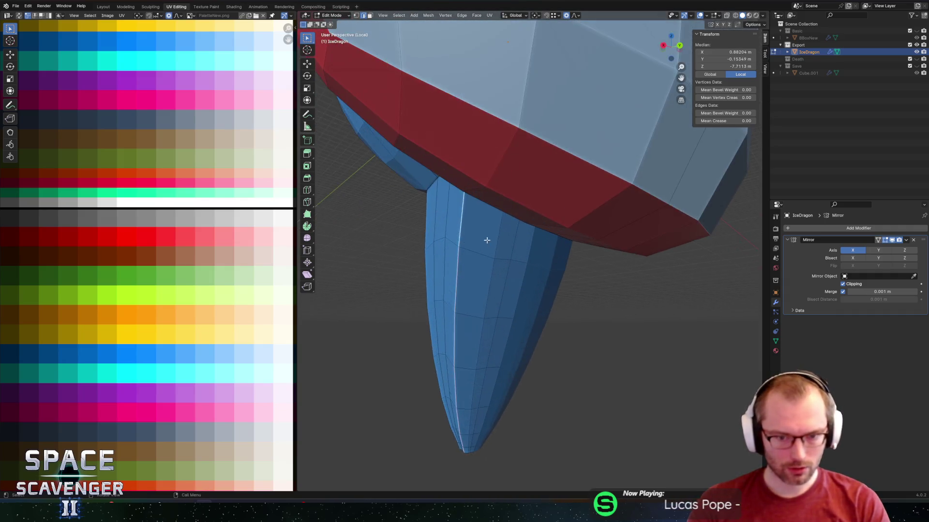
{"action": "scroll", "coordinate": [503, 237], "scroll_direction": "up", "scroll_amount": 3}
{"action": "key", "text": "g"}
{"action": "key", "text": "g"}
{"action": "left_click", "coordinate": [521, 266]}
{"action": "key", "text": "g"}
{"action": "key", "text": "g"}
{"action": "left_click", "coordinate": [499, 278]}
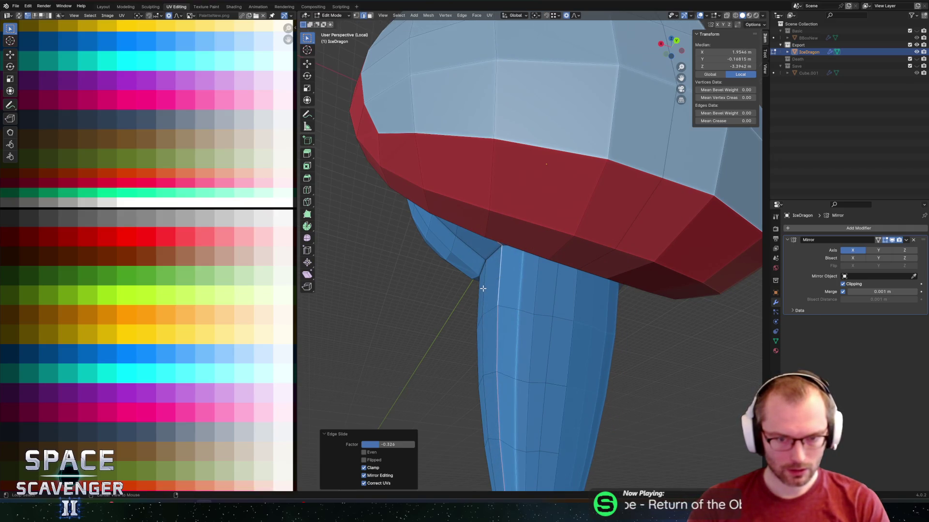
{"action": "scroll", "coordinate": [518, 234], "scroll_direction": "down", "scroll_amount": 5}
{"action": "mouse_move", "coordinate": [518, 234]}
{"action": "middle_mouse_down"}
{"action": "mouse_move", "coordinate": [545, 243]}
{"action": "mouse_move", "coordinate": [524, 211]}
{"action": "middle_mouse_up"}
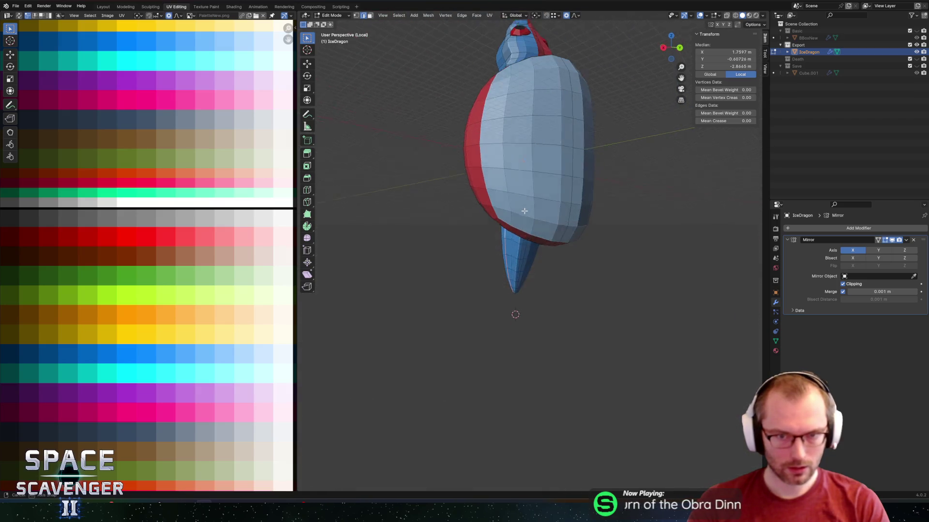
{"action": "scroll", "coordinate": [524, 211], "scroll_direction": "up", "scroll_amount": 4}
{"action": "key", "text": "g"}
{"action": "key", "text": "g"}
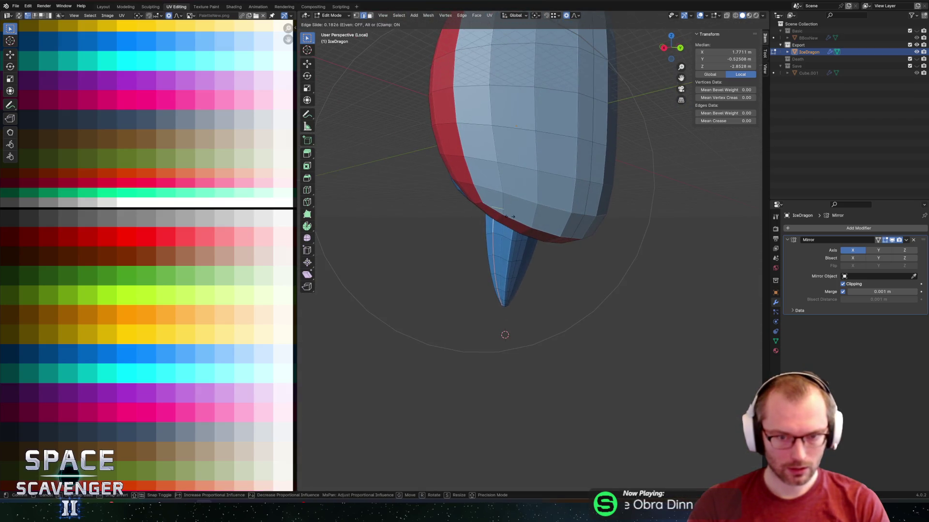
{"action": "left_click", "coordinate": [507, 216]}
{"action": "middle_click_drag", "start_coordinate": [508, 216], "coordinate": [478, 188]}
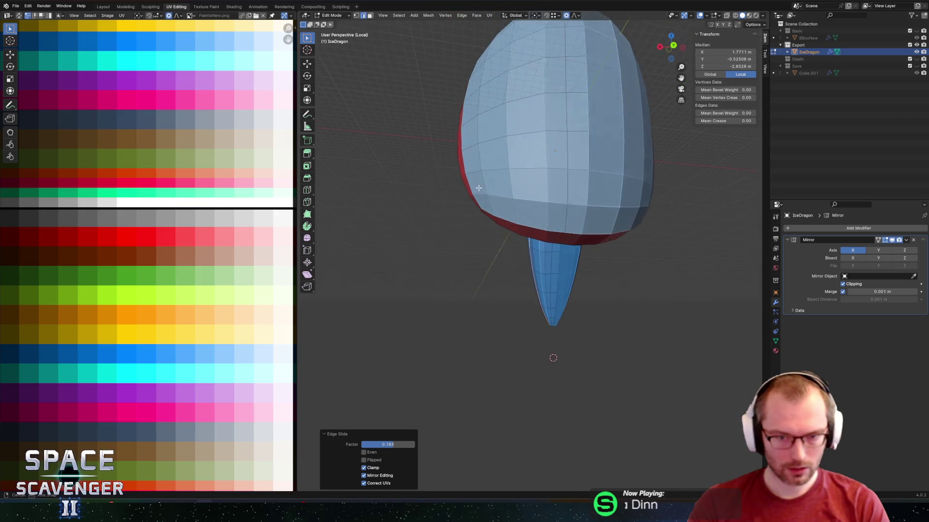
Select an edge path along the tail and move it along Y with proportional falloff.
{"action": "left_click", "coordinate": [562, 257]}
{"action": "middle_click_drag", "start_coordinate": [562, 257], "coordinate": [567, 261]}
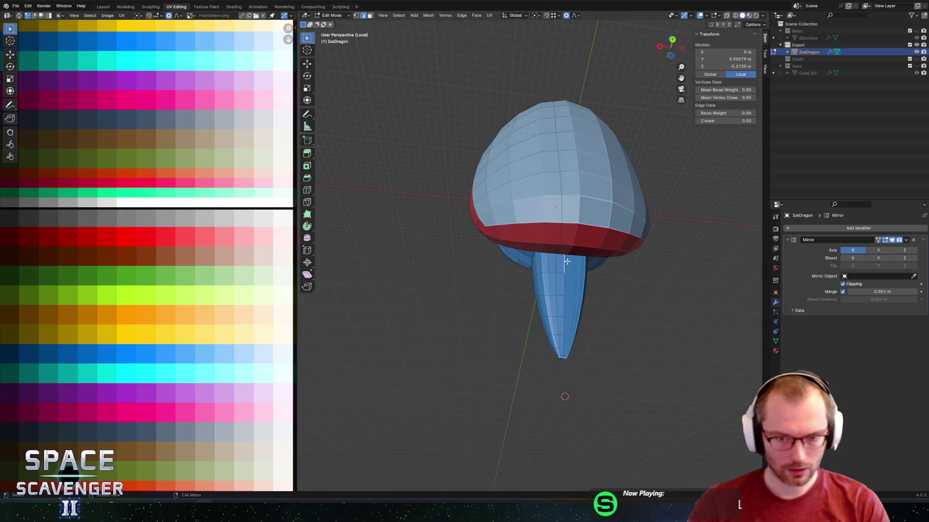
{"action": "left_click", "coordinate": [563, 357], "text": "ctrl"}
{"action": "scroll", "coordinate": [600, 342], "scroll_direction": "up", "scroll_amount": 5}
{"action": "middle_click_drag", "start_coordinate": [497, 221], "coordinate": [536, 231]}
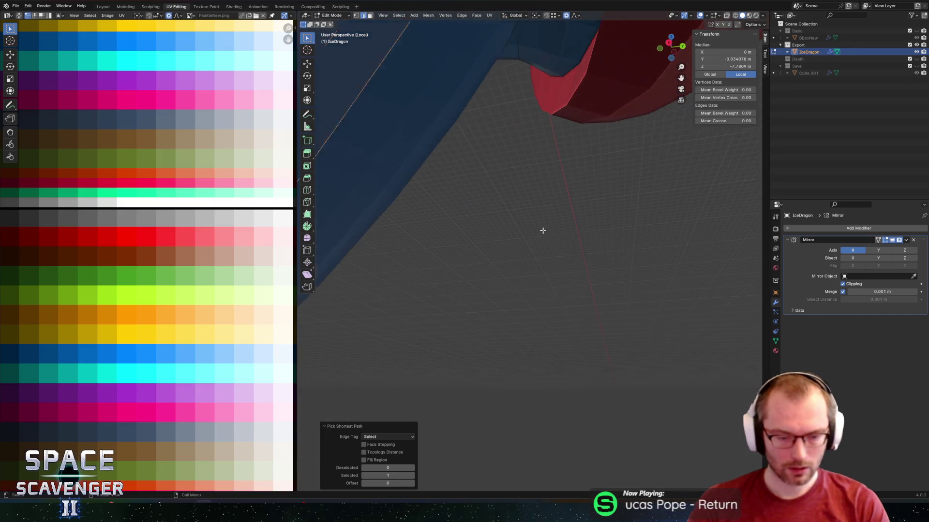
{"action": "right_click", "coordinate": [543, 231]}
{"action": "key", "text": "g"}
{"action": "key", "text": "y"}
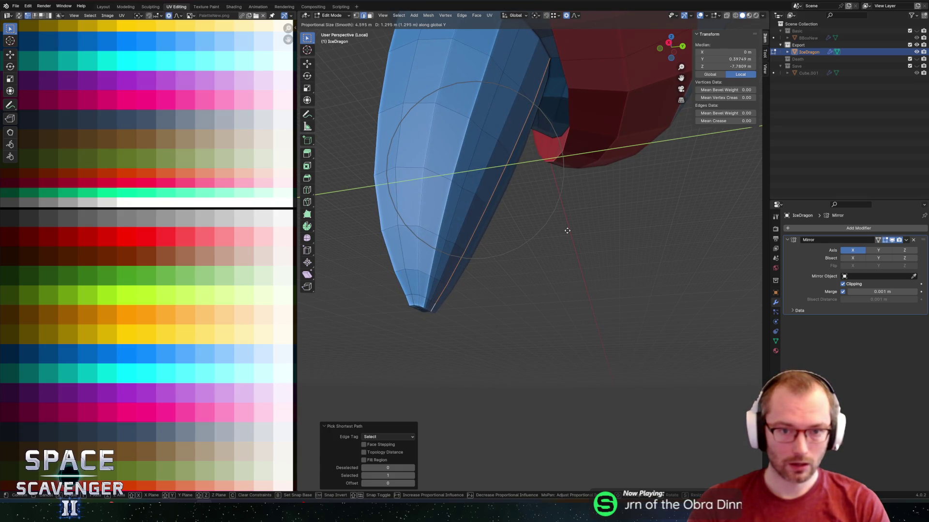
{"action": "left_click", "coordinate": [567, 231]}
{"action": "mouse_move", "coordinate": [568, 230]}
{"action": "middle_mouse_down"}
{"action": "mouse_move", "coordinate": [548, 197]}
{"action": "mouse_move", "coordinate": [524, 181]}
{"action": "mouse_move", "coordinate": [506, 183]}
{"action": "mouse_move", "coordinate": [535, 201]}
{"action": "mouse_move", "coordinate": [560, 186]}
{"action": "mouse_move", "coordinate": [539, 149]}
{"action": "mouse_move", "coordinate": [680, 169]}
{"action": "middle_mouse_up"}
Scale the spike loop along X twice, narrowing it to 0.583 of its width.
{"action": "left_click", "coordinate": [548, 165], "text": "alt"}
{"action": "key", "text": "s"}
{"action": "key", "text": "x"}
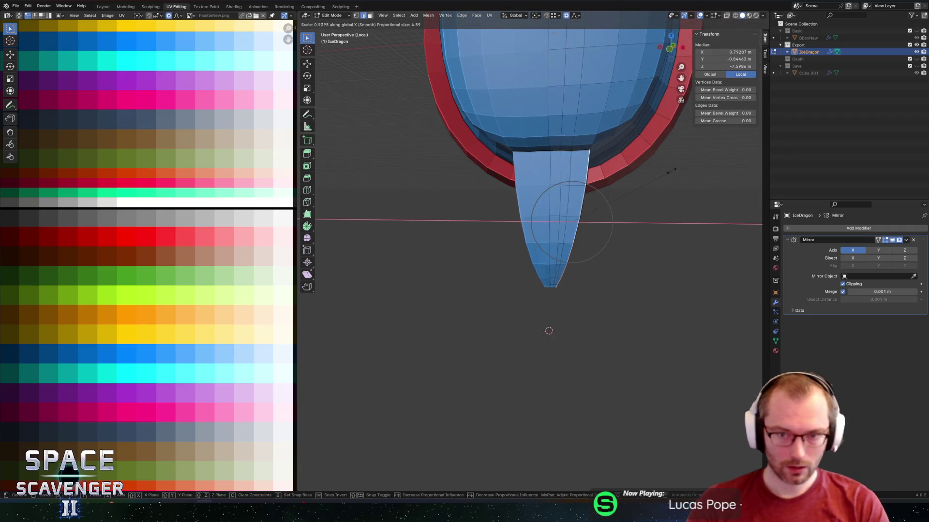
{"action": "left_click", "coordinate": [615, 175]}
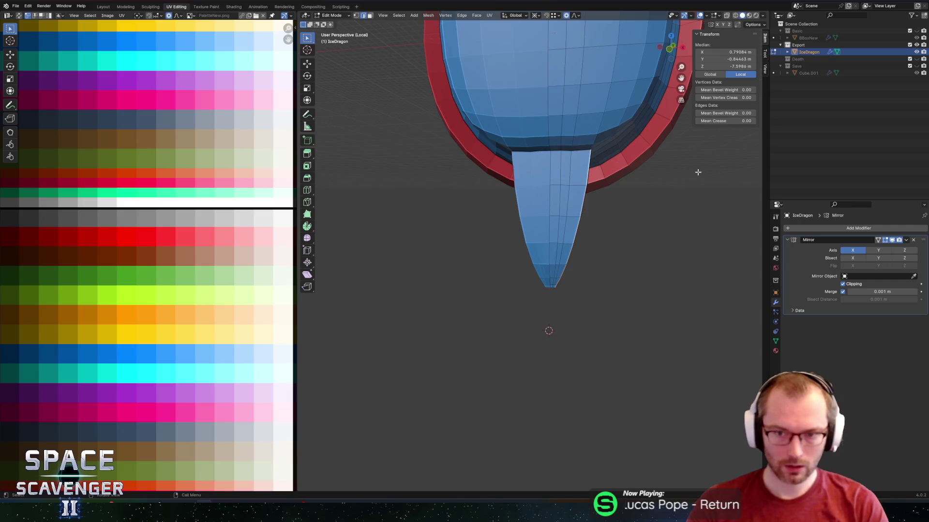
{"action": "key", "text": "s"}
{"action": "key", "text": "x"}
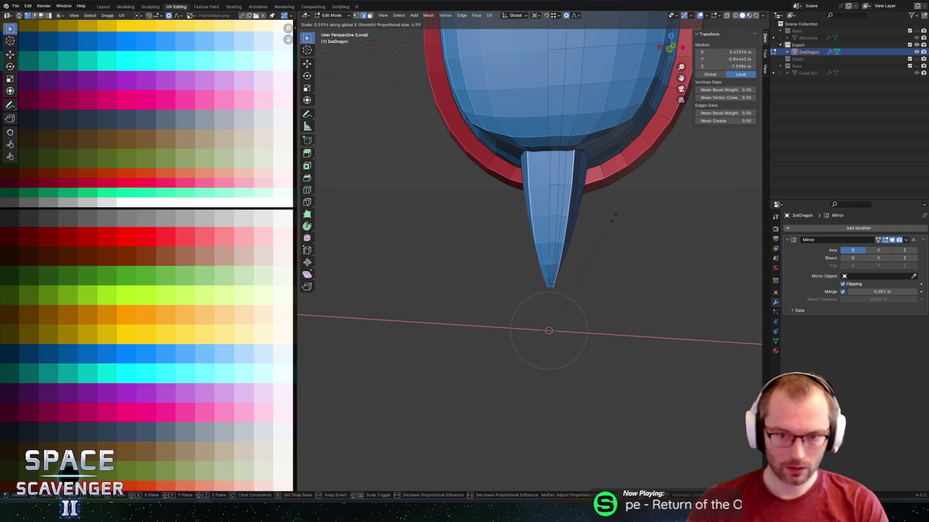
{"action": "left_click", "coordinate": [611, 220]}
{"action": "mouse_move", "coordinate": [610, 220]}
{"action": "middle_mouse_down"}
{"action": "mouse_move", "coordinate": [622, 159]}
{"action": "mouse_move", "coordinate": [454, 191]}
{"action": "mouse_move", "coordinate": [502, 198]}
{"action": "middle_mouse_up"}
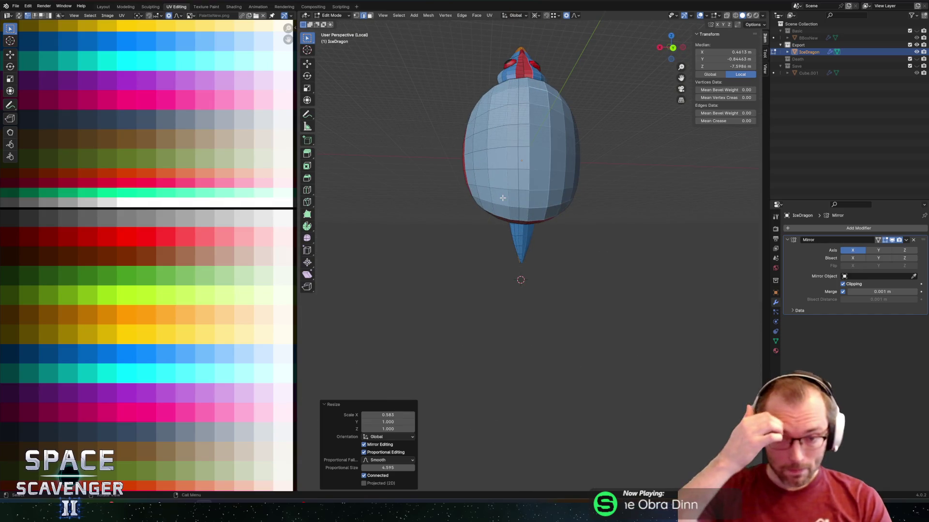
{"action": "mouse_move", "coordinate": [517, 162]}
{"action": "middle_mouse_down"}
{"action": "mouse_move", "coordinate": [524, 147]}
{"action": "mouse_move", "coordinate": [554, 197]}
{"action": "mouse_move", "coordinate": [540, 200]}
{"action": "mouse_move", "coordinate": [539, 236]}
{"action": "middle_mouse_up"}
{"action": "left_click", "coordinate": [537, 201]}
Select the vertical face loops of the turtle's belly plate.
{"action": "scroll", "coordinate": [544, 240], "scroll_direction": "up", "scroll_amount": 8}
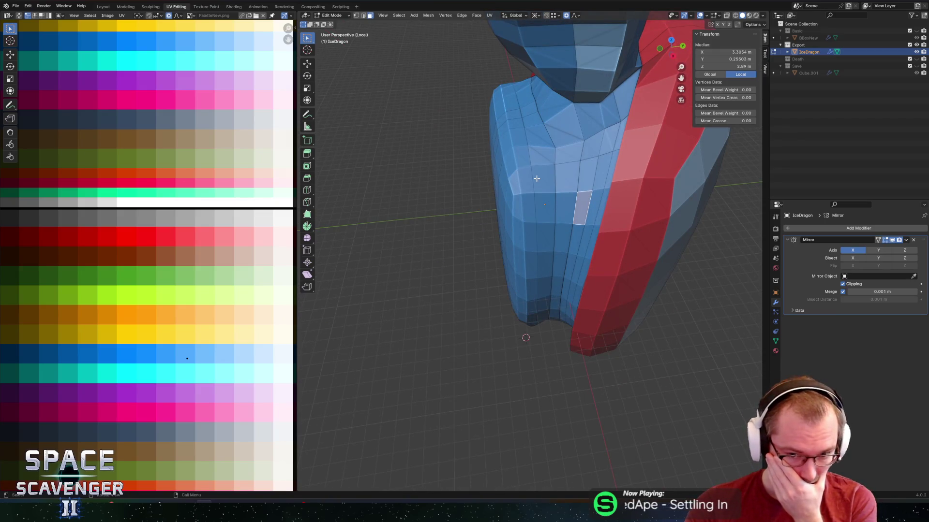
{"action": "scroll", "coordinate": [536, 178], "scroll_direction": "down", "scroll_amount": 8}
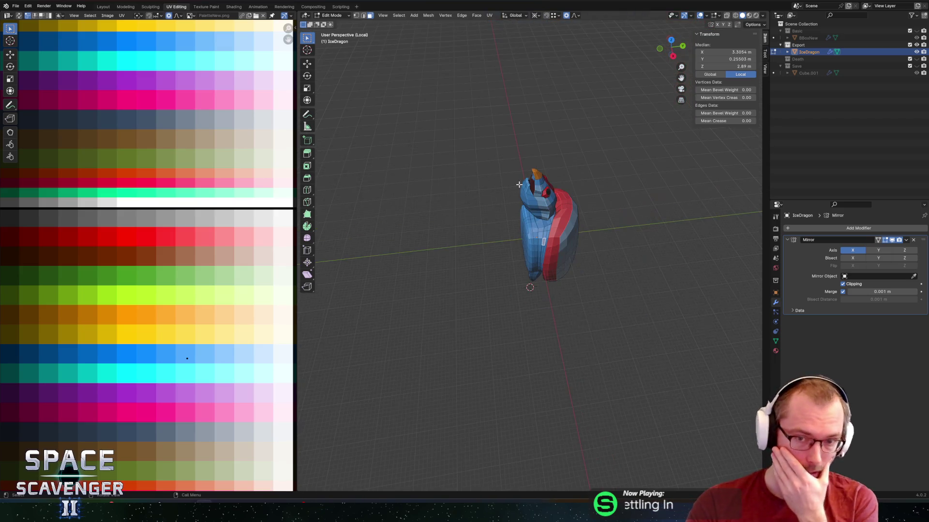
{"action": "mouse_move", "coordinate": [600, 142]}
{"action": "middle_mouse_down"}
{"action": "mouse_move", "coordinate": [608, 139]}
{"action": "mouse_move", "coordinate": [476, 146]}
{"action": "middle_mouse_up"}
{"action": "scroll", "coordinate": [555, 182], "scroll_direction": "up", "scroll_amount": 8}
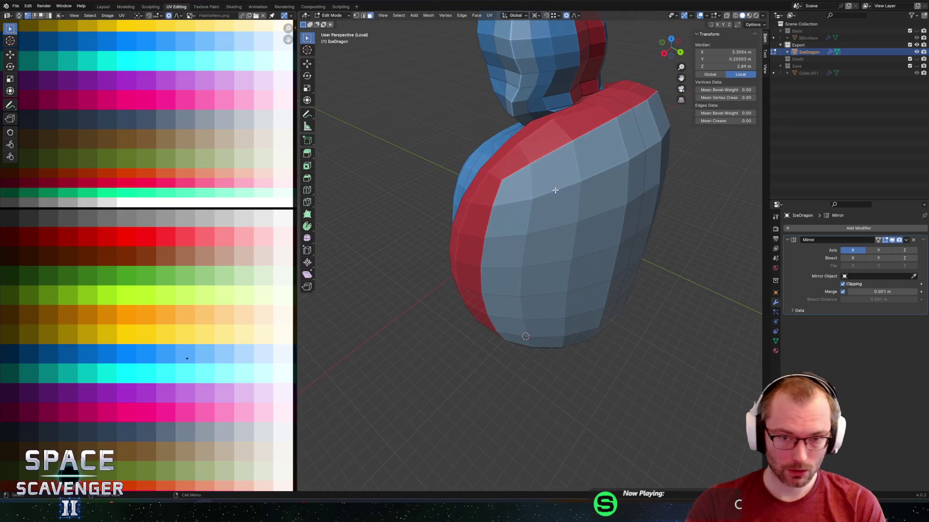
{"action": "middle_click_drag", "start_coordinate": [555, 183], "coordinate": [645, 183], "text": "shift"}
{"action": "left_click", "coordinate": [508, 150], "text": "alt"}
{"action": "left_click", "coordinate": [509, 154], "text": "alt"}
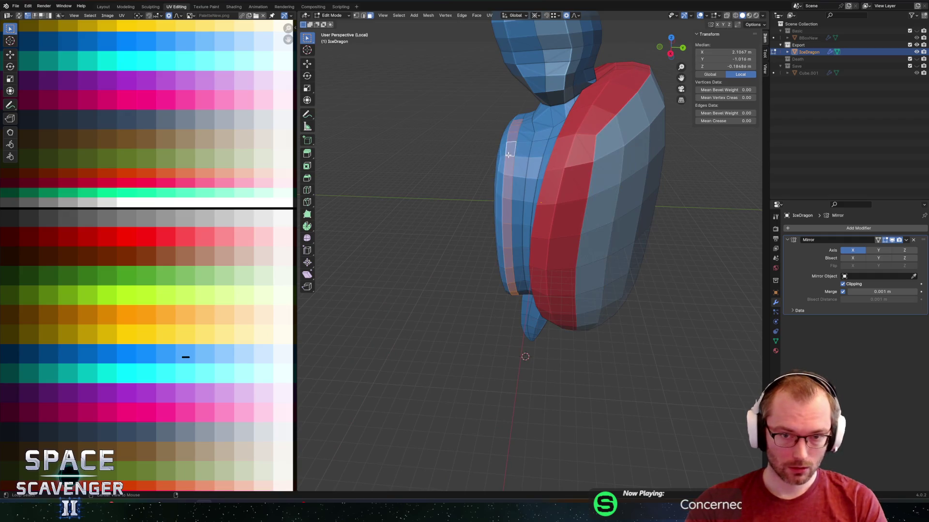
{"action": "middle_click_drag", "start_coordinate": [509, 153], "coordinate": [533, 124]}
{"action": "scroll", "coordinate": [521, 138], "scroll_direction": "up", "scroll_amount": 3}
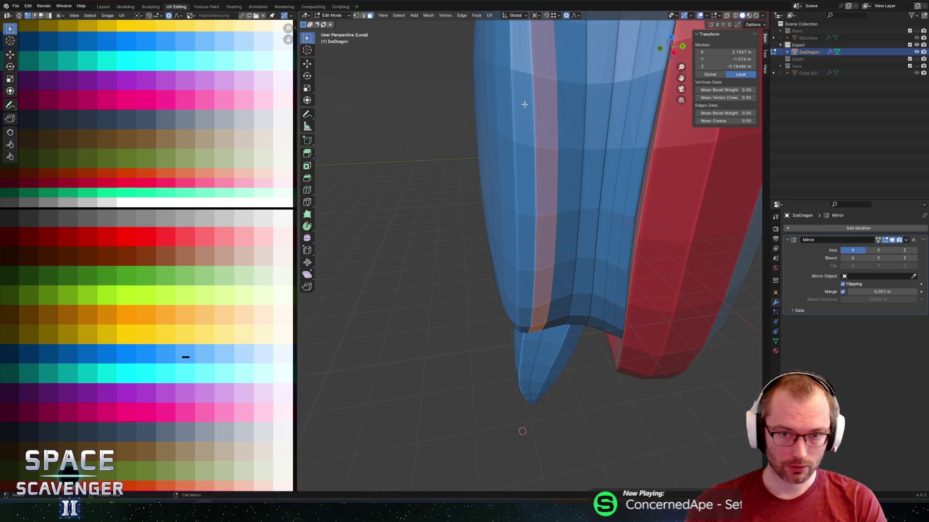
{"action": "left_click", "coordinate": [526, 144], "text": "alt"}
{"action": "scroll", "coordinate": [527, 144], "scroll_direction": "down", "scroll_amount": 6}
{"action": "scroll", "coordinate": [508, 162], "scroll_direction": "up", "scroll_amount": 7}
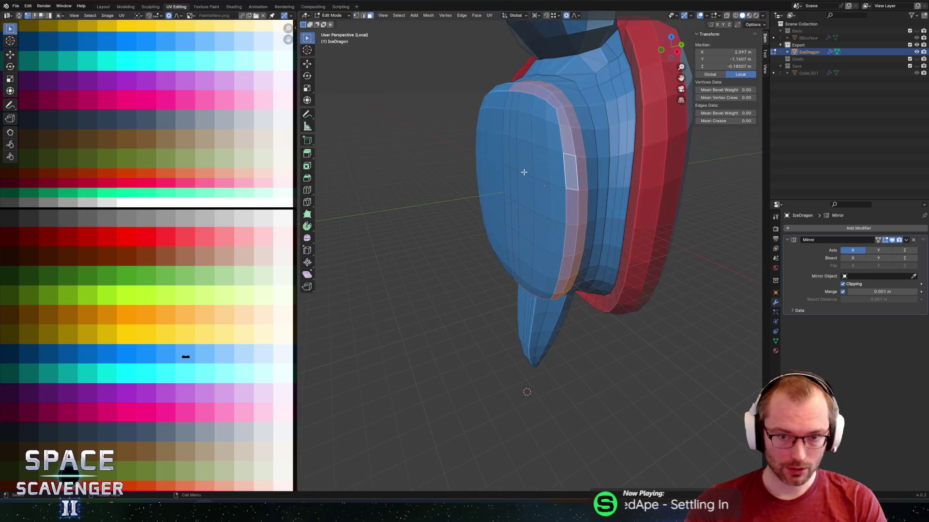
{"action": "mouse_move", "coordinate": [508, 162]}
{"action": "middle_mouse_down"}
{"action": "mouse_move", "coordinate": [487, 133]}
{"action": "mouse_move", "coordinate": [492, 117]}
{"action": "middle_mouse_up"}
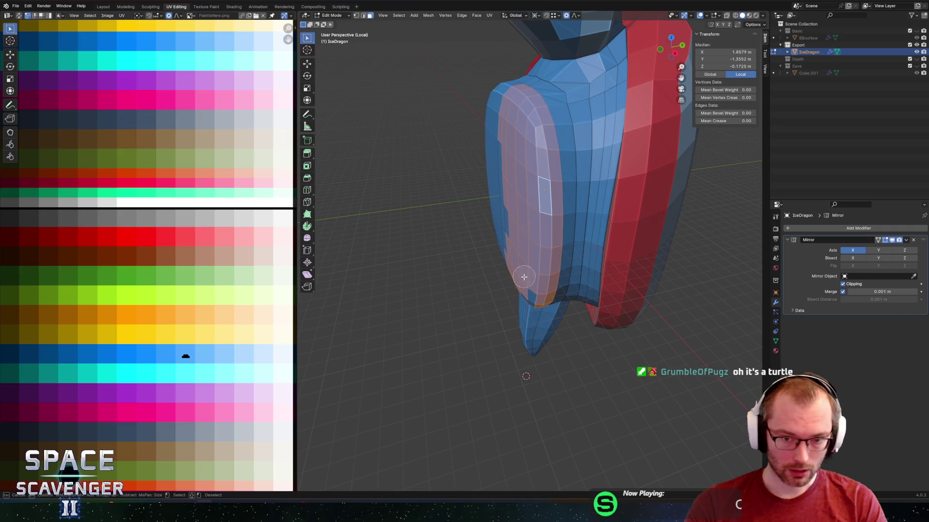
{"action": "mouse_move", "coordinate": [450, 127]}
{"action": "middle_mouse_down"}
{"action": "mouse_move", "coordinate": [465, 101]}
{"action": "mouse_move", "coordinate": [462, 146]}
{"action": "middle_mouse_up"}
{"action": "middle_click_drag", "start_coordinate": [524, 131], "coordinate": [577, 129]}
Snap the 3D cursor to the belly faces and enlarge the plate by about 1.524.
{"action": "key", "text": "shift+s"}
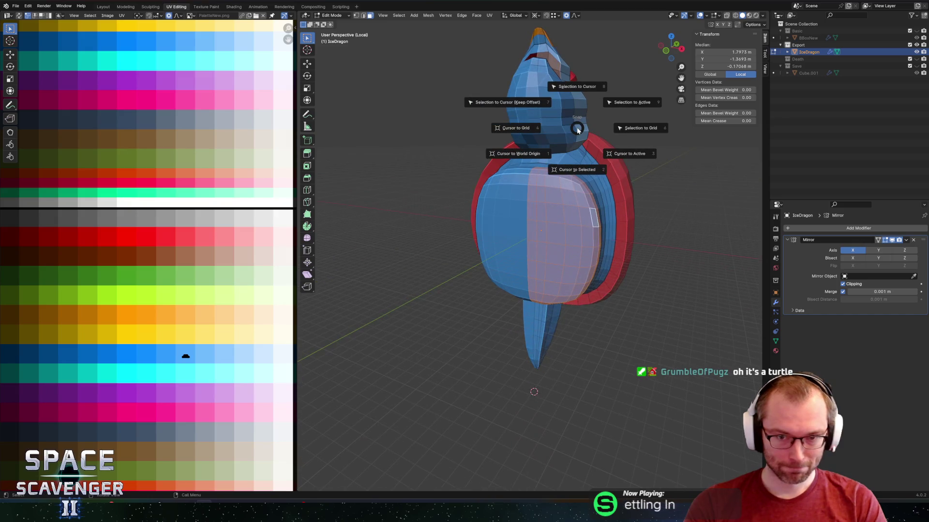
{"action": "left_click", "coordinate": [576, 164]}
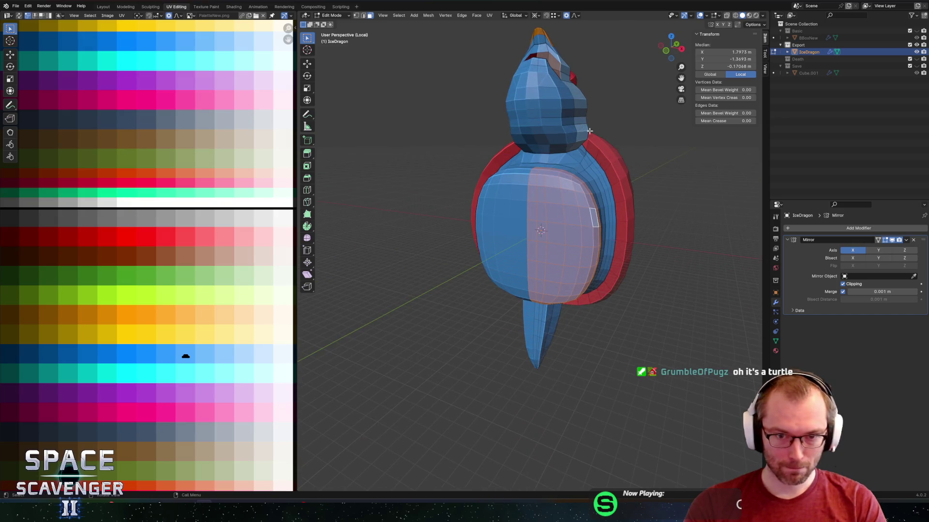
{"action": "middle_click_drag", "start_coordinate": [576, 165], "coordinate": [586, 138]}
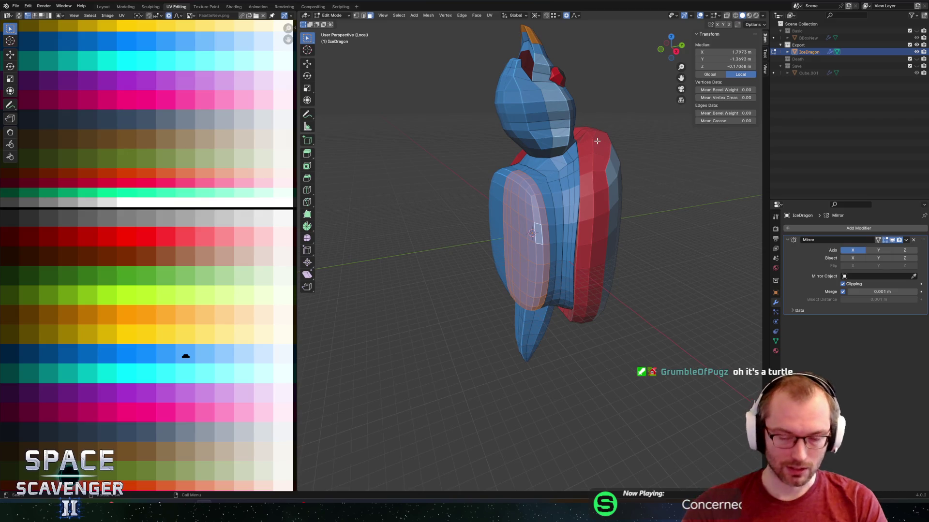
{"action": "key", "text": "s"}
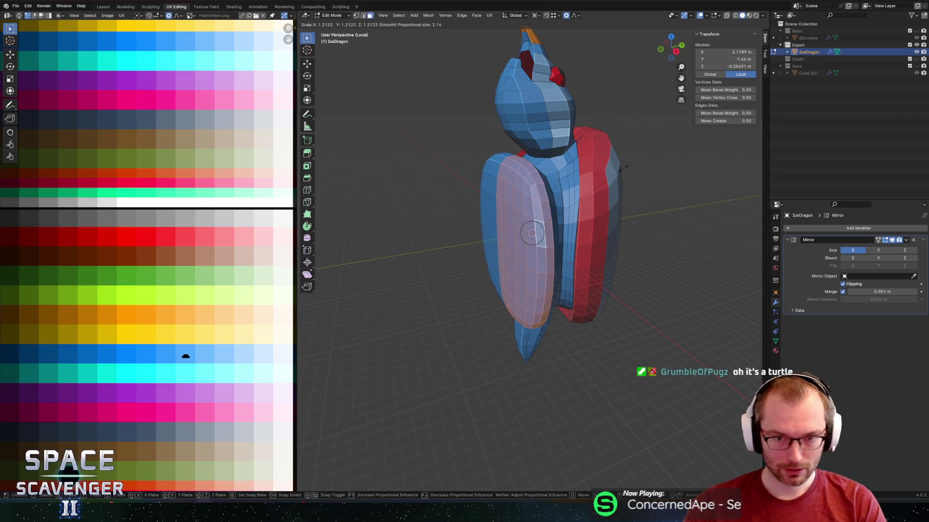
{"action": "left_click", "coordinate": [656, 165]}
{"action": "middle_click_drag", "start_coordinate": [601, 153], "coordinate": [556, 153]}
{"action": "middle_click_drag", "start_coordinate": [647, 152], "coordinate": [649, 150]}
{"action": "key", "text": "s"}
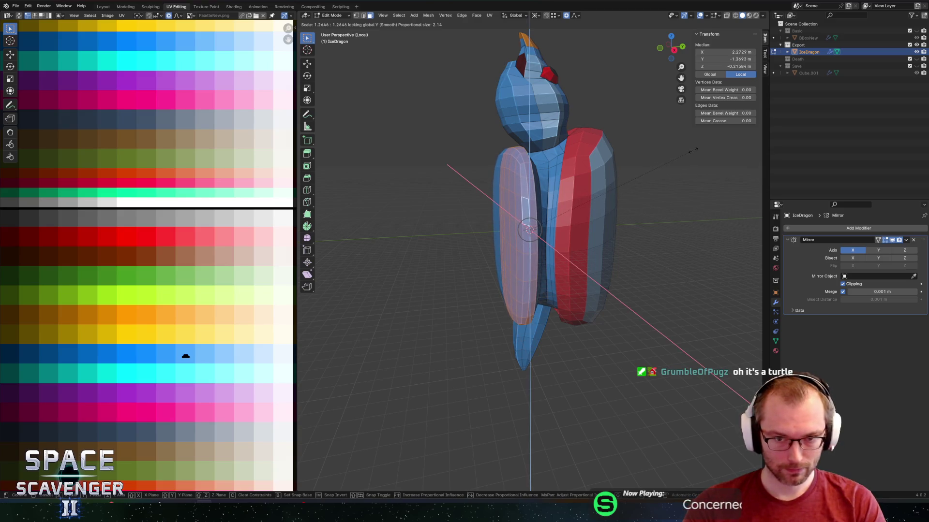
{"action": "left_click", "coordinate": [695, 150]}
Push the belly plate outward along Y, then circle-select faces on the turtle's side.
{"action": "key", "text": "g"}
{"action": "key", "text": "y"}
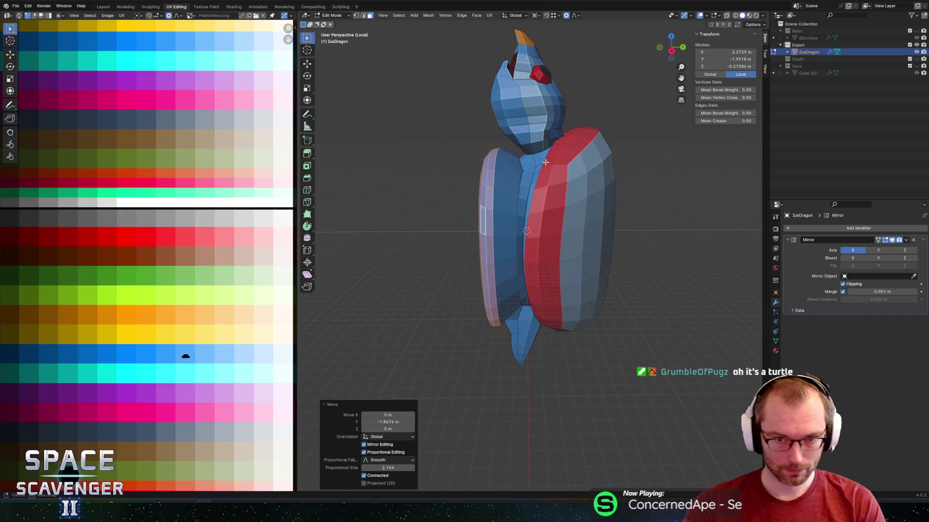
{"action": "key", "text": "Tab"}
{"action": "mouse_move", "coordinate": [634, 144]}
{"action": "middle_mouse_down"}
{"action": "mouse_move", "coordinate": [593, 158]}
{"action": "mouse_move", "coordinate": [549, 148]}
{"action": "mouse_move", "coordinate": [580, 130]}
{"action": "mouse_move", "coordinate": [604, 133]}
{"action": "mouse_move", "coordinate": [619, 168]}
{"action": "mouse_move", "coordinate": [543, 212]}
{"action": "mouse_move", "coordinate": [564, 207]}
{"action": "middle_mouse_up"}
{"action": "scroll", "coordinate": [604, 133], "scroll_direction": "up", "scroll_amount": 3}
{"action": "key", "text": "Tab"}
{"action": "key", "text": "c"}
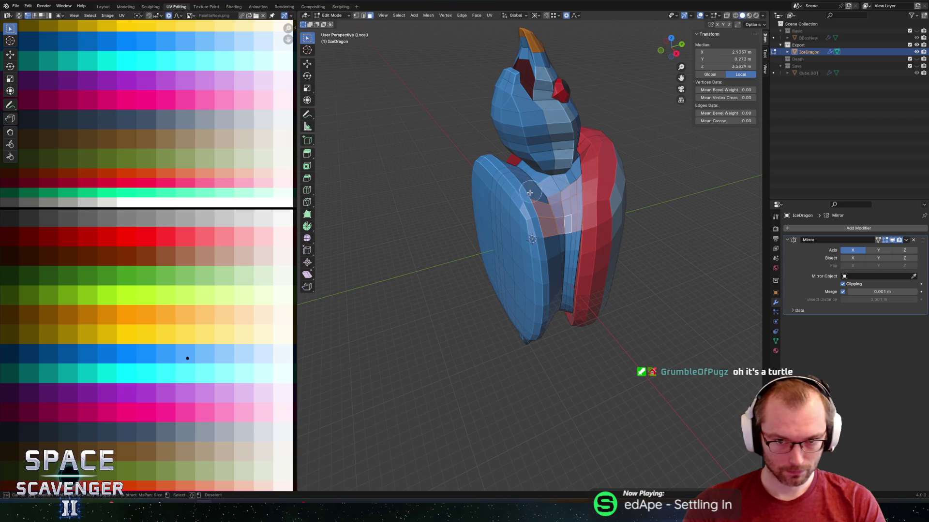
{"action": "key", "text": "Escape"}
{"action": "middle_click_drag", "start_coordinate": [532, 233], "coordinate": [558, 212]}
Extrude the selected side face outward into a block.
{"action": "scroll", "coordinate": [564, 202], "scroll_direction": "up", "scroll_amount": 2}
{"action": "key", "text": "e"}
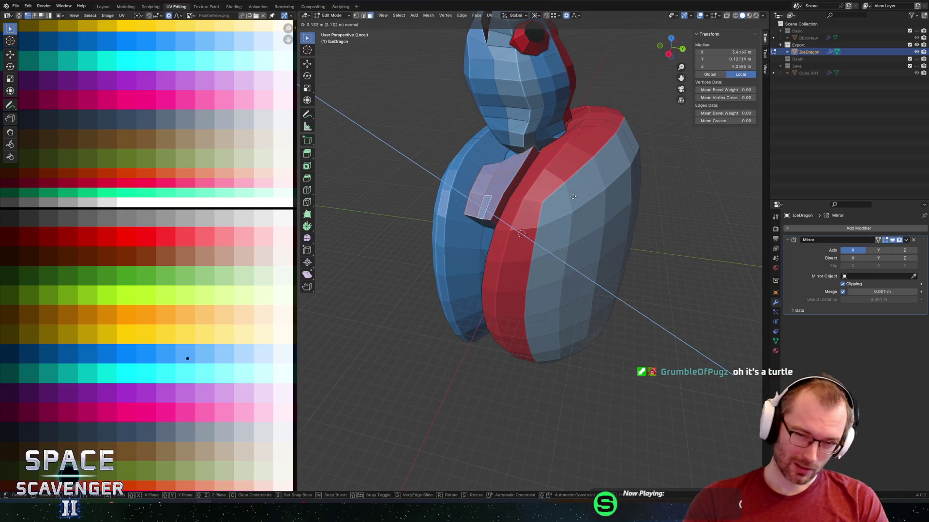
{"action": "left_click", "coordinate": [597, 193]}
{"action": "scroll", "coordinate": [602, 189], "scroll_direction": "down", "scroll_amount": 2}
{"action": "mouse_move", "coordinate": [602, 189]}
{"action": "middle_mouse_down"}
{"action": "mouse_move", "coordinate": [610, 179]}
{"action": "mouse_move", "coordinate": [590, 184]}
{"action": "mouse_move", "coordinate": [634, 156]}
{"action": "mouse_move", "coordinate": [608, 194]}
{"action": "mouse_move", "coordinate": [621, 152]}
{"action": "middle_mouse_up"}
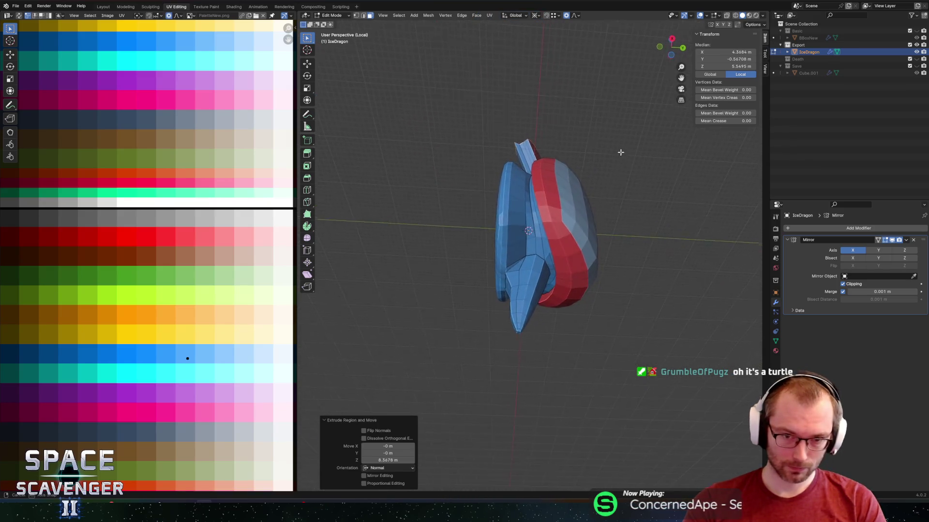
{"action": "scroll", "coordinate": [520, 217], "scroll_direction": "up", "scroll_amount": 2}
Circle-select more side faces and extrude them into a flipper, excluding the Y axis.
{"action": "left_click", "coordinate": [545, 220]}
{"action": "key", "text": "c"}
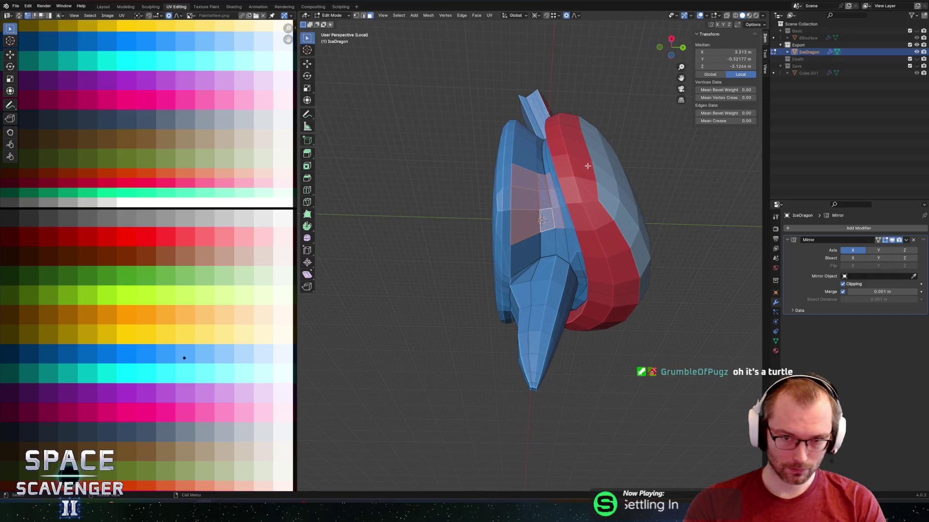
{"action": "middle_click_drag", "start_coordinate": [587, 166], "coordinate": [573, 193]}
{"action": "key", "text": "e"}
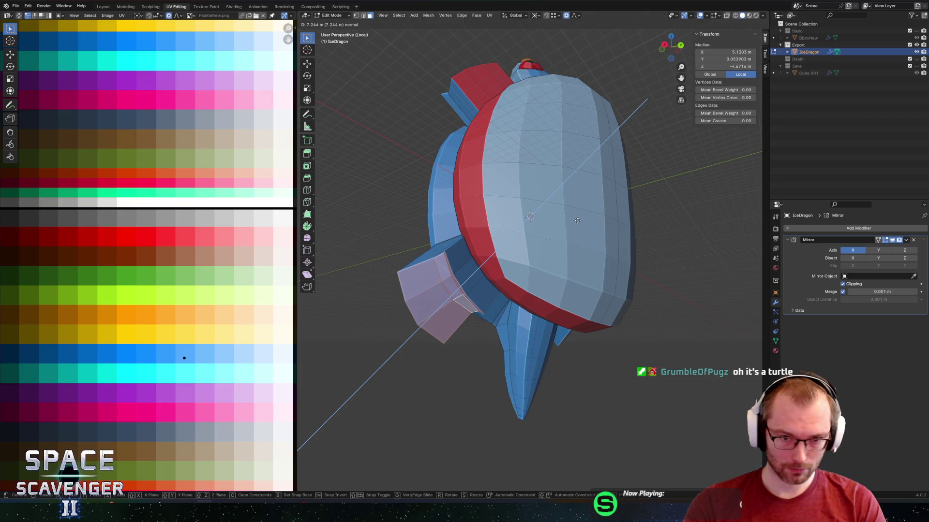
{"action": "key", "text": "shift+y"}
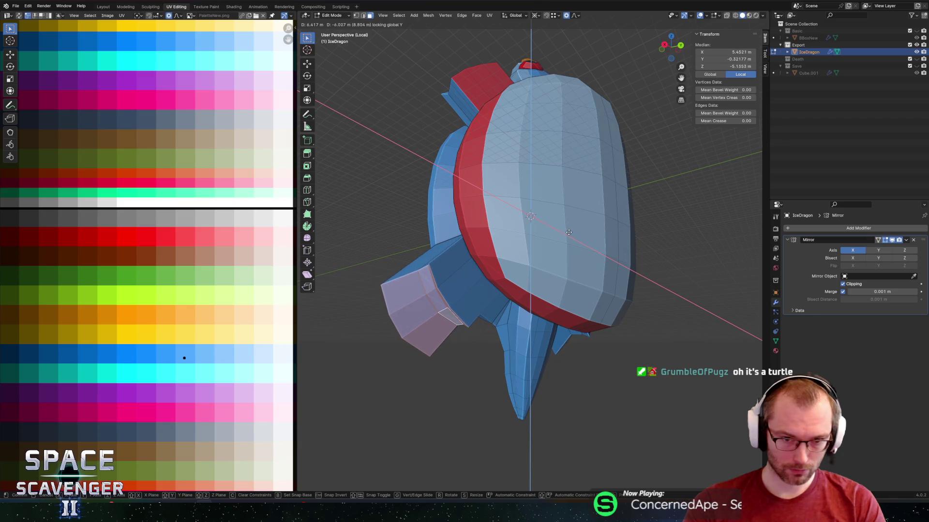
{"action": "left_click", "coordinate": [568, 232]}
Export the model as IceDragon.fbx and switch to the game.
{"action": "scroll", "coordinate": [570, 224], "scroll_direction": "down", "scroll_amount": 4}
{"action": "key", "text": "ctrl+shift+e"}
{"action": "left_click", "coordinate": [693, 442]}
{"action": "key", "text": "alt+Tab"}
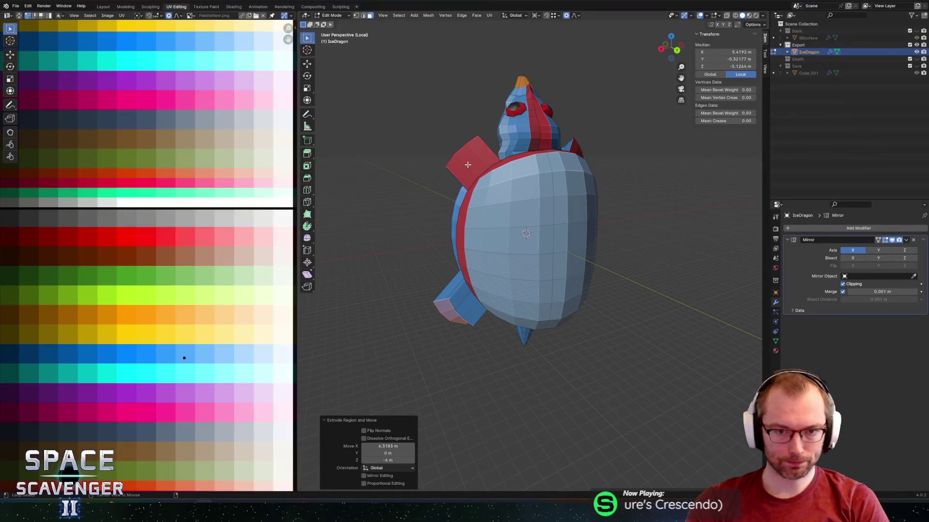
Back in Blender, begin selecting the side flipper's faces on the IceDragon mesh.
{"action": "left_click", "coordinate": [446, 297], "text": "shift"}
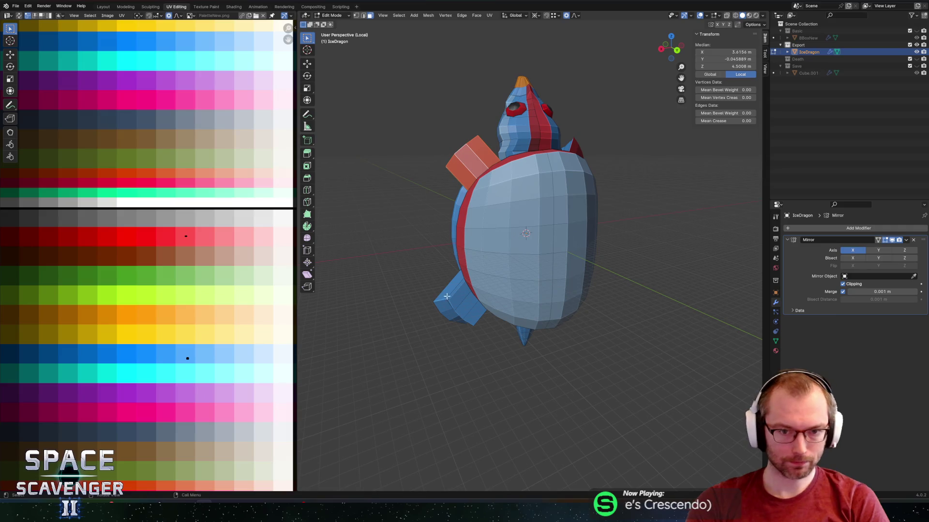
Paint-select the lower fin plus the left and upper blocks' faces on the turtle.
{"action": "left_click", "coordinate": [463, 302], "text": "alt+shift"}
{"action": "mouse_move", "coordinate": [460, 301]}
{"action": "middle_mouse_down"}
{"action": "mouse_move", "coordinate": [482, 252]}
{"action": "mouse_move", "coordinate": [472, 257]}
{"action": "middle_mouse_up"}
{"action": "scroll", "coordinate": [481, 251], "scroll_direction": "up", "scroll_amount": 2}
{"action": "key", "text": "c"}
{"action": "mouse_move", "coordinate": [472, 257]}
{"action": "left_mouse_down"}
{"action": "mouse_move", "coordinate": [479, 252]}
{"action": "mouse_move", "coordinate": [490, 267]}
{"action": "left_mouse_up"}
{"action": "middle_click_drag", "start_coordinate": [468, 280], "coordinate": [556, 143]}
{"action": "left_click_drag", "start_coordinate": [556, 143], "coordinate": [560, 135]}
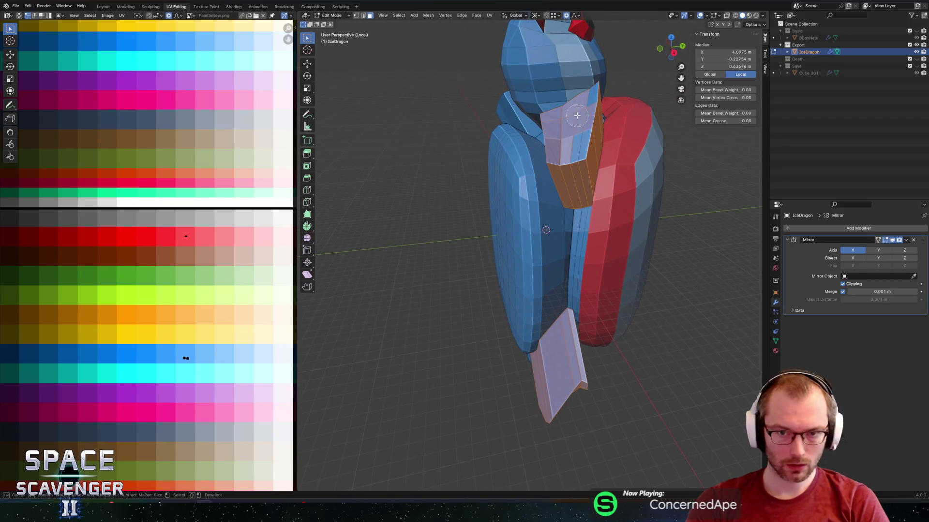
Move the selected flipper's UVs onto the light blue palette square.
{"action": "middle_click_drag", "start_coordinate": [576, 133], "coordinate": [507, 188]}
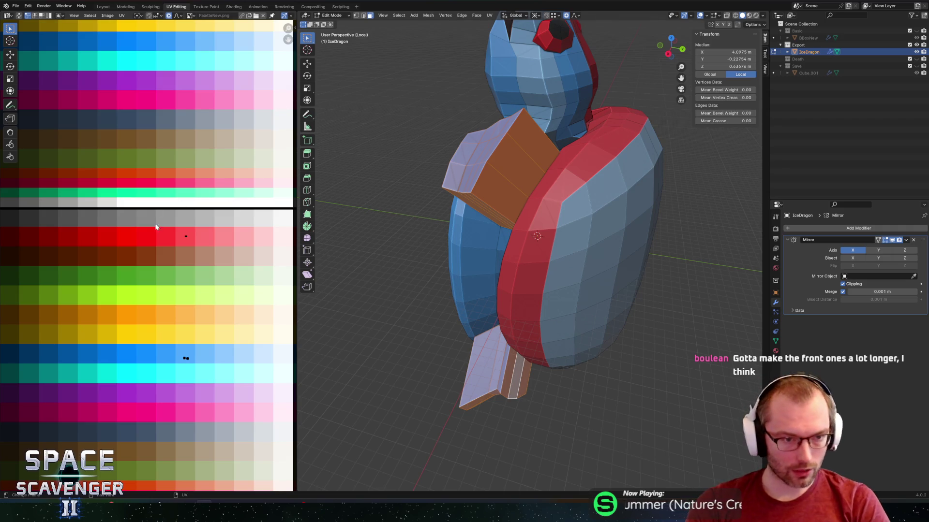
{"action": "mouse_move", "coordinate": [410, 201]}
{"action": "middle_mouse_down"}
{"action": "mouse_move", "coordinate": [431, 155]}
{"action": "mouse_move", "coordinate": [443, 157]}
{"action": "middle_mouse_up"}
{"action": "scroll", "coordinate": [431, 155], "scroll_direction": "down", "scroll_amount": 3}
{"action": "scroll", "coordinate": [440, 133], "scroll_direction": "up", "scroll_amount": 6}
{"action": "scroll", "coordinate": [440, 133], "scroll_direction": "down", "scroll_amount": 4}
{"action": "scroll", "coordinate": [452, 141], "scroll_direction": "up", "scroll_amount": 2}
{"action": "scroll", "coordinate": [460, 145], "scroll_direction": "down", "scroll_amount": 1}
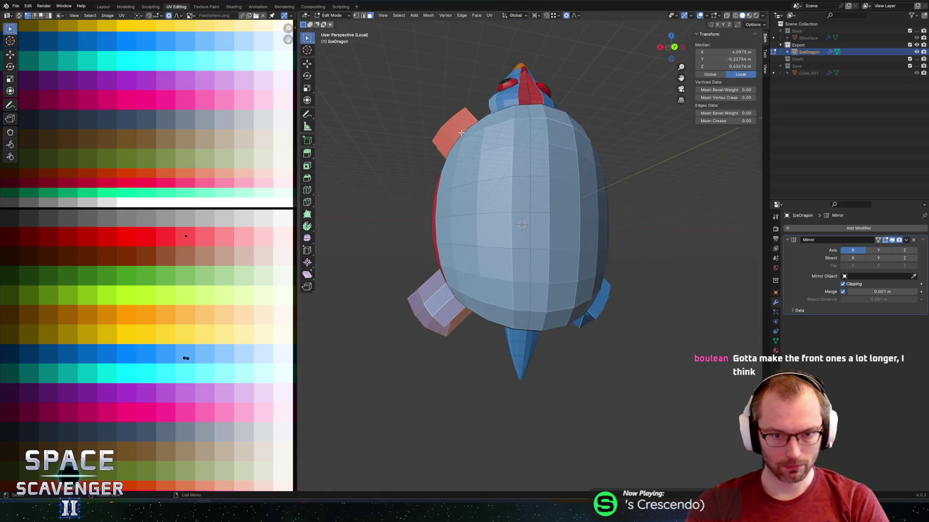
{"action": "scroll", "coordinate": [468, 121], "scroll_direction": "down", "scroll_amount": 1}
{"action": "mouse_move", "coordinate": [468, 121]}
{"action": "middle_mouse_down"}
{"action": "mouse_move", "coordinate": [498, 155]}
{"action": "mouse_move", "coordinate": [491, 141]}
{"action": "mouse_move", "coordinate": [486, 165]}
{"action": "mouse_move", "coordinate": [497, 155]}
{"action": "mouse_move", "coordinate": [435, 161]}
{"action": "mouse_move", "coordinate": [474, 174]}
{"action": "middle_mouse_up"}
{"action": "scroll", "coordinate": [494, 145], "scroll_direction": "up", "scroll_amount": 5}
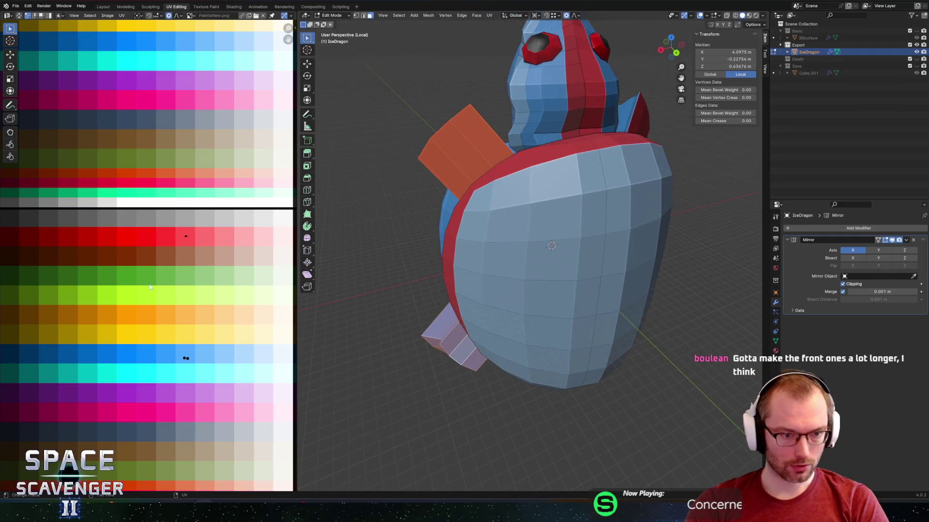
{"action": "left_click_drag", "start_coordinate": [207, 263], "coordinate": [207, 264]}
{"action": "key", "text": "g"}
{"action": "left_click", "coordinate": [275, 353]}
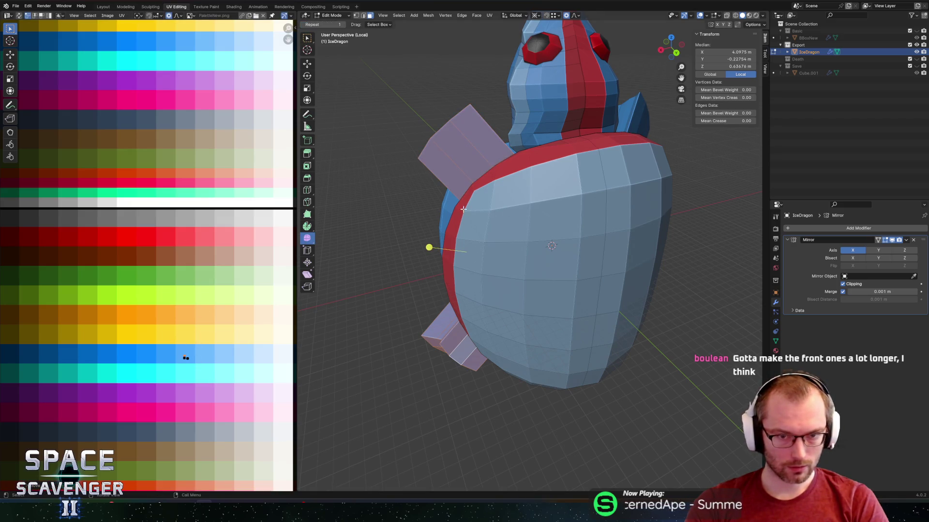
Smooth the selected vertices, then start extruding the front shoulder face outward.
{"action": "scroll", "coordinate": [463, 209], "scroll_direction": "down", "scroll_amount": 3}
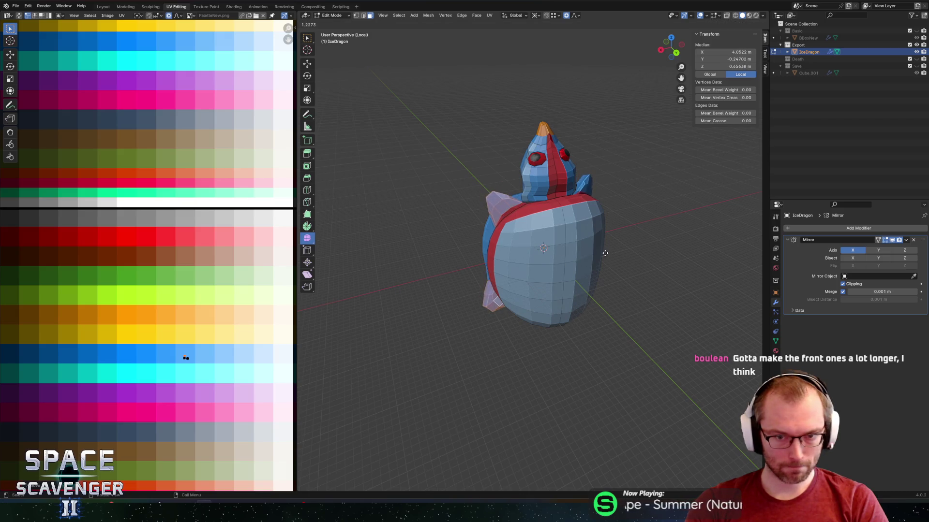
{"action": "left_click", "coordinate": [544, 249]}
{"action": "mouse_move", "coordinate": [460, 247]}
{"action": "middle_mouse_down"}
{"action": "mouse_move", "coordinate": [512, 213]}
{"action": "mouse_move", "coordinate": [531, 248]}
{"action": "mouse_move", "coordinate": [585, 204]}
{"action": "middle_mouse_up"}
{"action": "scroll", "coordinate": [555, 227], "scroll_direction": "up", "scroll_amount": 4}
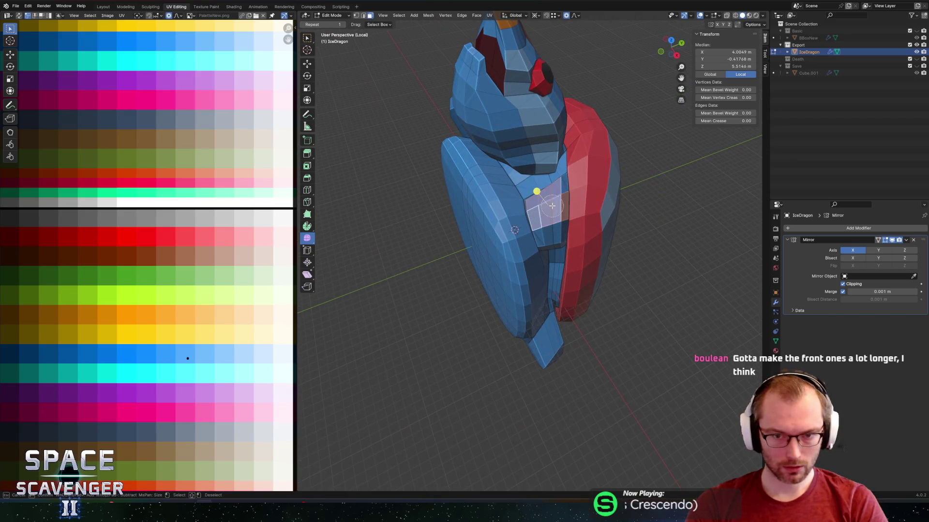
{"action": "middle_click_drag", "start_coordinate": [551, 222], "coordinate": [503, 150]}
{"action": "key", "text": "e"}
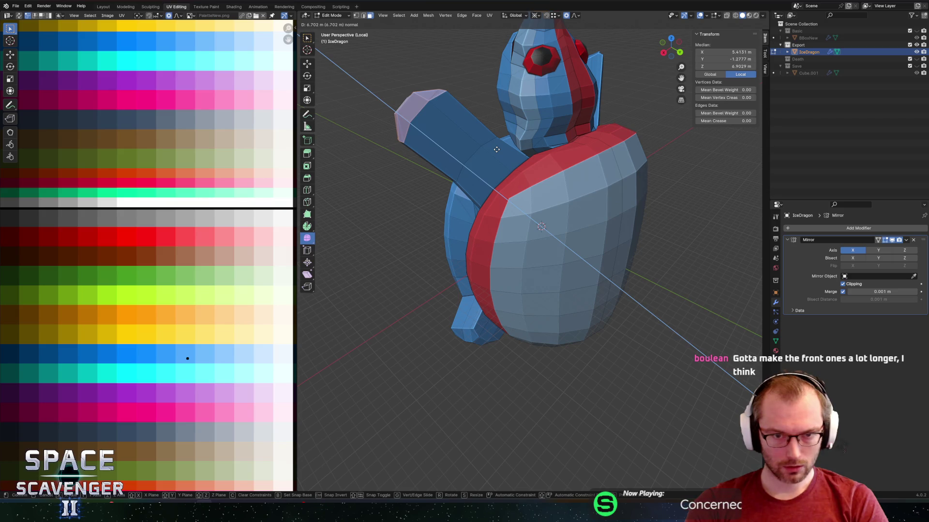
Extrude the shoulder face into an arm and add an edge loop near its tip.
{"action": "left_click", "coordinate": [497, 149]}
{"action": "middle_click_drag", "start_coordinate": [429, 156], "coordinate": [439, 112]}
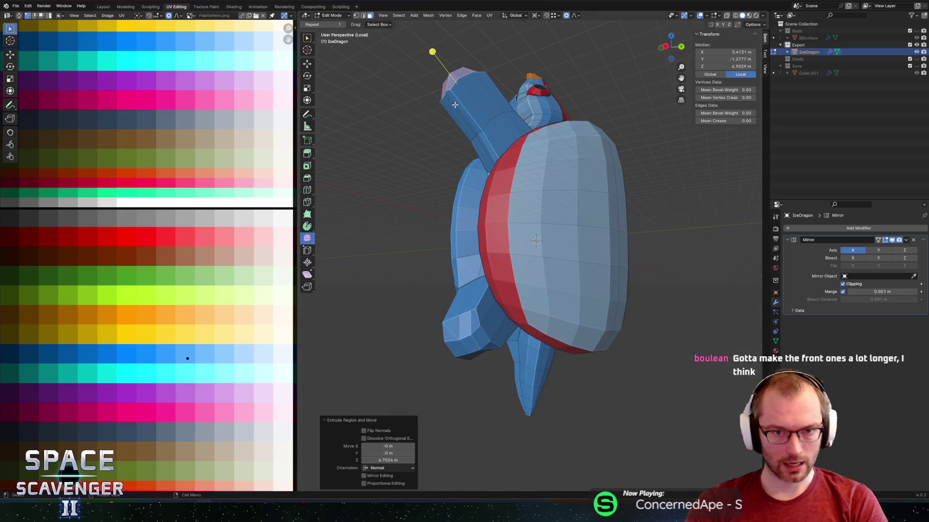
{"action": "left_click", "coordinate": [454, 105]}
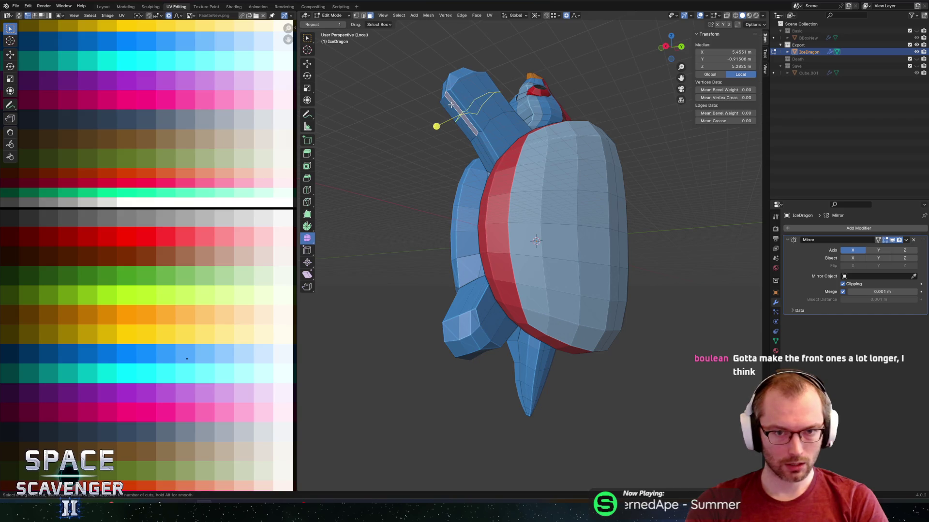
{"action": "left_click", "coordinate": [451, 105]}
{"action": "left_click", "coordinate": [450, 95]}
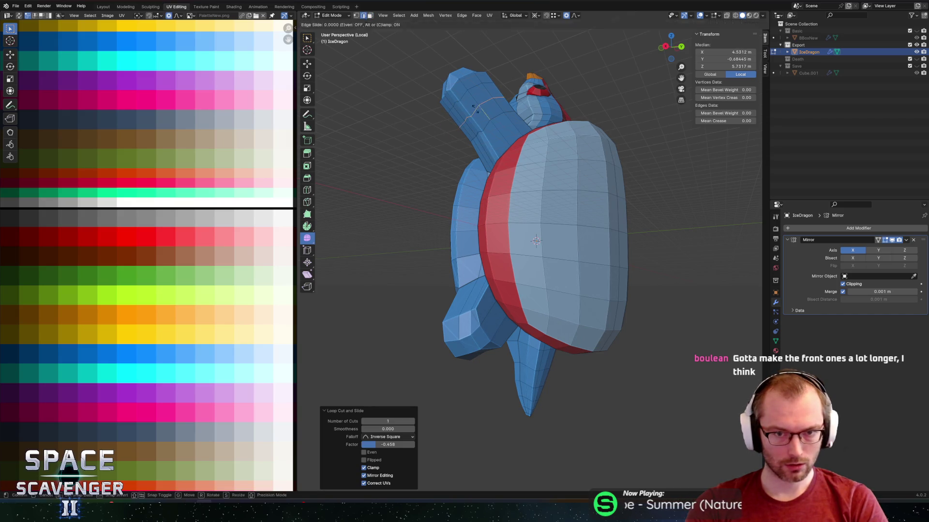
{"action": "left_click", "coordinate": [450, 99]}
{"action": "scroll", "coordinate": [547, 190], "scroll_direction": "up", "scroll_amount": 2}
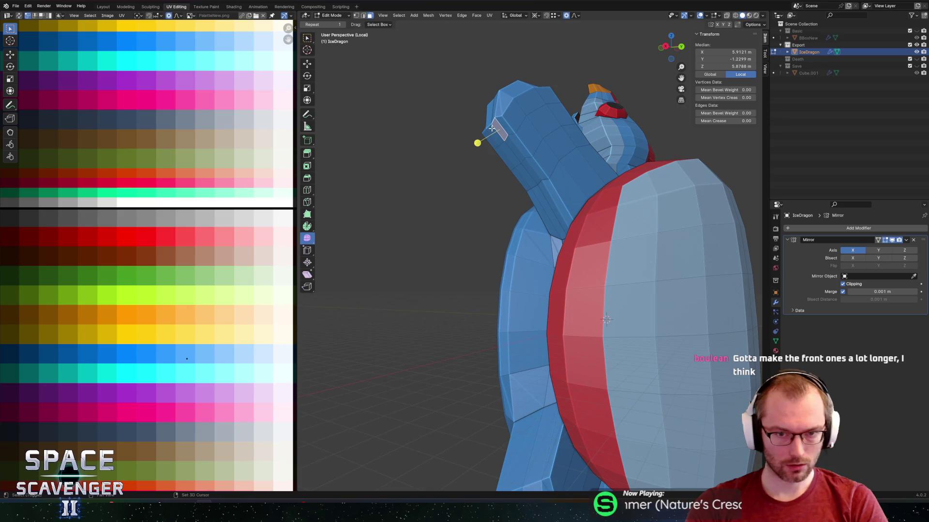
Spin the arm's tip face into two curved flippers.
{"action": "middle_click_drag", "start_coordinate": [603, 170], "coordinate": [388, 254]}
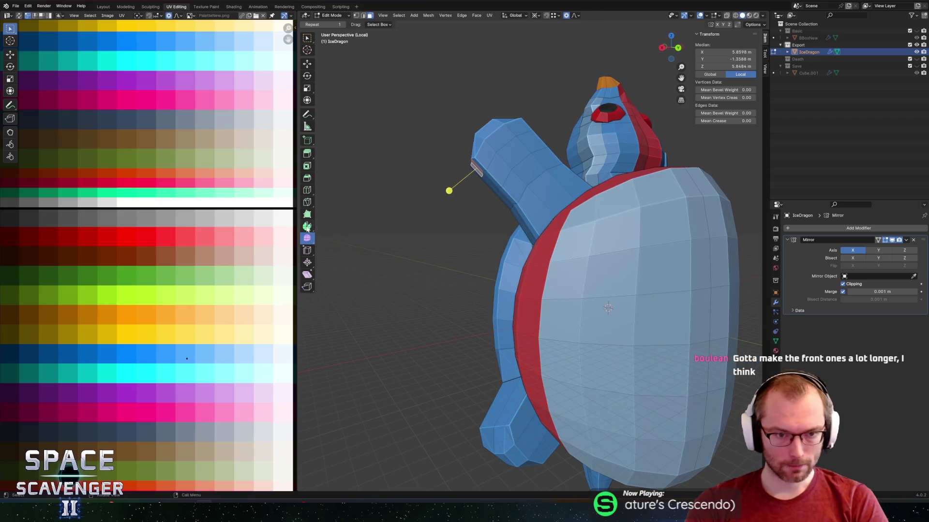
{"action": "middle_click_drag", "start_coordinate": [471, 233], "coordinate": [444, 252]}
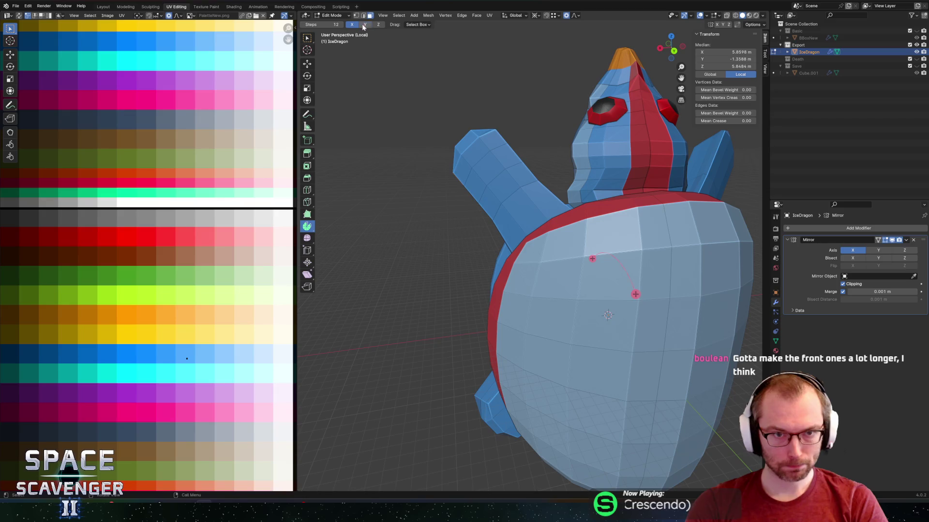
{"action": "left_click_drag", "start_coordinate": [567, 278], "coordinate": [550, 284]}
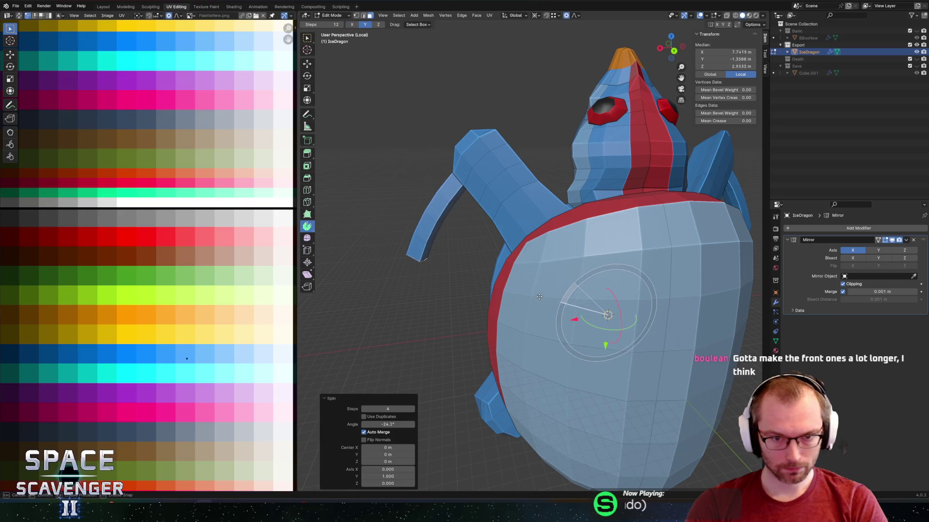
{"action": "mouse_move", "coordinate": [524, 300]}
{"action": "middle_mouse_down"}
{"action": "mouse_move", "coordinate": [459, 240]}
{"action": "mouse_move", "coordinate": [519, 188]}
{"action": "middle_mouse_up"}
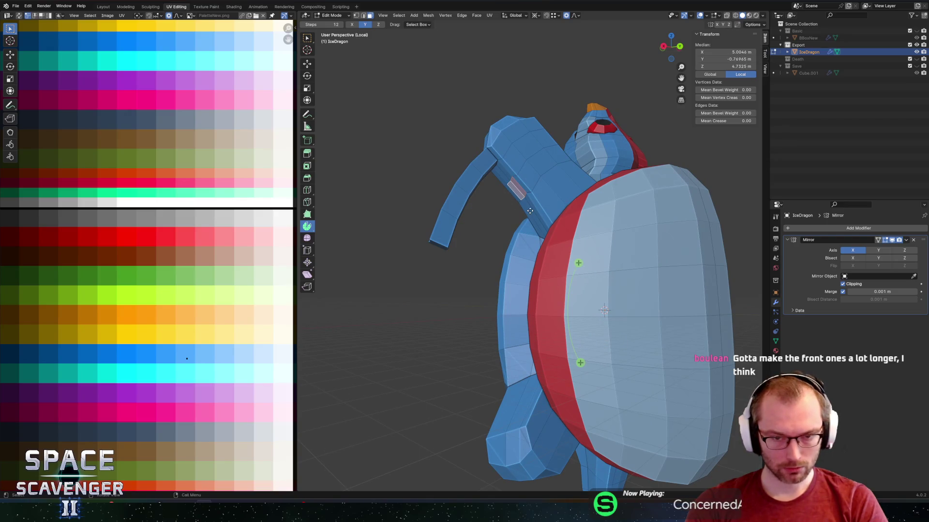
{"action": "left_click_drag", "start_coordinate": [572, 269], "coordinate": [573, 300]}
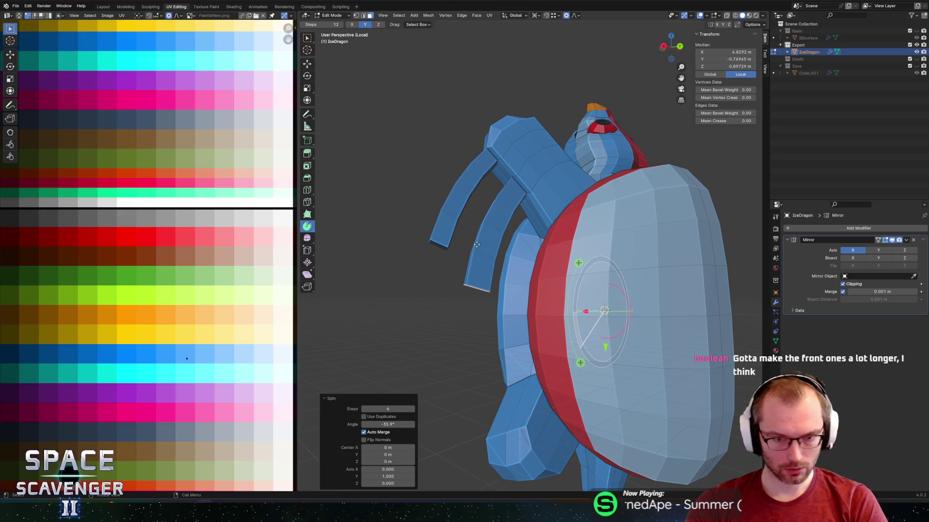
{"action": "middle_click_drag", "start_coordinate": [476, 245], "coordinate": [472, 174]}
Select both flipper tip faces and scale them down so they taper to points.
{"action": "left_click", "coordinate": [459, 164], "text": "shift"}
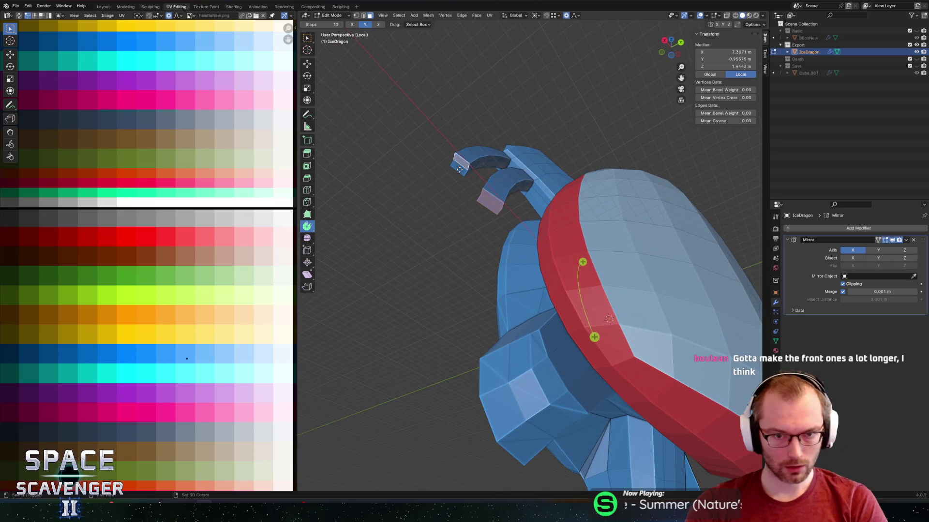
{"action": "left_click", "coordinate": [306, 39]}
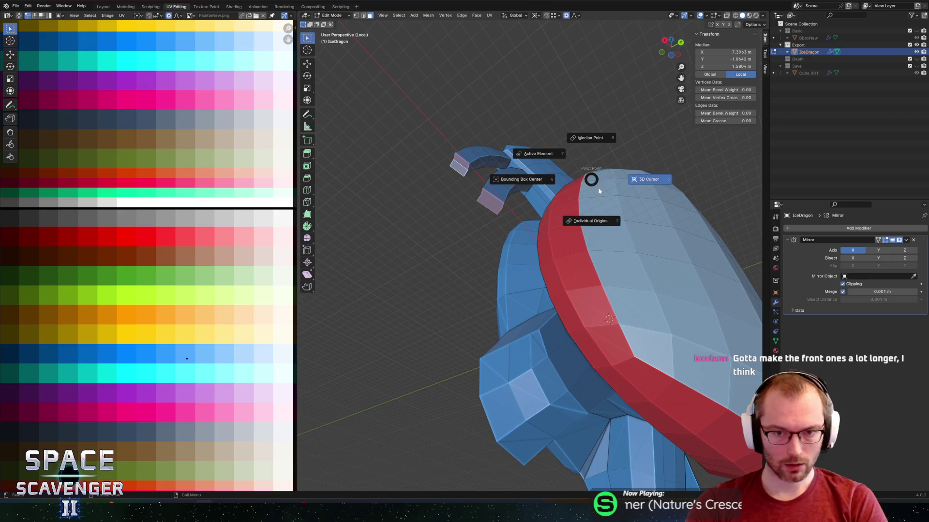
{"action": "key", "text": "s"}
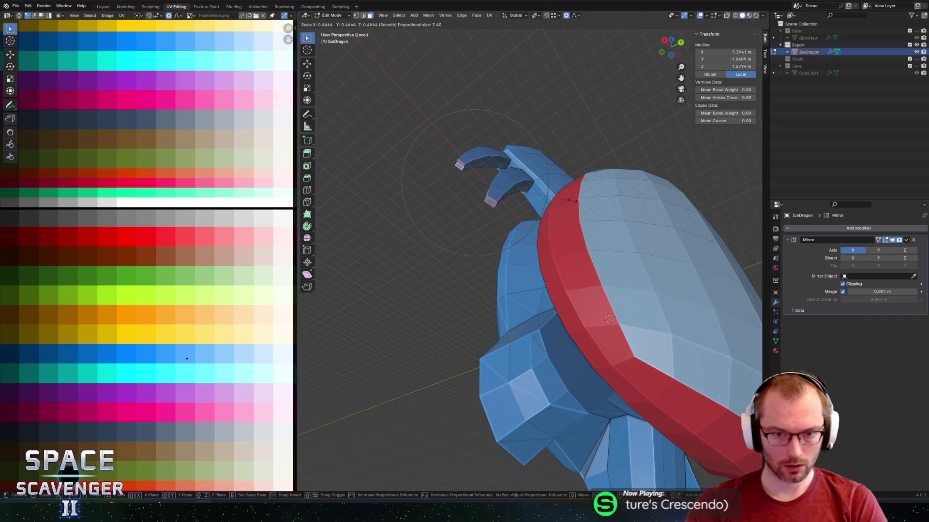
{"action": "left_click", "coordinate": [492, 199]}
Select faces on both flippers and inspect them from a three-quarter view.
{"action": "middle_click_drag", "start_coordinate": [491, 199], "coordinate": [492, 232]}
{"action": "left_click", "coordinate": [493, 232]}
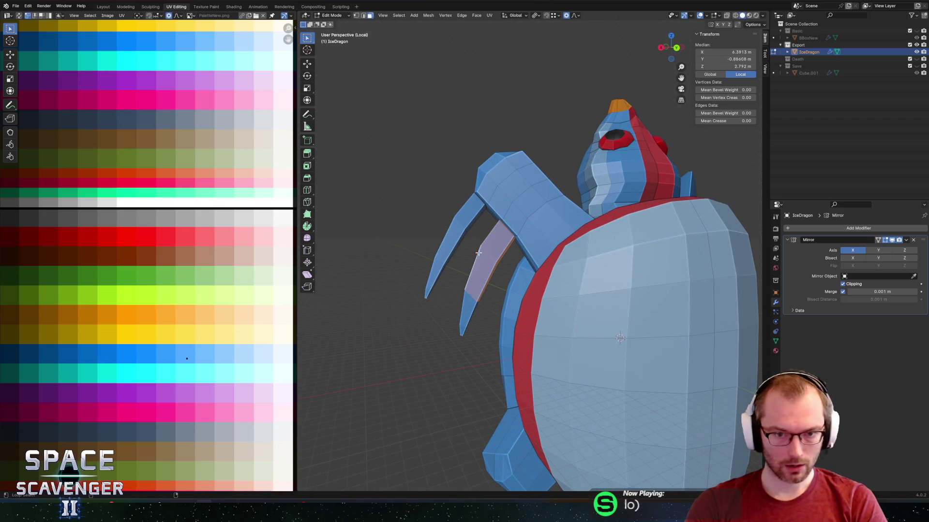
{"action": "left_click", "coordinate": [440, 262], "text": "shift"}
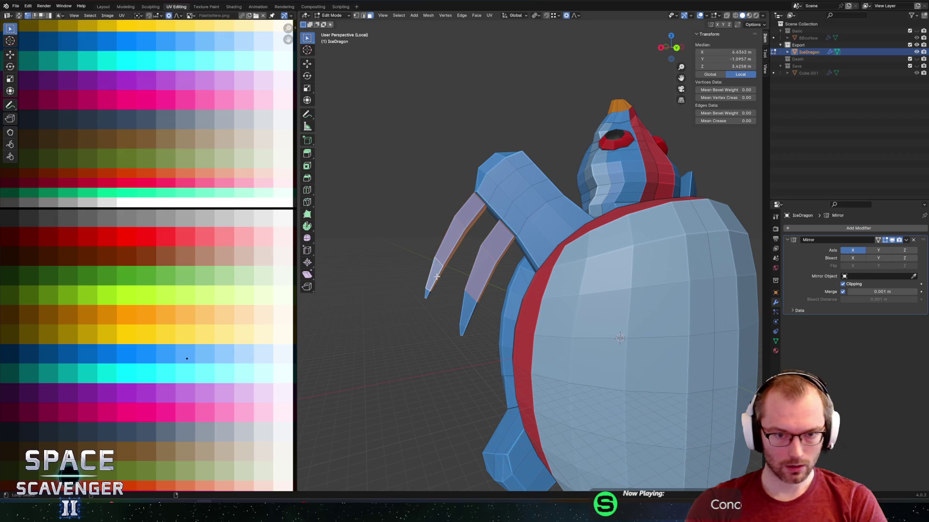
{"action": "scroll", "coordinate": [468, 292], "scroll_direction": "up", "scroll_amount": 5}
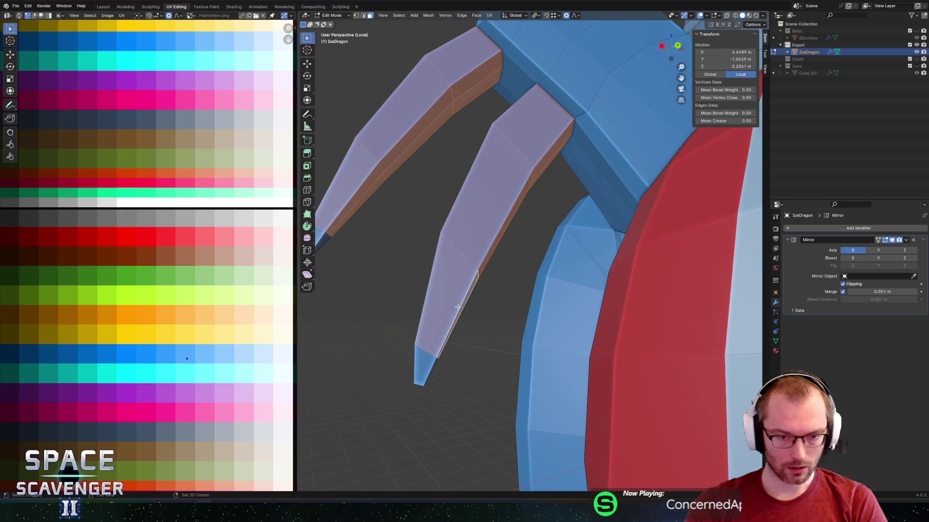
{"action": "middle_click_drag", "start_coordinate": [430, 368], "coordinate": [422, 256]}
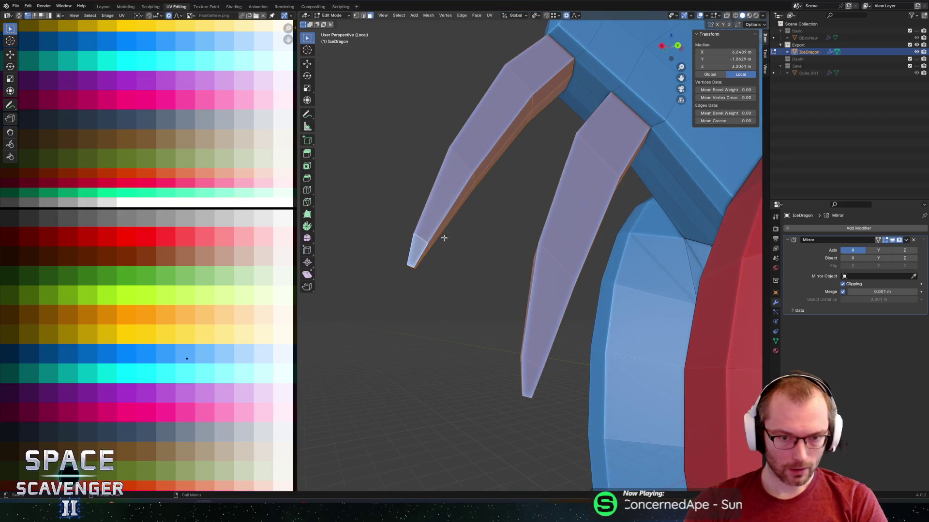
{"action": "scroll", "coordinate": [444, 238], "scroll_direction": "down", "scroll_amount": 5}
{"action": "mouse_move", "coordinate": [530, 240]}
{"action": "middle_mouse_down"}
{"action": "mouse_move", "coordinate": [499, 266]}
{"action": "mouse_move", "coordinate": [529, 260]}
{"action": "middle_mouse_up"}
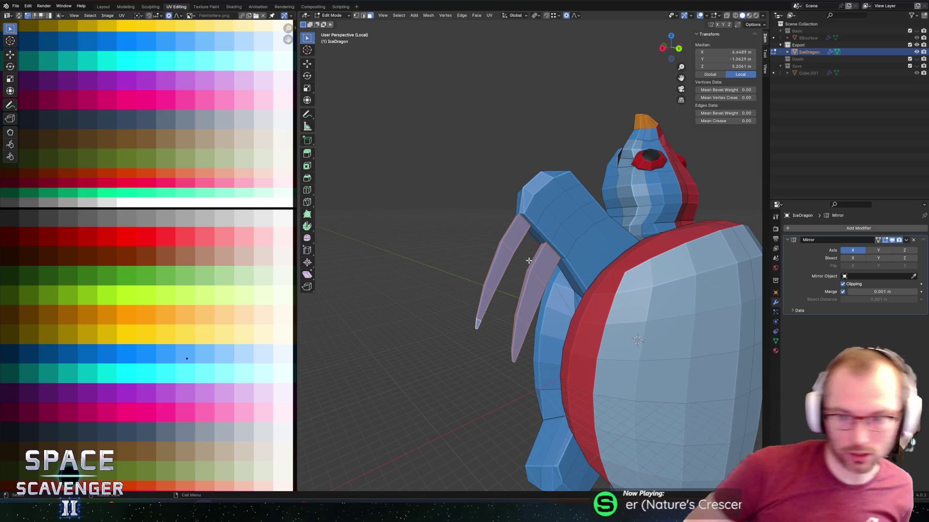
Leave Edit Mode and orbit around the turtle to review it as an object.
{"action": "scroll", "coordinate": [449, 168], "scroll_direction": "down", "scroll_amount": 5}
{"action": "mouse_move", "coordinate": [441, 108]}
{"action": "middle_mouse_down"}
{"action": "mouse_move", "coordinate": [477, 205]}
{"action": "mouse_move", "coordinate": [391, 190]}
{"action": "mouse_move", "coordinate": [451, 198]}
{"action": "middle_mouse_up"}
{"action": "scroll", "coordinate": [451, 198], "scroll_direction": "up", "scroll_amount": 2}
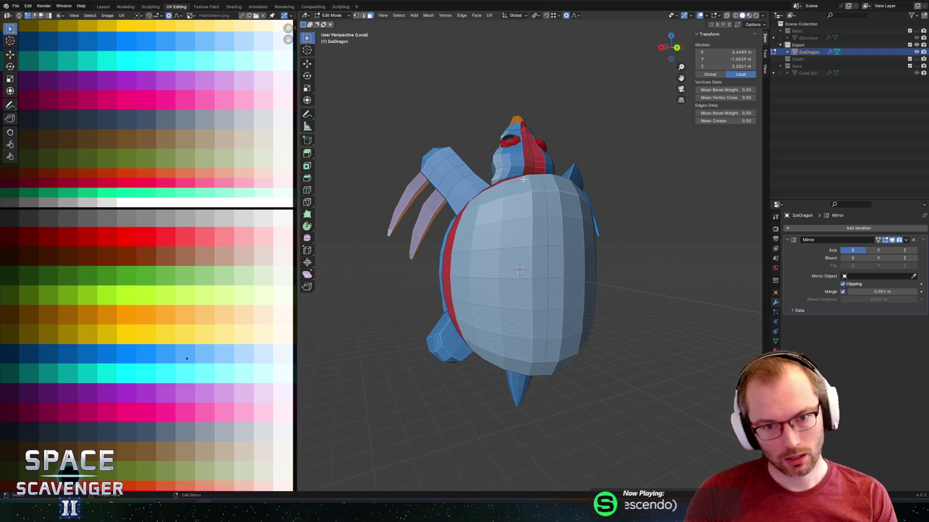
{"action": "middle_click_drag", "start_coordinate": [524, 179], "coordinate": [492, 200]}
{"action": "scroll", "coordinate": [493, 200], "scroll_direction": "up", "scroll_amount": 2}
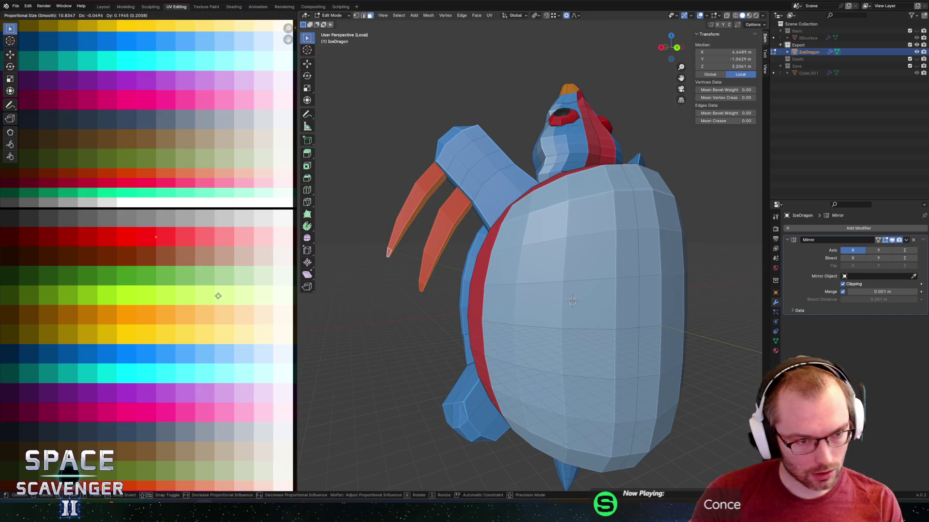
{"action": "key", "text": "Tab"}
{"action": "scroll", "coordinate": [463, 289], "scroll_direction": "down", "scroll_amount": 5}
{"action": "mouse_move", "coordinate": [464, 289]}
{"action": "middle_mouse_down"}
{"action": "mouse_move", "coordinate": [582, 286]}
{"action": "mouse_move", "coordinate": [449, 289]}
{"action": "middle_mouse_up"}
{"action": "scroll", "coordinate": [484, 291], "scroll_direction": "up", "scroll_amount": 2}
{"action": "scroll", "coordinate": [538, 288], "scroll_direction": "up", "scroll_amount": 1}
Select the whole mesh to show its UVs, then return to Object Mode.
{"action": "key", "text": "Tab"}
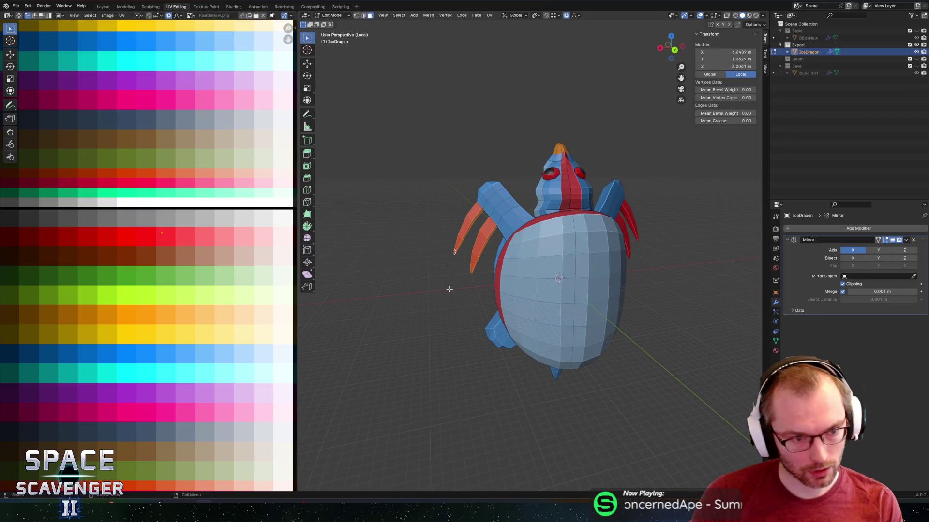
{"action": "key", "text": "a"}
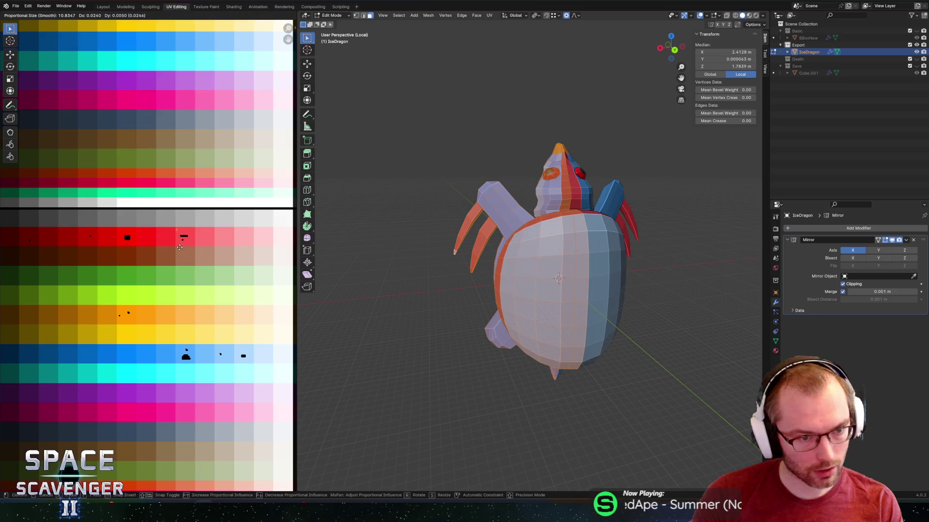
{"action": "key", "text": "Tab"}
{"action": "mouse_move", "coordinate": [503, 203]}
{"action": "middle_mouse_down"}
{"action": "mouse_move", "coordinate": [550, 201]}
{"action": "mouse_move", "coordinate": [464, 212]}
{"action": "mouse_move", "coordinate": [532, 224]}
{"action": "middle_mouse_up"}
{"action": "scroll", "coordinate": [543, 241], "scroll_direction": "up", "scroll_amount": 3}
Export the turtle as IceDragon.fbx and switch to the Unity game.
{"action": "key", "text": "ctrl+shift+e"}
{"action": "key", "text": "Return"}
{"action": "key", "text": "alt+Tab"}
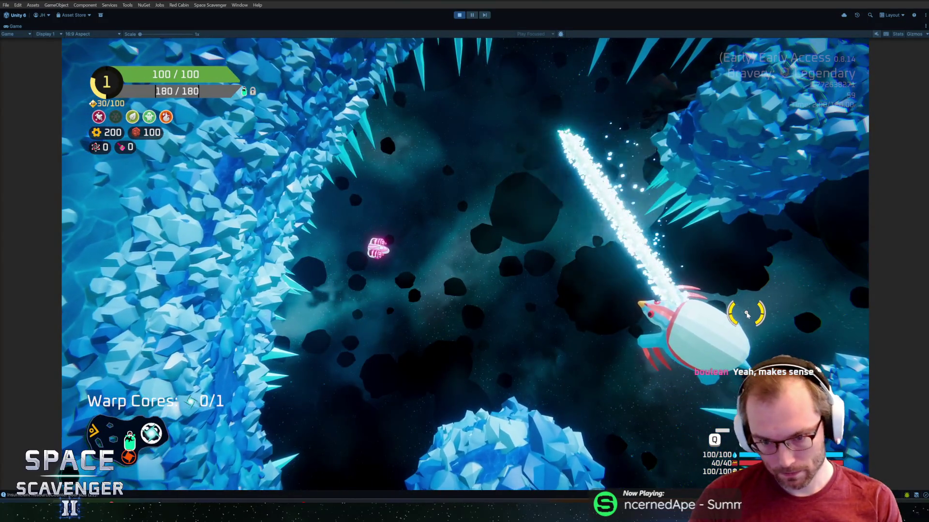
Pause the Unity game, return to Blender's Edit Mode and select edges along the front arm.
{"action": "key", "text": "Escape"}
{"action": "key", "text": "alt+Tab"}
{"action": "mouse_move", "coordinate": [561, 268]}
{"action": "middle_mouse_down"}
{"action": "mouse_move", "coordinate": [582, 266]}
{"action": "mouse_move", "coordinate": [497, 237]}
{"action": "mouse_move", "coordinate": [475, 207]}
{"action": "middle_mouse_up"}
{"action": "key", "text": "Tab"}
{"action": "left_click", "coordinate": [476, 207]}
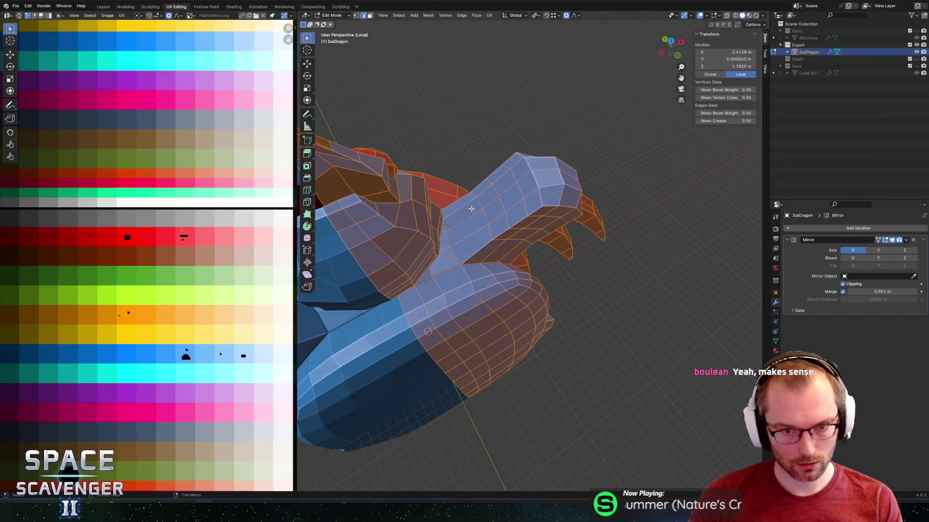
{"action": "left_click", "coordinate": [471, 211]}
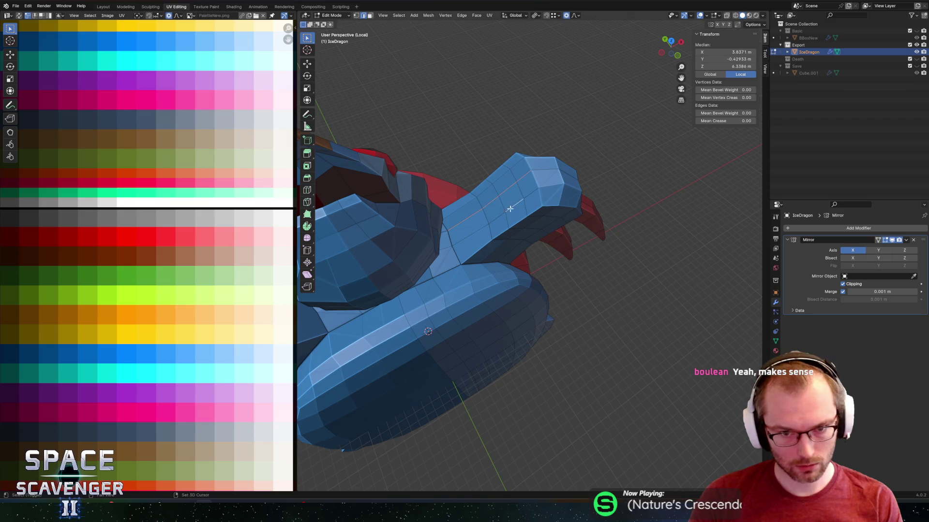
{"action": "left_click", "coordinate": [530, 195], "text": "shift"}
{"action": "middle_click_drag", "start_coordinate": [531, 195], "coordinate": [553, 225]}
Push the arm vertices outward along the normal with smooth proportional falloff.
{"action": "left_click", "coordinate": [557, 263]}
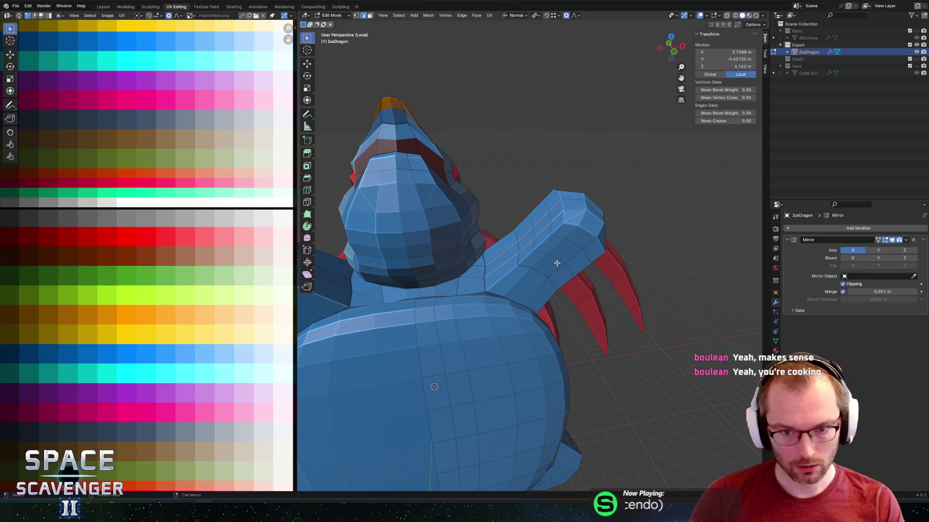
{"action": "key", "text": "g"}
{"action": "key", "text": "z"}
{"action": "key", "text": "z"}
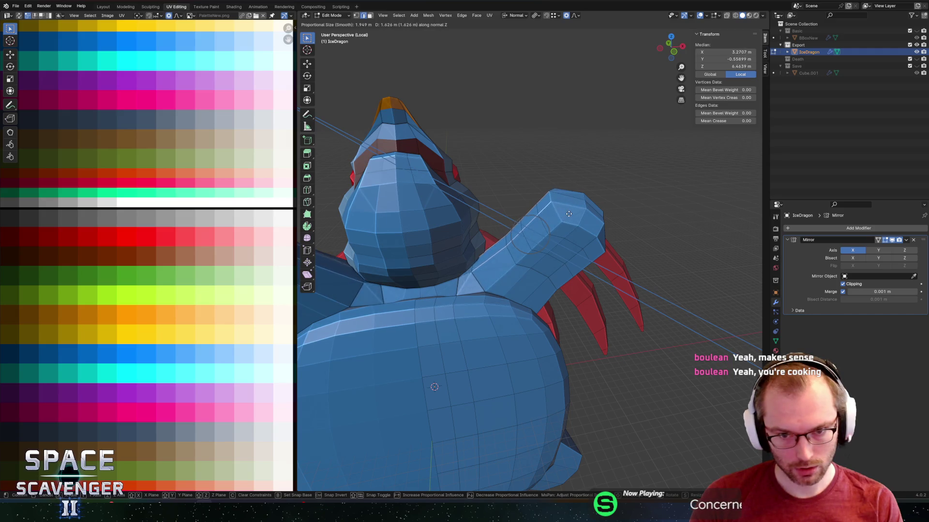
{"action": "left_click", "coordinate": [561, 222]}
{"action": "mouse_move", "coordinate": [561, 223]}
{"action": "middle_mouse_down"}
{"action": "mouse_move", "coordinate": [466, 248]}
{"action": "mouse_move", "coordinate": [484, 217]}
{"action": "mouse_move", "coordinate": [475, 208]}
{"action": "middle_mouse_up"}
{"action": "scroll", "coordinate": [483, 217], "scroll_direction": "up", "scroll_amount": 4}
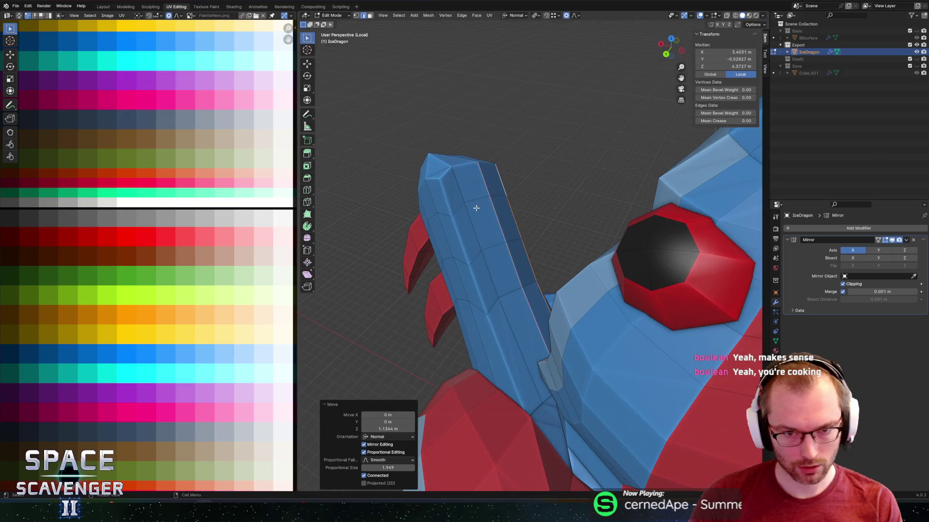
Select an edge path along the arm and push it outward along the normal.
{"action": "left_click", "coordinate": [483, 199]}
{"action": "left_click", "coordinate": [532, 382], "text": "ctrl"}
{"action": "key", "text": "g"}
{"action": "key", "text": "z"}
{"action": "key", "text": "z"}
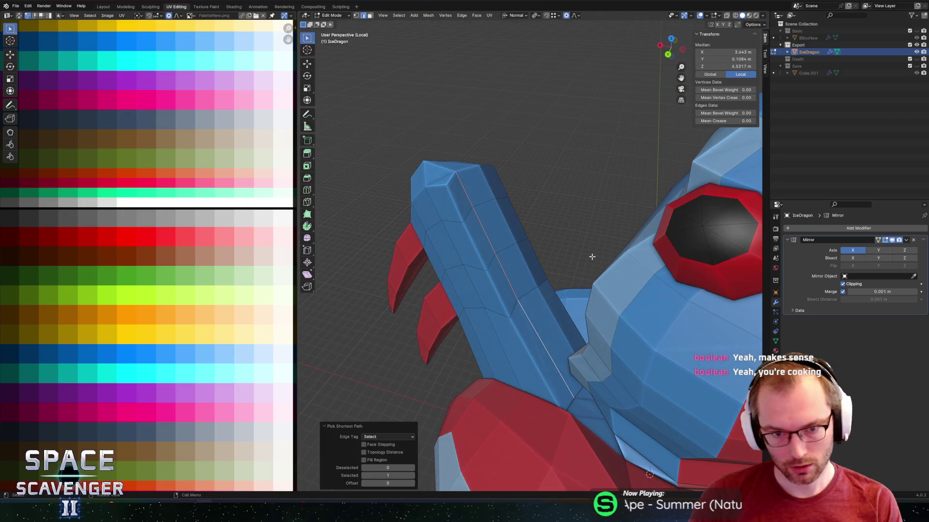
{"action": "left_click", "coordinate": [599, 252]}
{"action": "scroll", "coordinate": [556, 224], "scroll_direction": "down", "scroll_amount": 3}
{"action": "mouse_move", "coordinate": [555, 224]}
{"action": "middle_mouse_down"}
{"action": "mouse_move", "coordinate": [574, 187]}
{"action": "mouse_move", "coordinate": [570, 196]}
{"action": "mouse_move", "coordinate": [605, 213]}
{"action": "middle_mouse_up"}
Select the shoulder strip faces and push them outward along their normal.
{"action": "key", "text": "3"}
{"action": "left_click", "coordinate": [561, 229]}
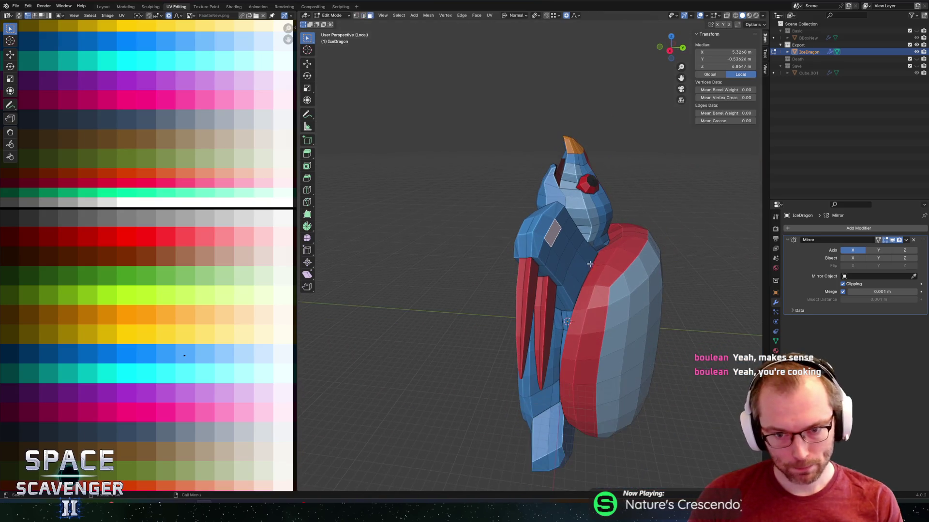
{"action": "left_click", "coordinate": [590, 265], "text": "ctrl"}
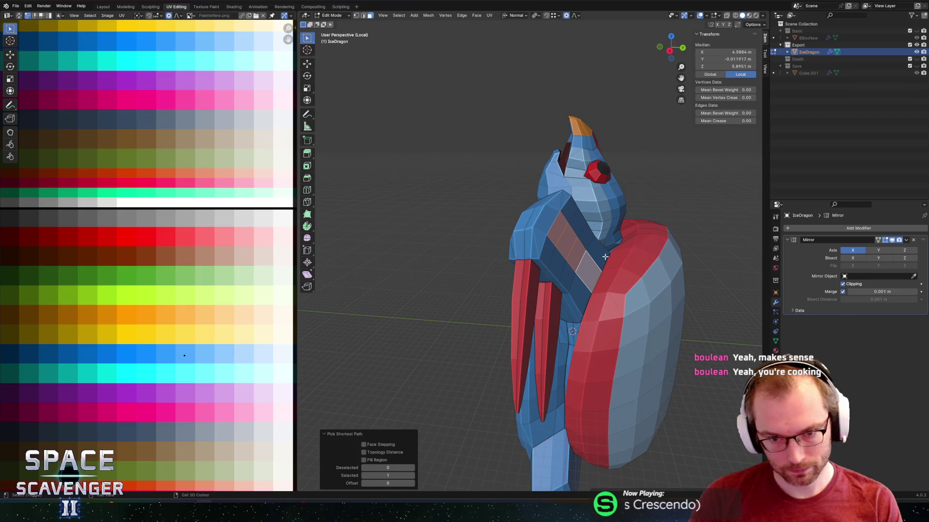
{"action": "key", "text": "g"}
{"action": "key", "text": "z"}
{"action": "key", "text": "z"}
{"action": "middle_click_drag", "start_coordinate": [605, 256], "coordinate": [597, 269]}
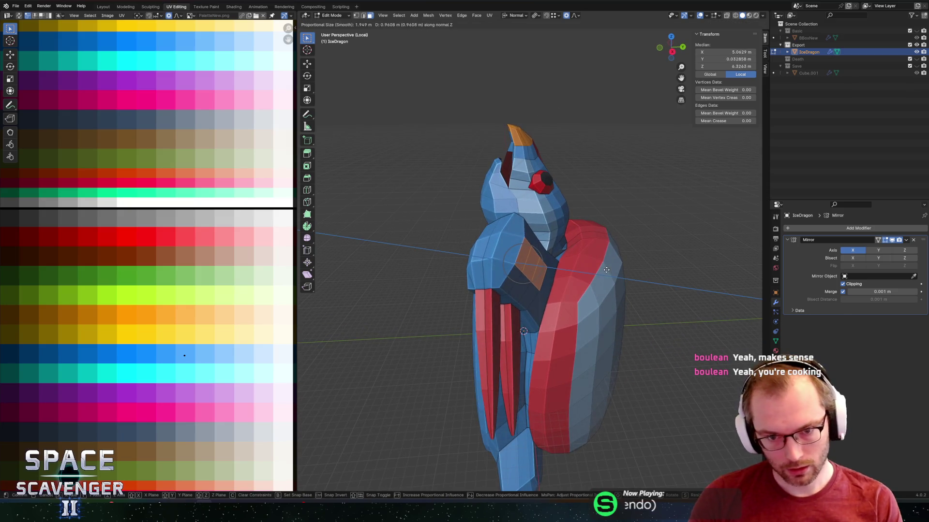
{"action": "left_click", "coordinate": [611, 269]}
{"action": "middle_click_drag", "start_coordinate": [555, 201], "coordinate": [532, 241]}
{"action": "scroll", "coordinate": [520, 263], "scroll_direction": "up", "scroll_amount": 4}
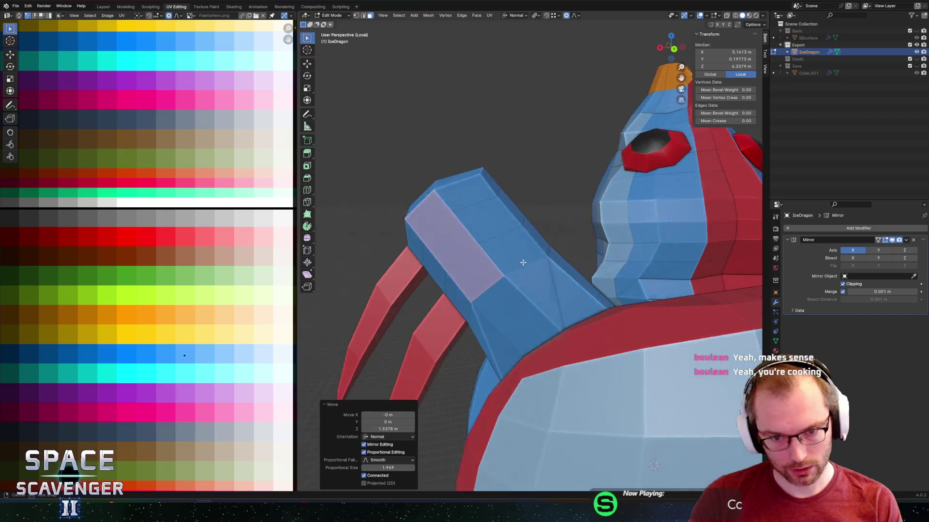
Add a centred edge loop across the arm and select an edge atop the arm block.
{"action": "key", "text": "ctrl+r"}
{"action": "left_click", "coordinate": [525, 304]}
{"action": "right_click", "coordinate": [525, 305]}
{"action": "mouse_move", "coordinate": [526, 305]}
{"action": "middle_mouse_down"}
{"action": "mouse_move", "coordinate": [575, 303]}
{"action": "mouse_move", "coordinate": [518, 282]}
{"action": "mouse_move", "coordinate": [641, 265]}
{"action": "mouse_move", "coordinate": [531, 285]}
{"action": "mouse_move", "coordinate": [542, 236]}
{"action": "middle_mouse_up"}
{"action": "scroll", "coordinate": [532, 286], "scroll_direction": "down", "scroll_amount": 4}
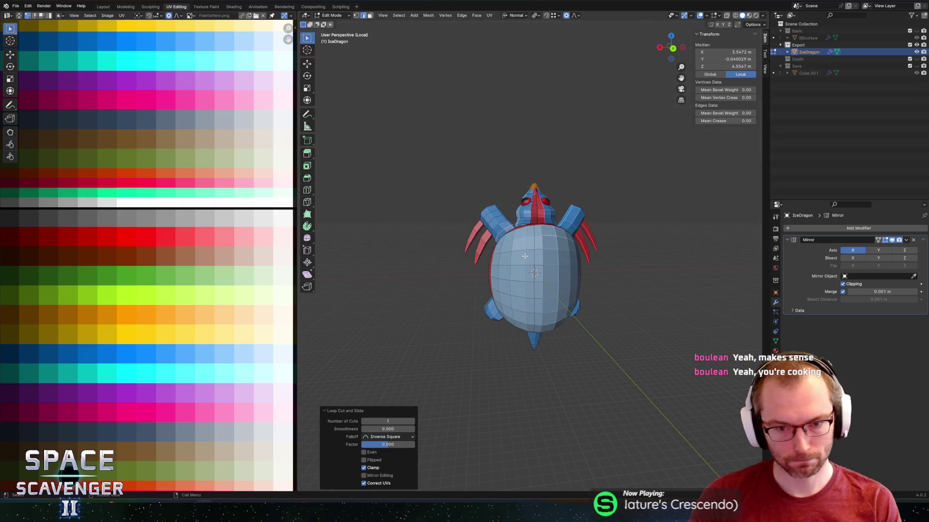
{"action": "scroll", "coordinate": [492, 226], "scroll_direction": "up", "scroll_amount": 6}
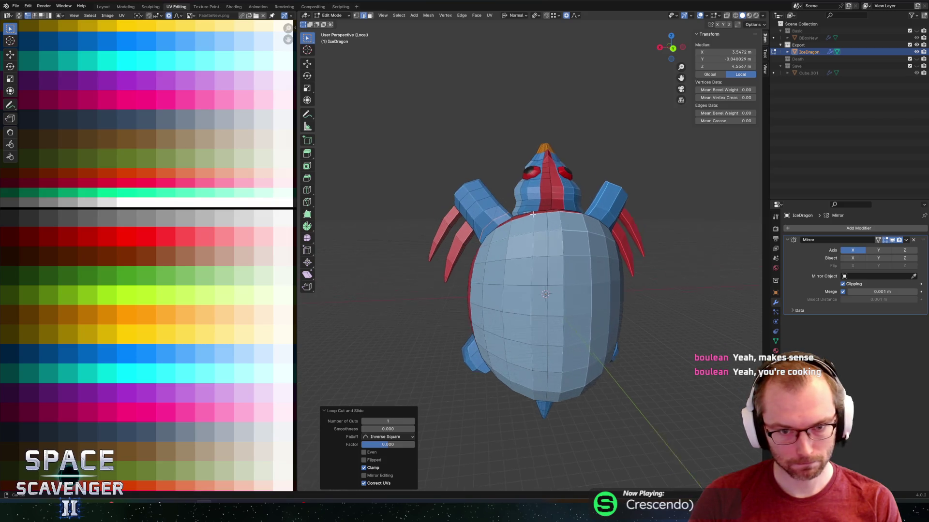
{"action": "left_click", "coordinate": [512, 197]}
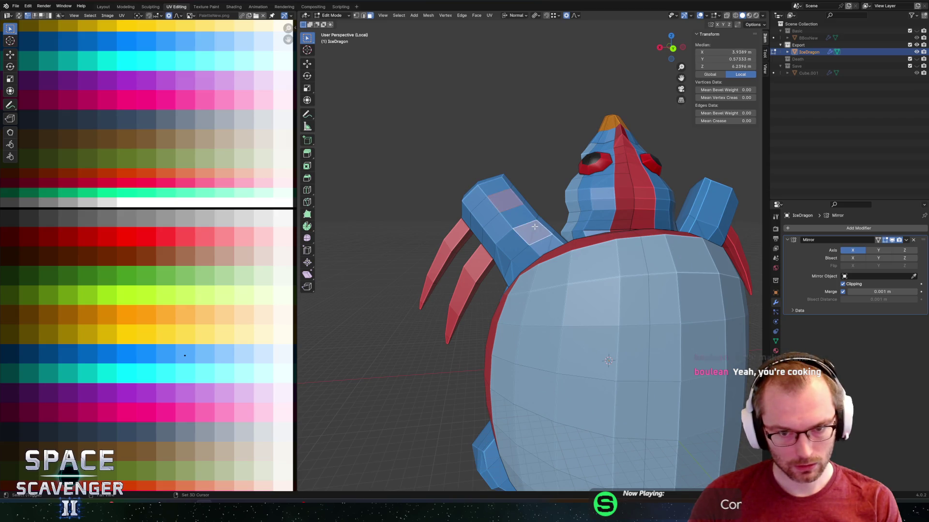
{"action": "scroll", "coordinate": [534, 226], "scroll_direction": "down", "scroll_amount": 4}
{"action": "middle_click_drag", "start_coordinate": [534, 227], "coordinate": [529, 269]}
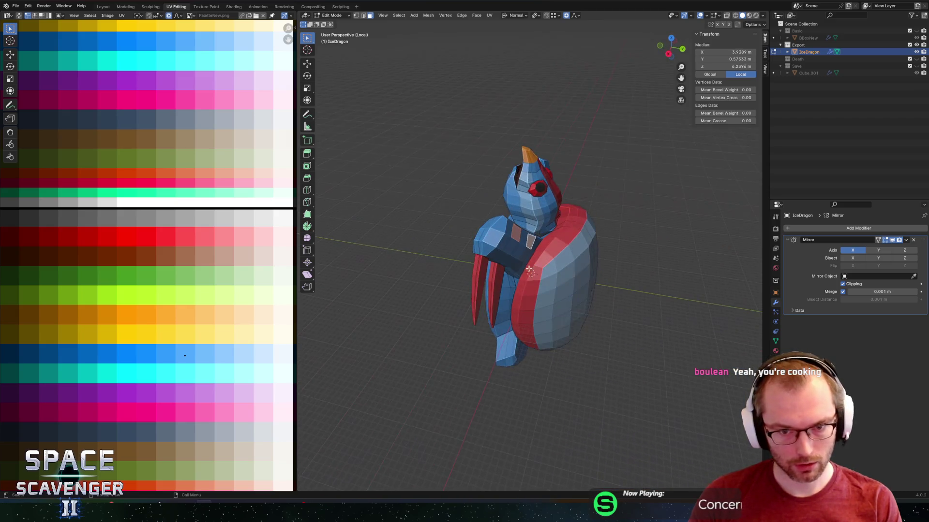
Spin the arm faces with Global orientation into curved flippers, lowering and shifting the spin centre.
{"action": "left_click", "coordinate": [307, 227]}
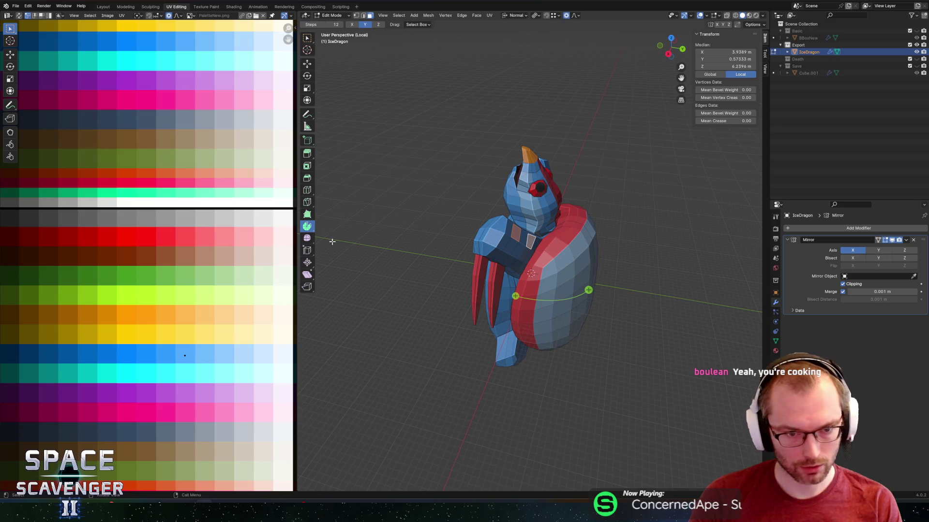
{"action": "middle_click_drag", "start_coordinate": [563, 264], "coordinate": [588, 276]}
{"action": "key", "text": "comma"}
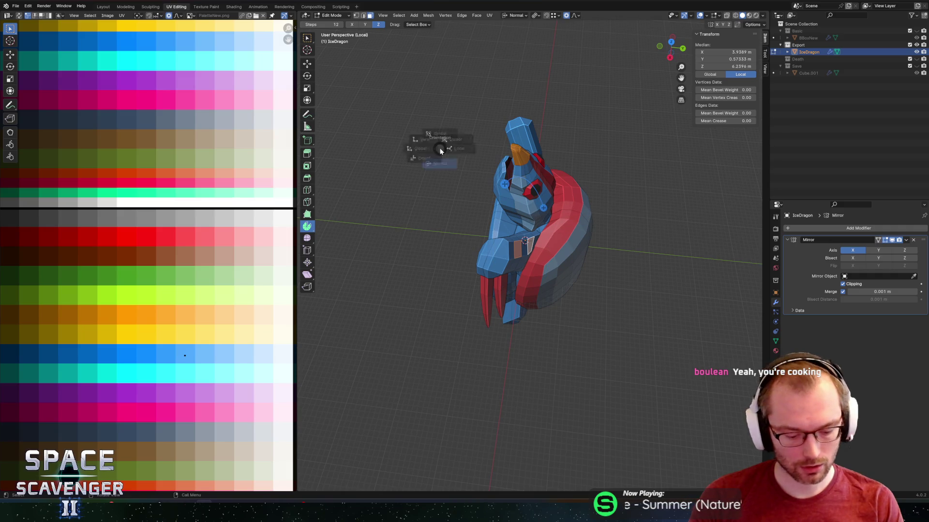
{"action": "left_click", "coordinate": [369, 145]}
{"action": "middle_click_drag", "start_coordinate": [583, 241], "coordinate": [578, 298]}
{"action": "mouse_move", "coordinate": [567, 302]}
{"action": "left_mouse_down"}
{"action": "mouse_move", "coordinate": [565, 312]}
{"action": "mouse_move", "coordinate": [528, 309]}
{"action": "left_mouse_up"}
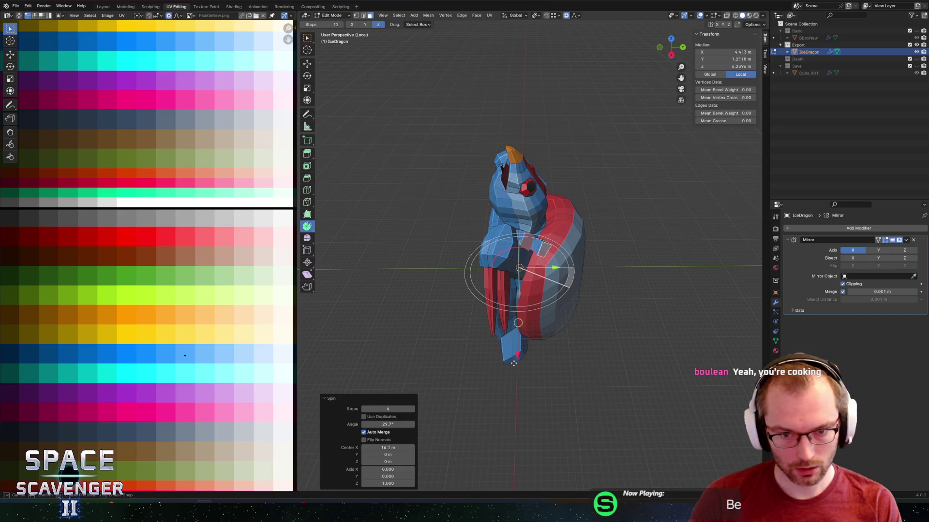
{"action": "left_click_drag", "start_coordinate": [508, 378], "coordinate": [509, 377]}
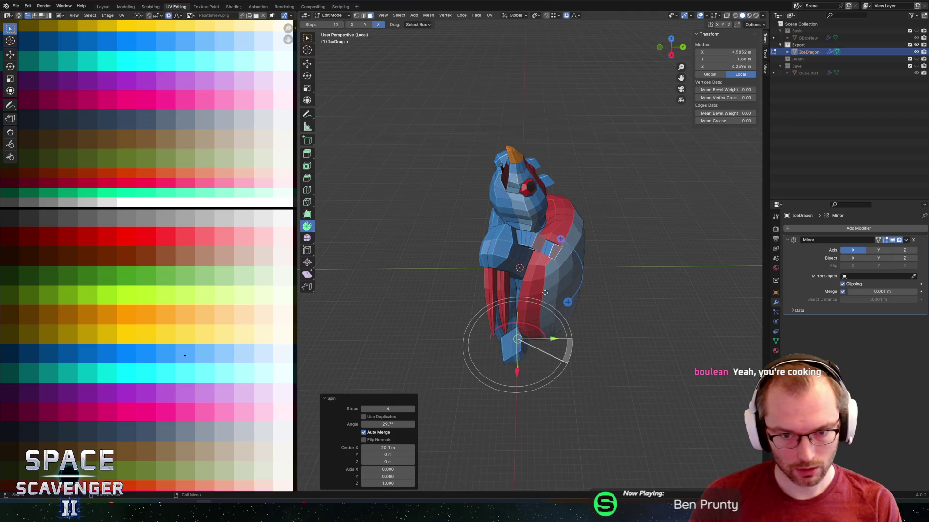
{"action": "left_click_drag", "start_coordinate": [500, 347], "coordinate": [503, 344]}
{"action": "middle_click_drag", "start_coordinate": [503, 344], "coordinate": [603, 254]}
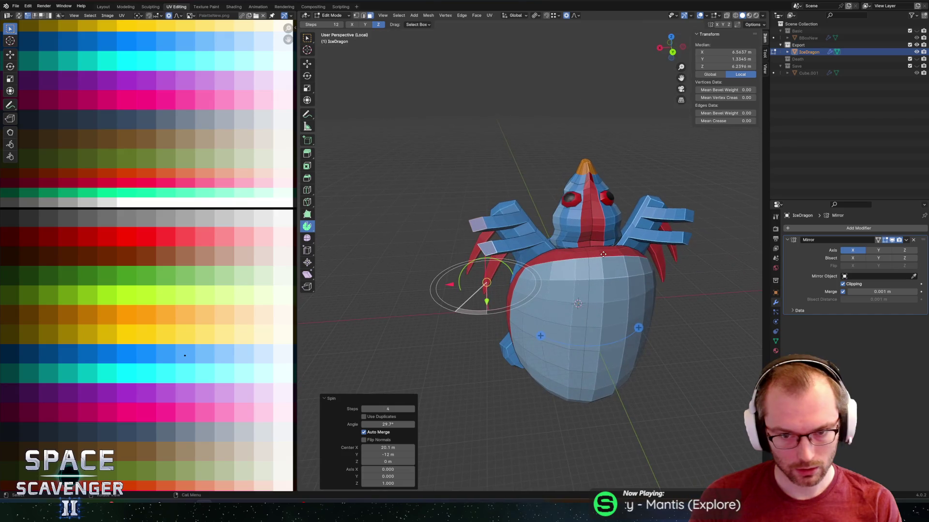
Shrink the flipper tips with proportional falloff.
{"action": "key", "text": "s"}
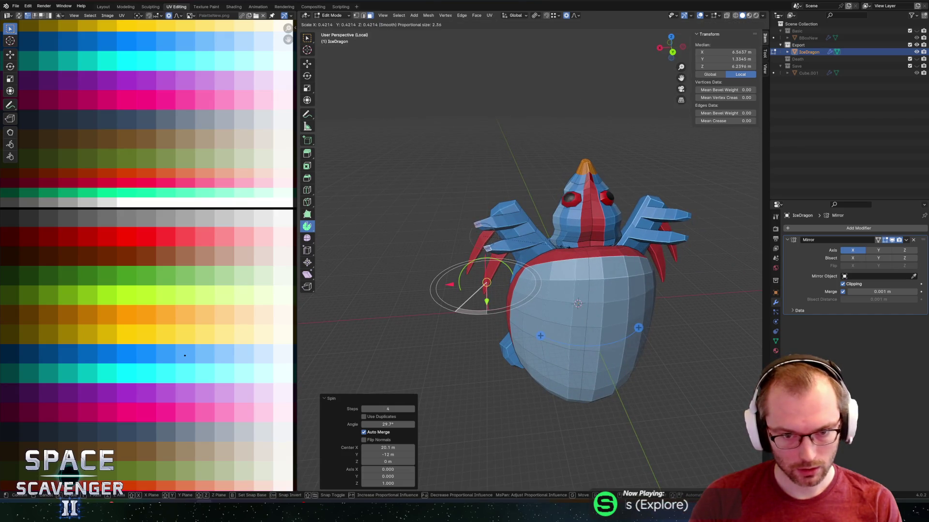
{"action": "key", "text": "Escape"}
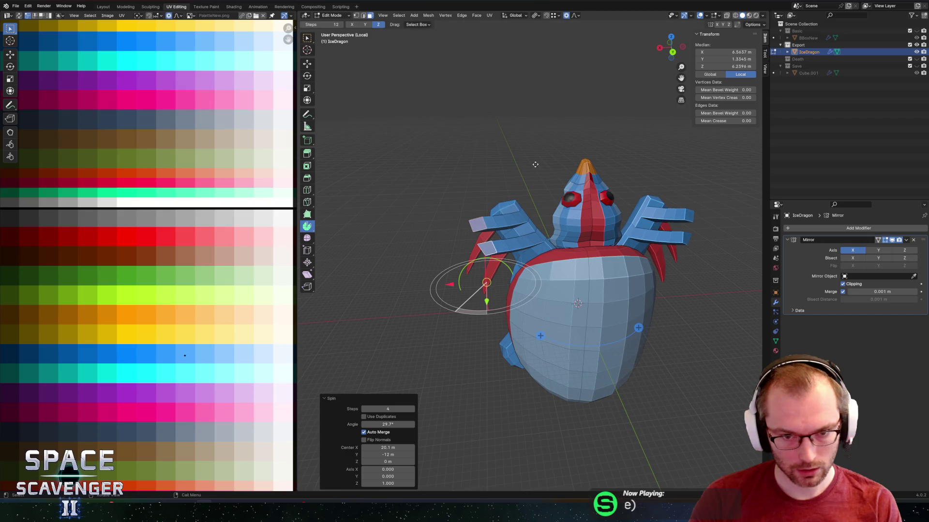
{"action": "left_click", "coordinate": [575, 15]}
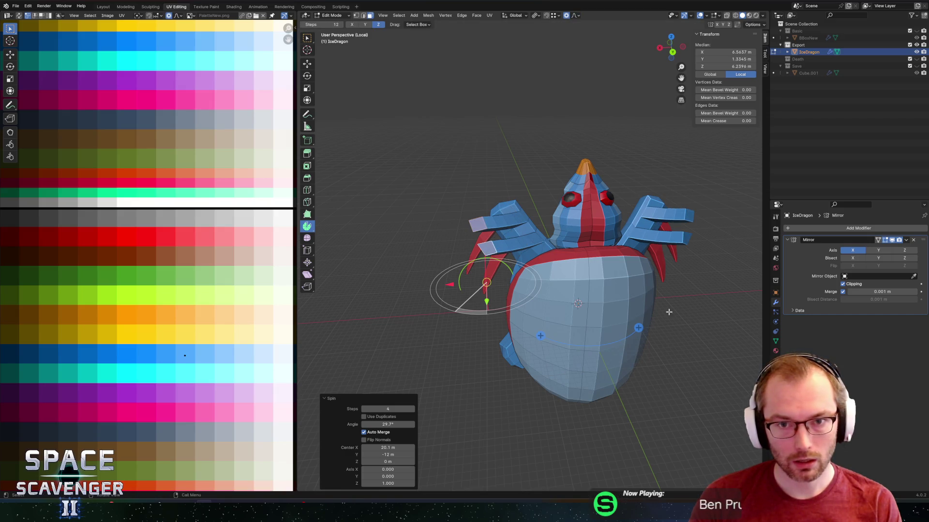
{"action": "key", "text": "s"}
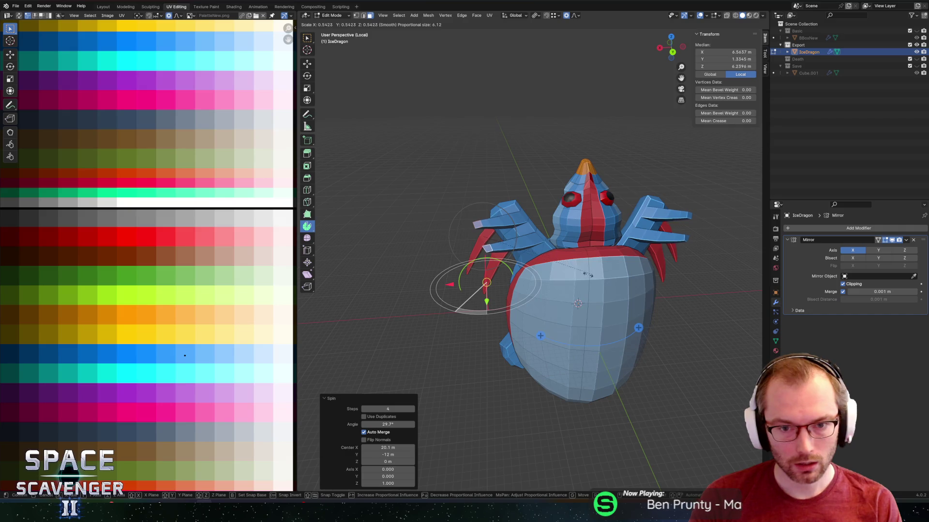
{"action": "left_click", "coordinate": [512, 264]}
{"action": "mouse_move", "coordinate": [513, 264]}
{"action": "middle_mouse_down"}
{"action": "mouse_move", "coordinate": [638, 224]}
{"action": "mouse_move", "coordinate": [561, 217]}
{"action": "middle_mouse_up"}
{"action": "scroll", "coordinate": [548, 334], "scroll_direction": "up", "scroll_amount": 5}
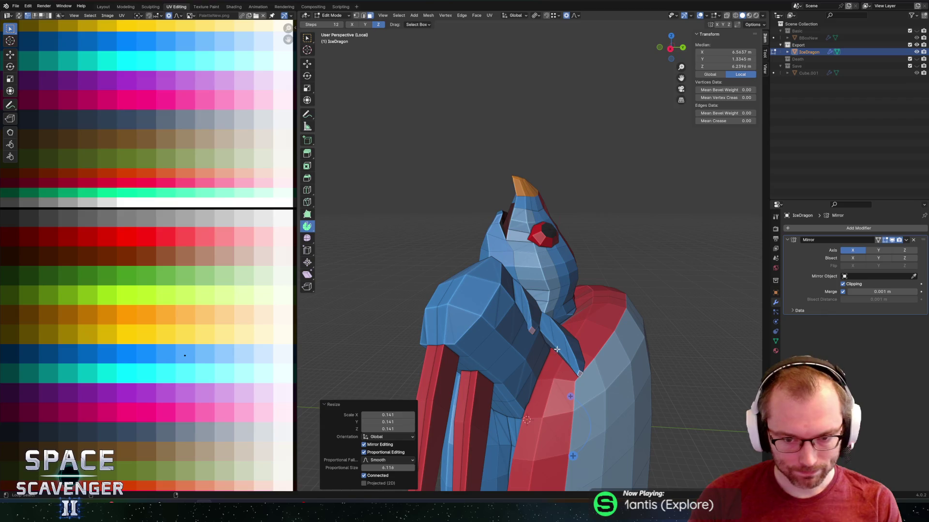
Select several face loops on the new flippers.
{"action": "left_click", "coordinate": [559, 353]}
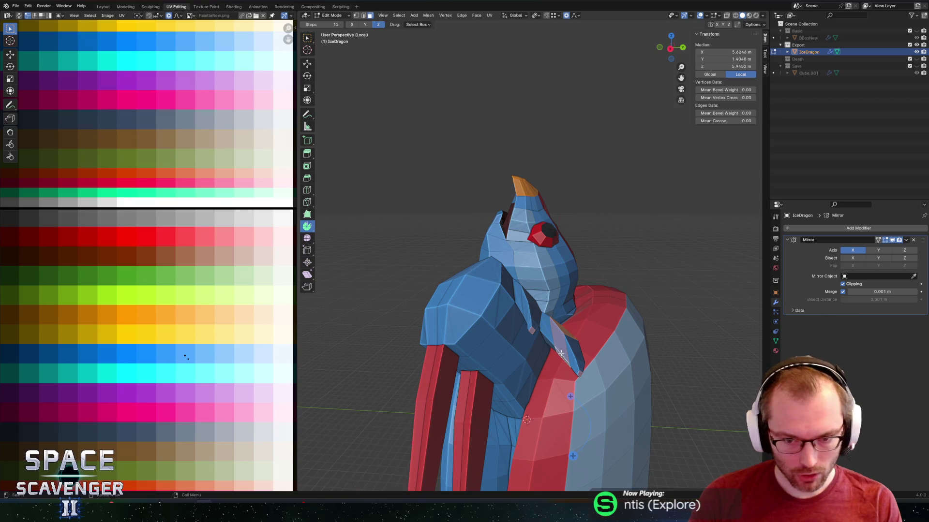
{"action": "left_click", "coordinate": [533, 312], "text": "alt"}
{"action": "scroll", "coordinate": [527, 316], "scroll_direction": "up", "scroll_amount": 3}
{"action": "left_click", "coordinate": [500, 341], "text": "alt"}
{"action": "left_click", "coordinate": [571, 387], "text": "alt+shift"}
{"action": "scroll", "coordinate": [588, 399], "scroll_direction": "down", "scroll_amount": 3}
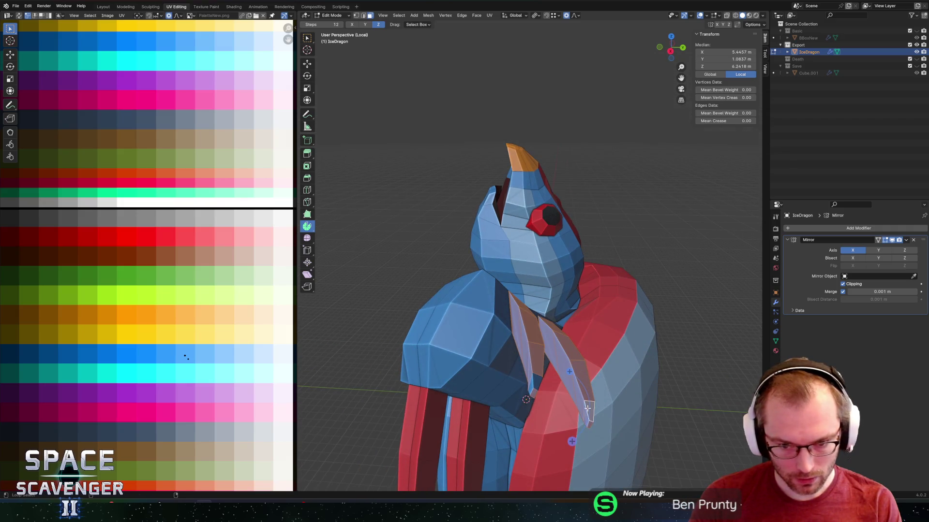
{"action": "mouse_move", "coordinate": [445, 139]}
{"action": "middle_mouse_down"}
{"action": "mouse_move", "coordinate": [488, 236]}
{"action": "mouse_move", "coordinate": [539, 267]}
{"action": "middle_mouse_up"}
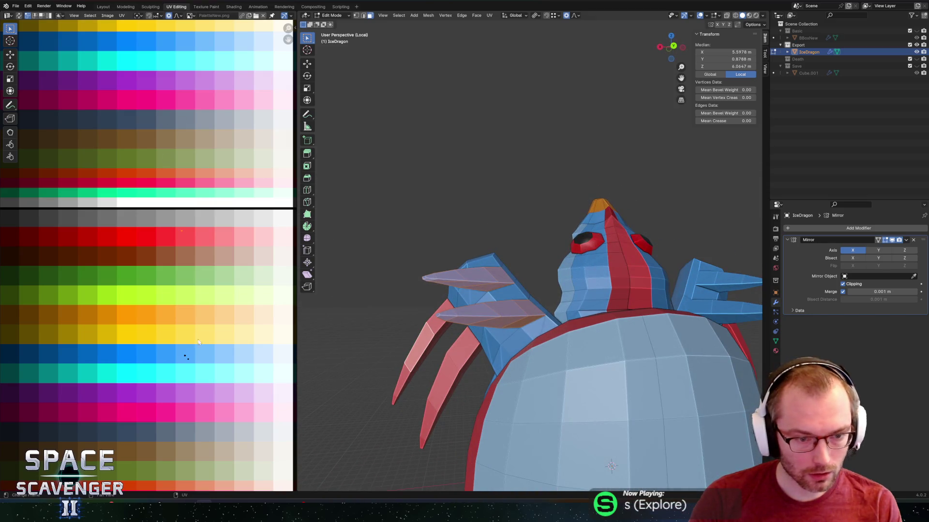
Move the selected flipper UVs onto the red palette row.
{"action": "key", "text": "g"}
{"action": "left_click", "coordinate": [210, 237]}
{"action": "key", "text": "g"}
{"action": "left_click", "coordinate": [210, 237]}
{"action": "key", "text": "g"}
{"action": "left_click", "coordinate": [213, 238]}
Return to Object Mode and export the IceDragon as FBX.
{"action": "key", "text": "Tab"}
{"action": "scroll", "coordinate": [548, 240], "scroll_direction": "down", "scroll_amount": 4}
{"action": "mouse_move", "coordinate": [548, 240]}
{"action": "middle_mouse_down"}
{"action": "mouse_move", "coordinate": [597, 285]}
{"action": "mouse_move", "coordinate": [624, 338]}
{"action": "middle_mouse_up"}
{"action": "key", "text": "ctrl+shift+e"}
{"action": "left_click", "coordinate": [679, 442]}
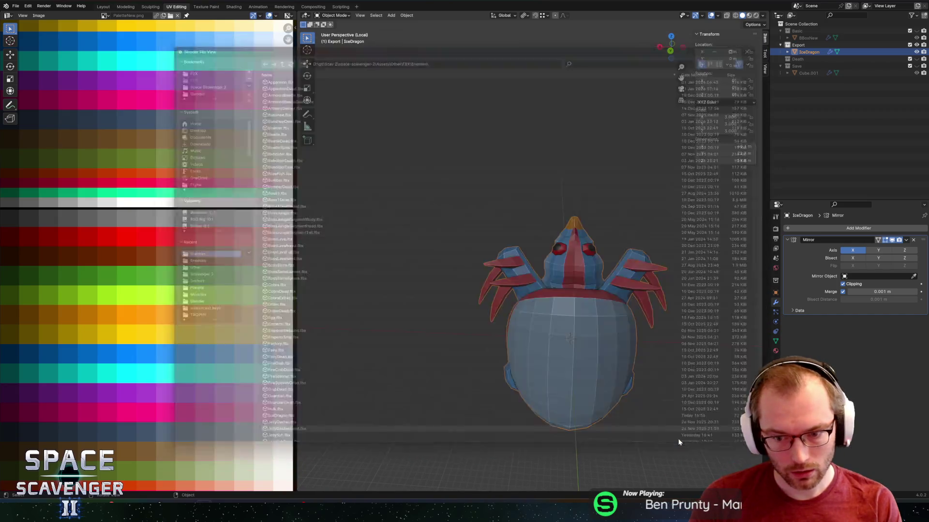
Preview the dragon in the unpaused Unity game, then reopen its mesh in Edit Mode, zoomed on the arm.
{"action": "key", "text": "alt+Tab"}
{"action": "key", "text": "Escape"}
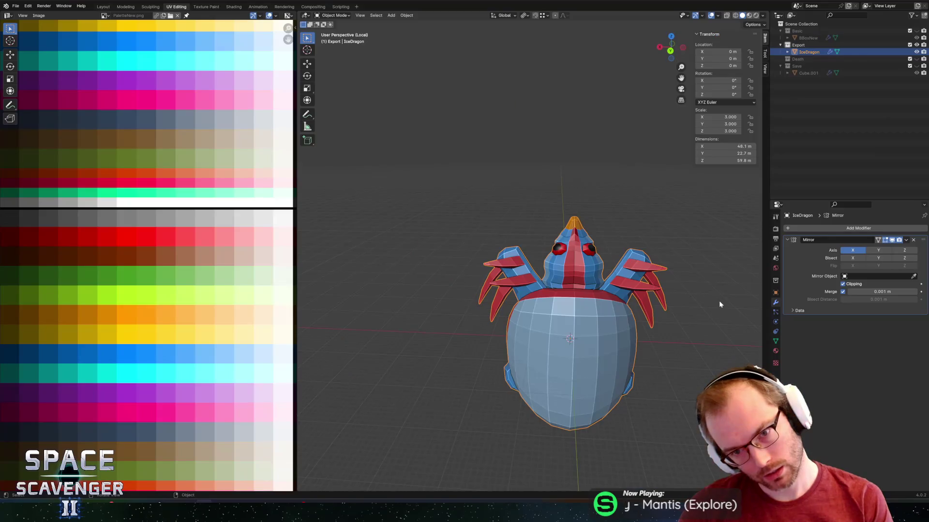
{"action": "key", "text": "Tab"}
{"action": "middle_click_drag", "start_coordinate": [672, 226], "coordinate": [469, 272]}
{"action": "scroll", "coordinate": [468, 272], "scroll_direction": "up", "scroll_amount": 4}
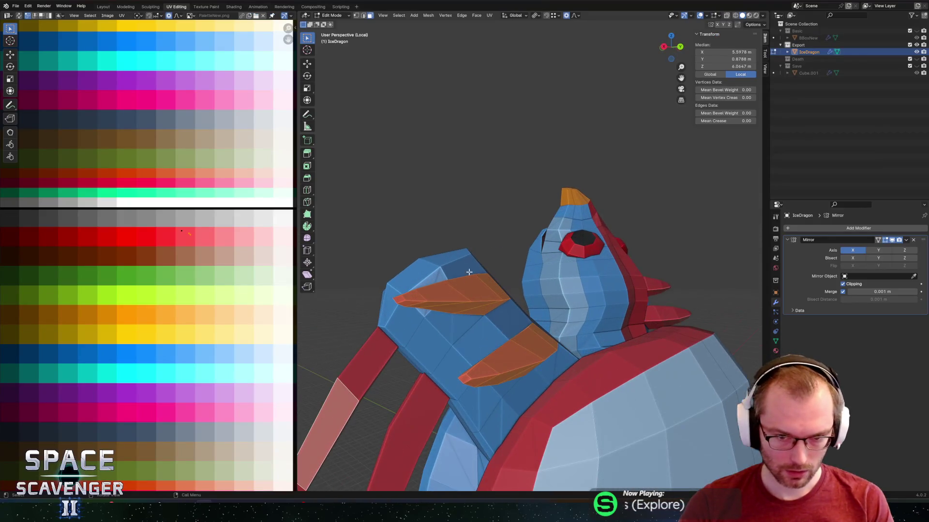
Select the fin-tip face and try moving it along its normal, then cancel.
{"action": "left_click", "coordinate": [401, 300]}
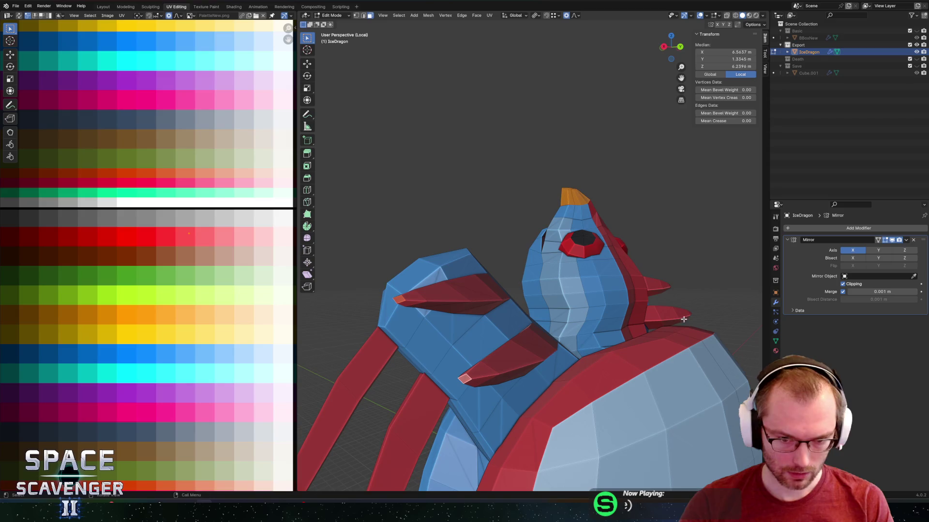
{"action": "middle_click_drag", "start_coordinate": [683, 319], "coordinate": [667, 328]}
{"action": "key", "text": "g"}
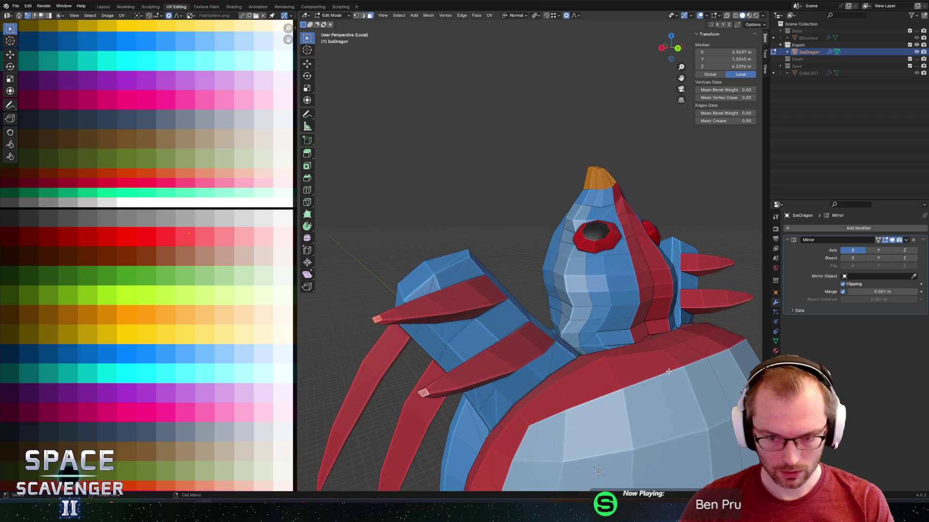
{"action": "key", "text": "z"}
{"action": "key", "text": "z"}
{"action": "scroll", "coordinate": [678, 391], "scroll_direction": "down", "scroll_amount": 3}
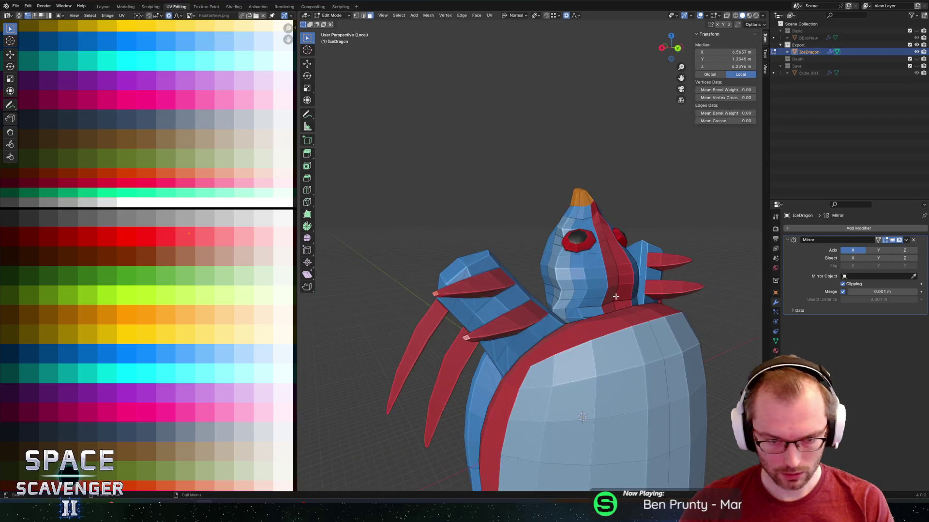
{"action": "middle_click_drag", "start_coordinate": [678, 391], "coordinate": [628, 348]}
{"action": "key", "text": "x"}
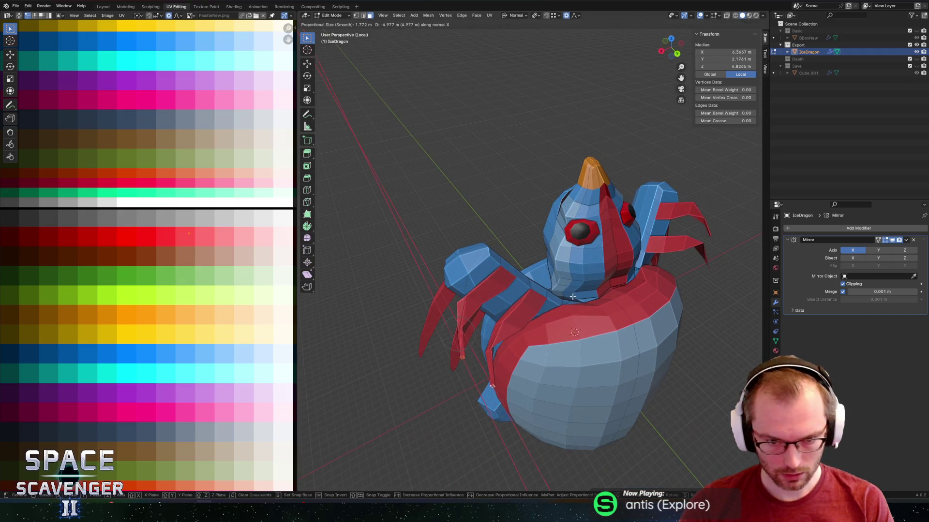
{"action": "key", "text": "Escape"}
{"action": "mouse_move", "coordinate": [572, 296]}
{"action": "middle_mouse_down"}
{"action": "mouse_move", "coordinate": [536, 197]}
{"action": "mouse_move", "coordinate": [617, 247]}
{"action": "middle_mouse_up"}
Rotate the spikes twice around the Y axis with proportional falloff.
{"action": "key", "text": "r"}
{"action": "key", "text": "y"}
{"action": "key", "text": "y"}
{"action": "key", "text": "Return"}
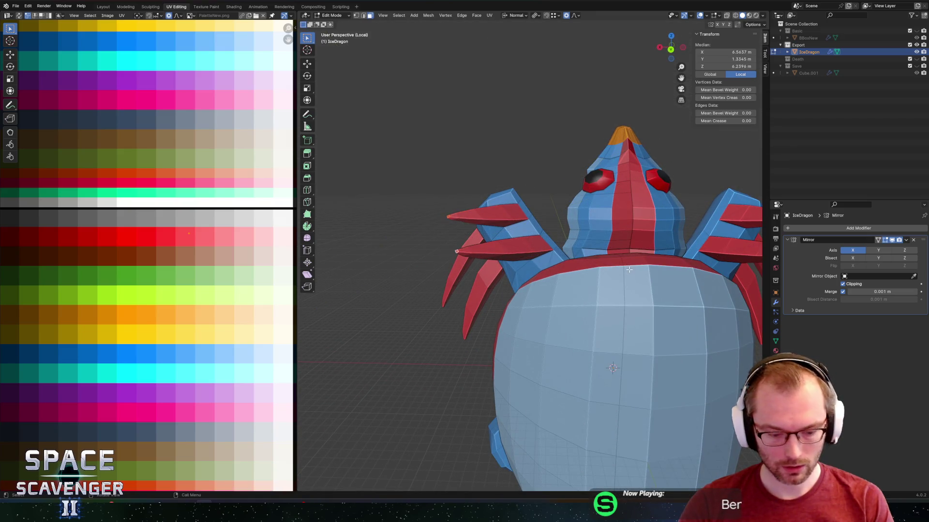
{"action": "key", "text": "r"}
{"action": "key", "text": "y"}
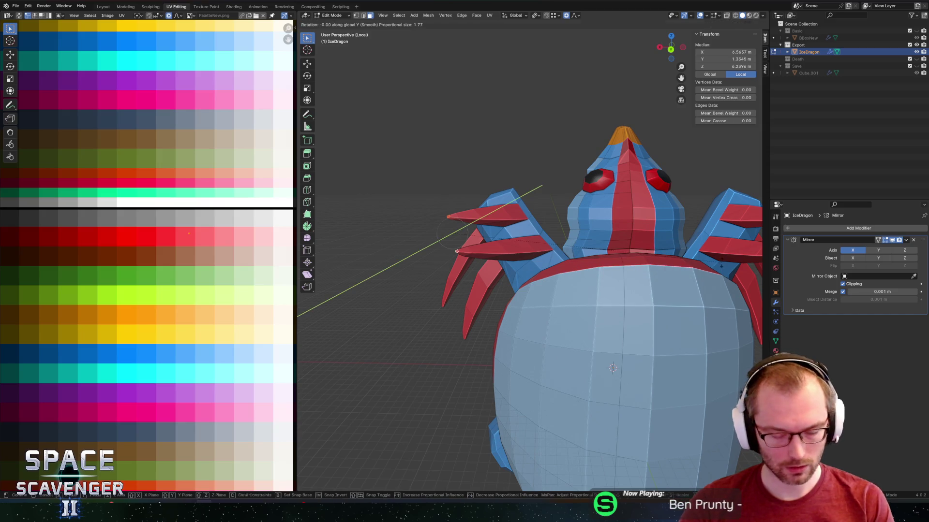
{"action": "key", "text": "Return"}
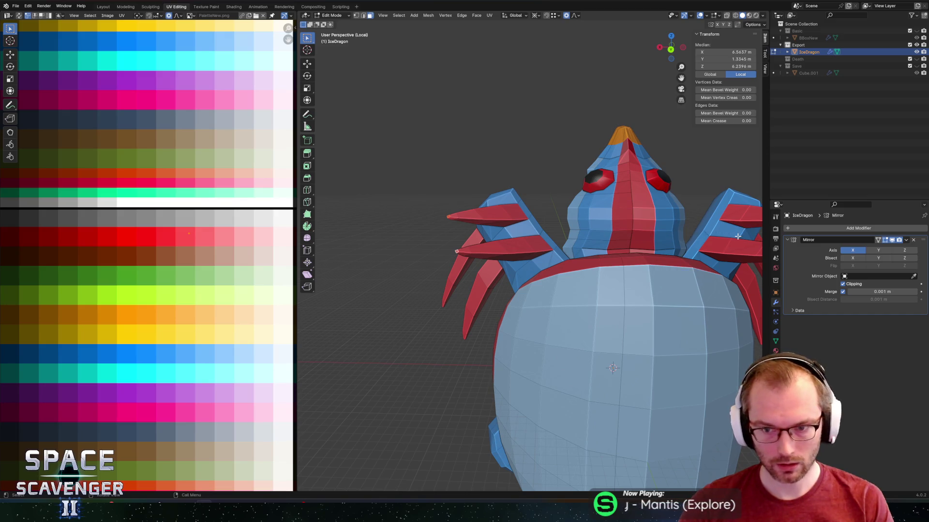
Rotate the left claws about 21.8 degrees on Y, then try and cancel an X move.
{"action": "key", "text": "r"}
{"action": "key", "text": "y"}
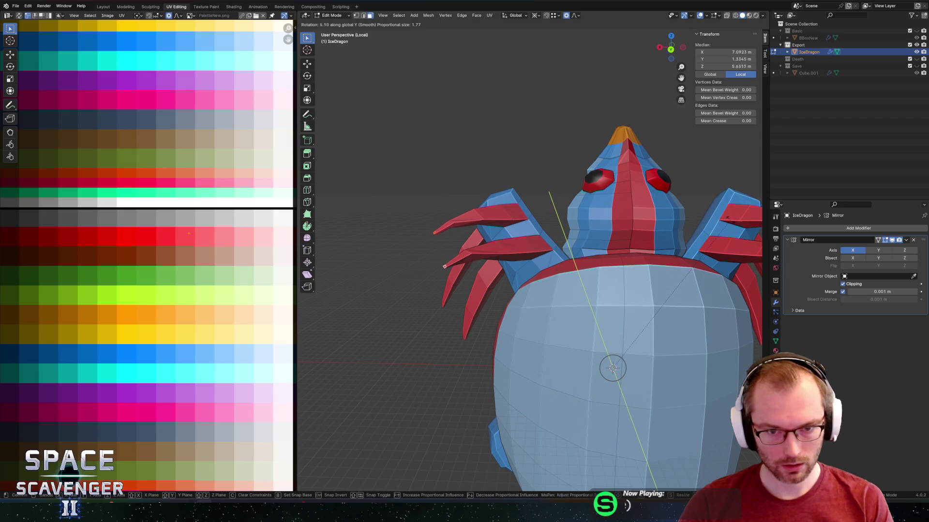
{"action": "scroll", "coordinate": [715, 214], "scroll_direction": "down", "scroll_amount": 15}
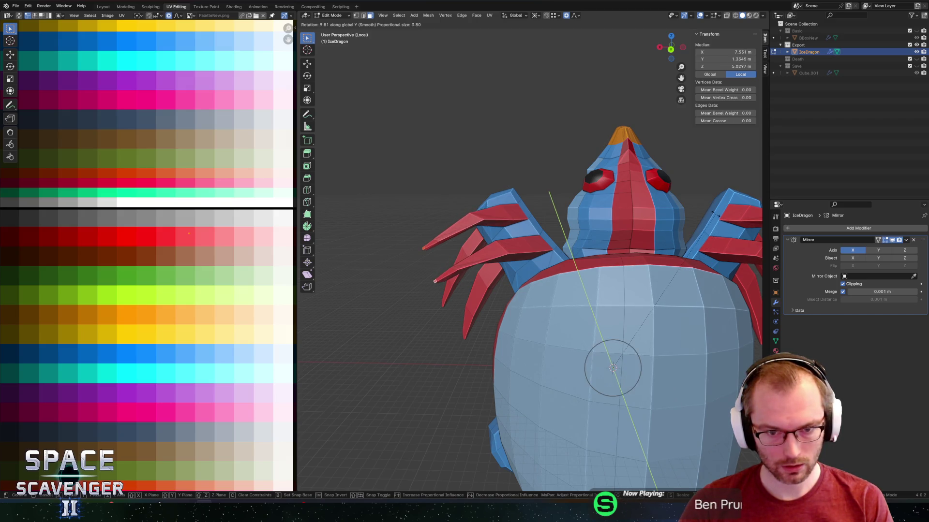
{"action": "left_click", "coordinate": [675, 207]}
{"action": "key", "text": "g"}
{"action": "key", "text": "x"}
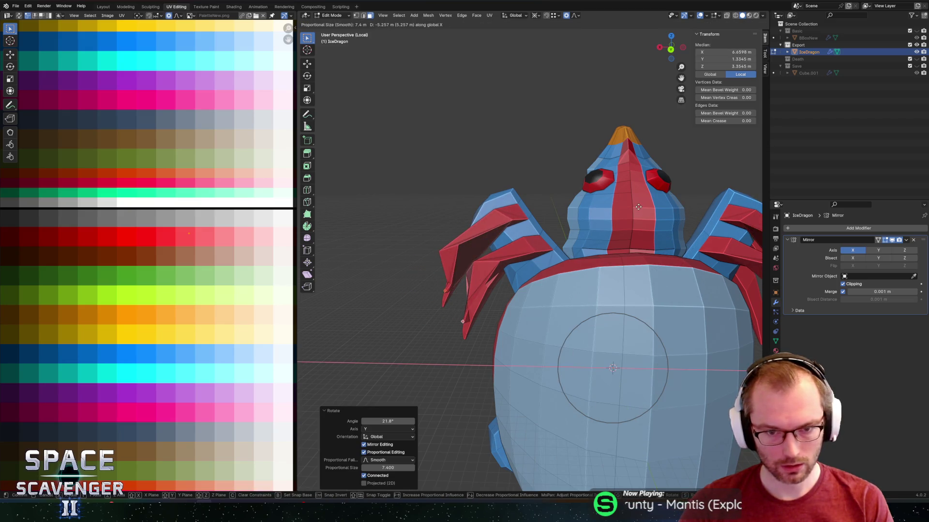
{"action": "scroll", "coordinate": [639, 202], "scroll_direction": "down", "scroll_amount": 9}
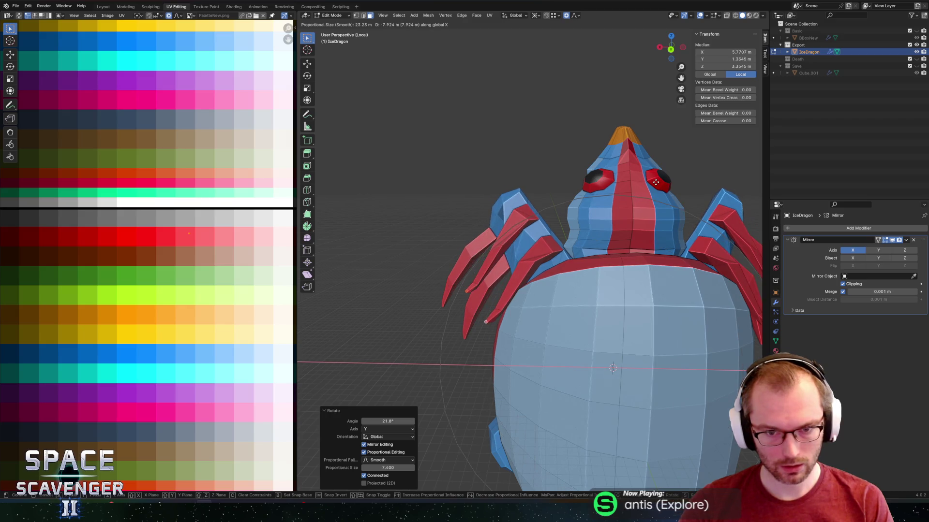
{"action": "key", "text": "Escape"}
Undo the claw rotation and horizontal spikes, then select faces on the left arm.
{"action": "scroll", "coordinate": [629, 208], "scroll_direction": "down", "scroll_amount": 5}
{"action": "scroll", "coordinate": [624, 217], "scroll_direction": "up", "scroll_amount": 5}
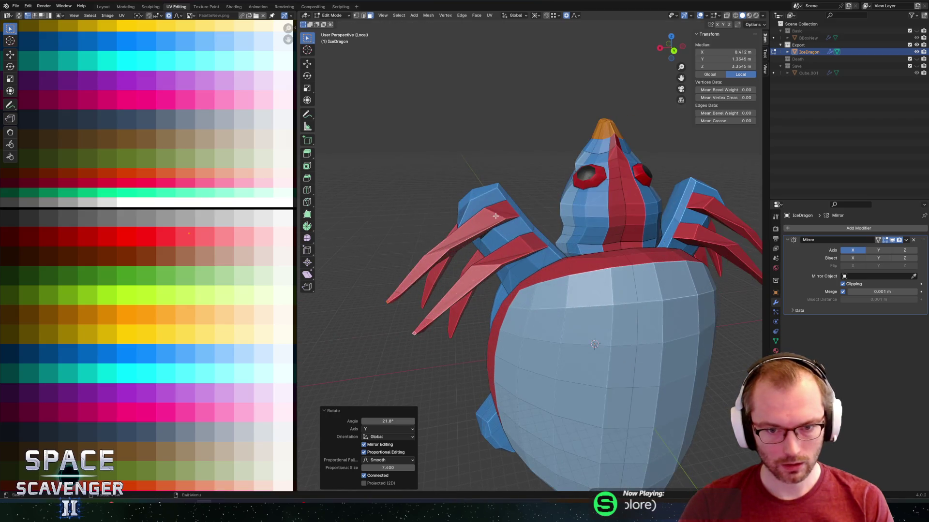
{"action": "key", "text": "ctrl+z"}
{"action": "key", "text": "ctrl+z"}
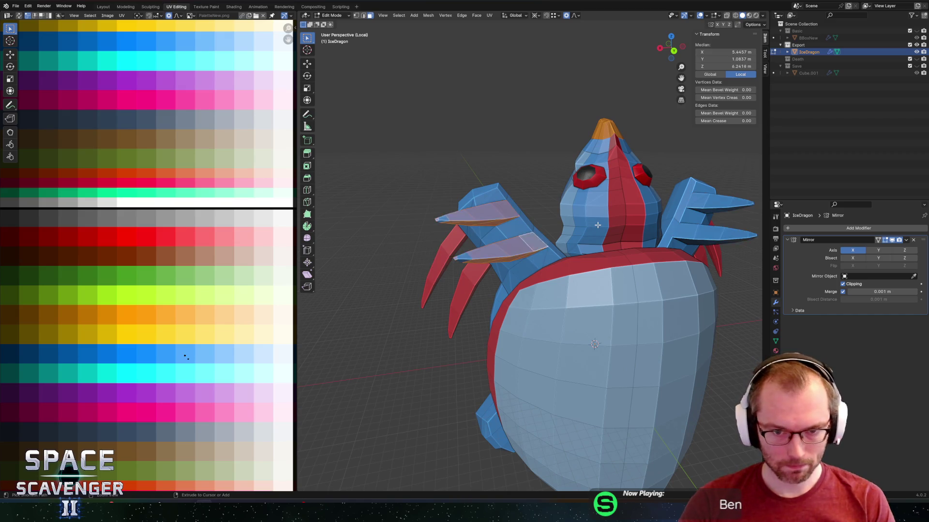
{"action": "key", "text": "ctrl+z"}
{"action": "key", "text": "ctrl+z"}
{"action": "key", "text": "ctrl+z"}
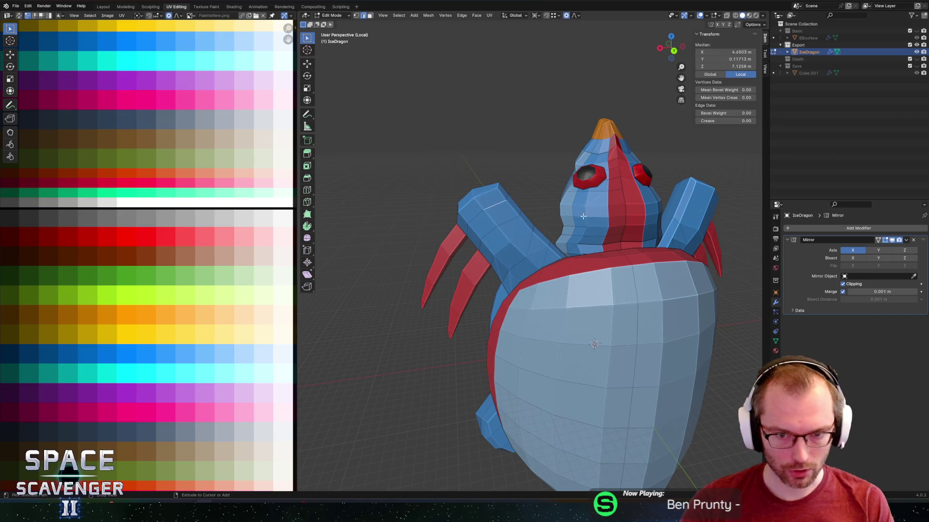
{"action": "mouse_move", "coordinate": [549, 200]}
{"action": "middle_mouse_down"}
{"action": "mouse_move", "coordinate": [539, 197]}
{"action": "mouse_move", "coordinate": [606, 167]}
{"action": "mouse_move", "coordinate": [535, 184]}
{"action": "mouse_move", "coordinate": [582, 194]}
{"action": "middle_mouse_up"}
{"action": "scroll", "coordinate": [539, 197], "scroll_direction": "up", "scroll_amount": 4}
{"action": "left_click", "coordinate": [533, 196]}
{"action": "left_click", "coordinate": [540, 194]}
Extrude two front arm faces along their normals.
{"action": "left_click", "coordinate": [452, 242]}
{"action": "middle_click_drag", "start_coordinate": [453, 242], "coordinate": [532, 237]}
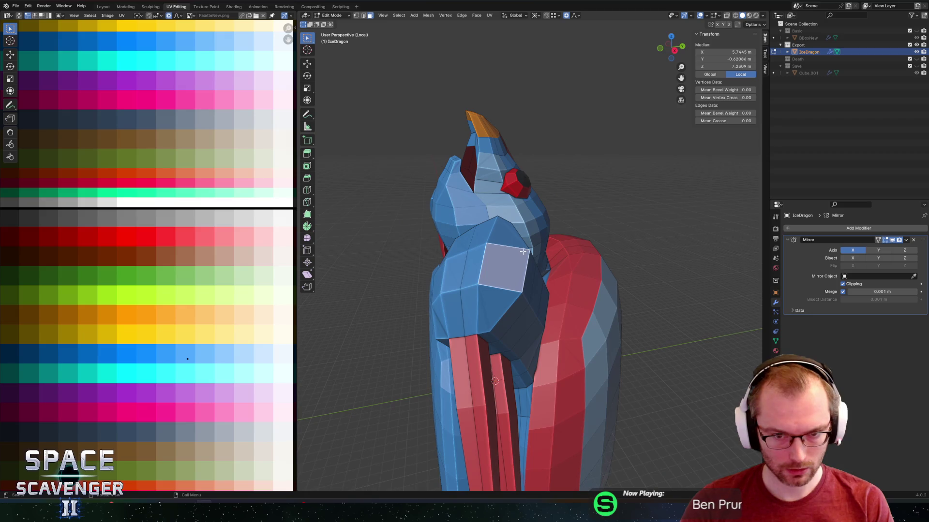
{"action": "left_click", "coordinate": [482, 262], "text": "shift"}
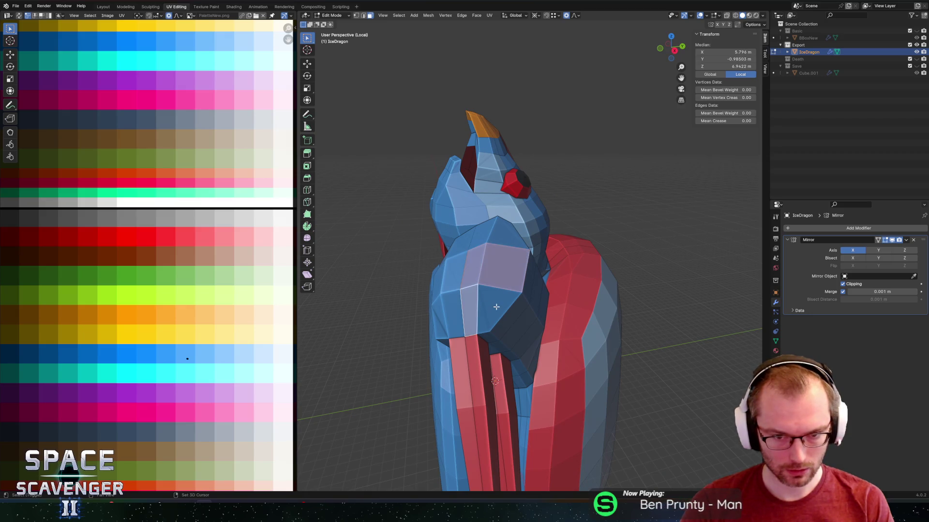
{"action": "key", "text": "alt+e"}
{"action": "left_click", "coordinate": [506, 273]}
{"action": "left_click", "coordinate": [507, 299]}
Extrude two more arm faces along their normals to build out the hand.
{"action": "left_click", "coordinate": [507, 308]}
{"action": "key", "text": "alt+e"}
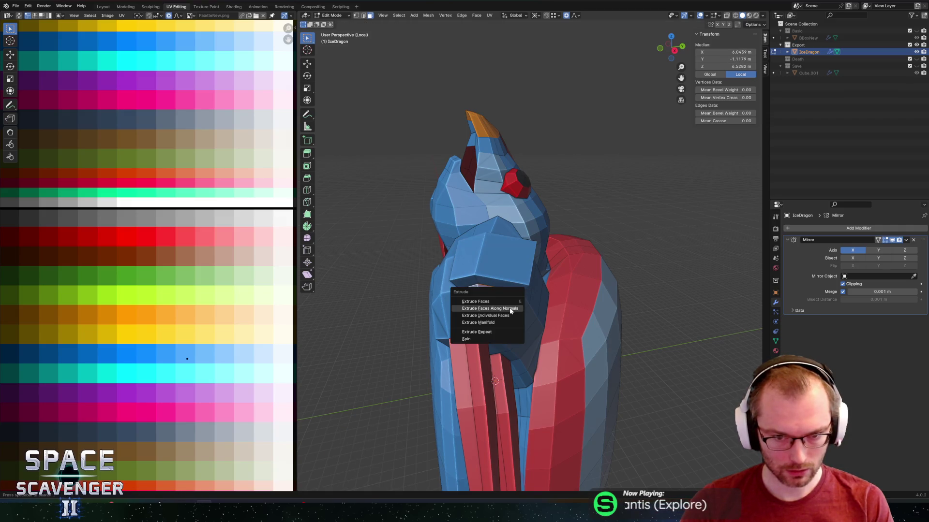
{"action": "left_click", "coordinate": [508, 308]}
{"action": "left_click", "coordinate": [508, 306]}
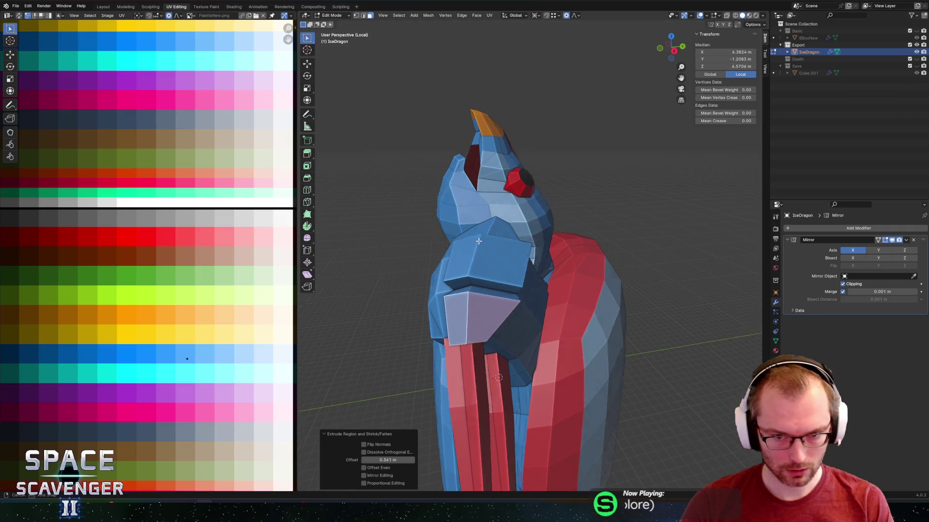
{"action": "middle_click_drag", "start_coordinate": [508, 306], "coordinate": [475, 246]}
{"action": "left_click", "coordinate": [475, 247]}
{"action": "key", "text": "alt+e"}
{"action": "left_click", "coordinate": [475, 245]}
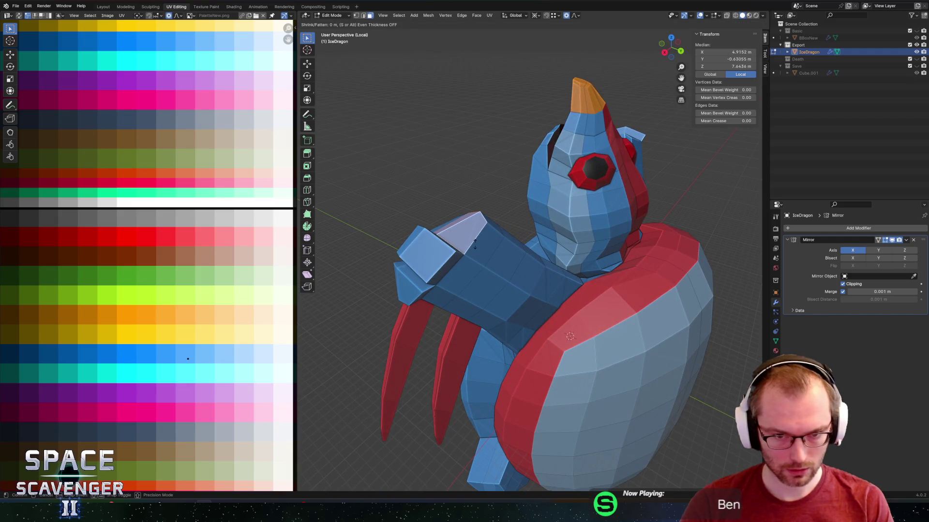
{"action": "left_click", "coordinate": [475, 246]}
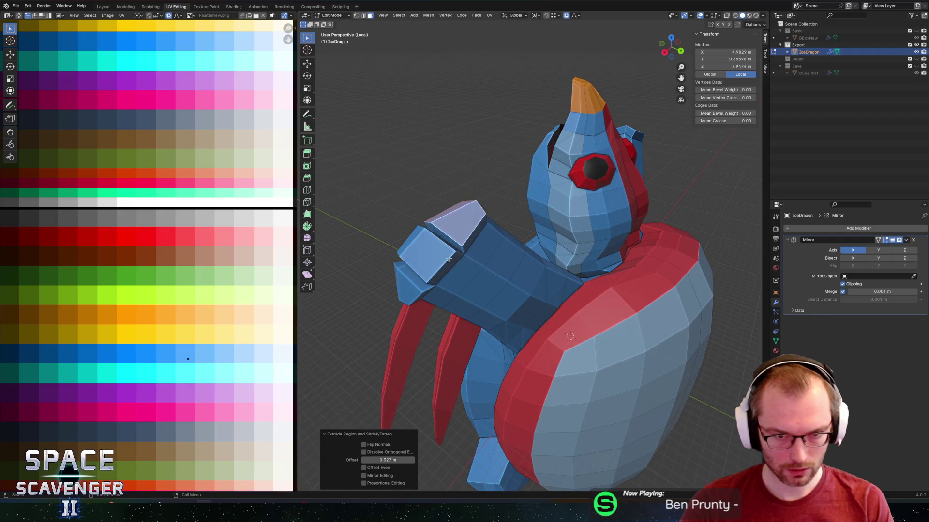
{"action": "middle_click_drag", "start_coordinate": [475, 245], "coordinate": [483, 250]}
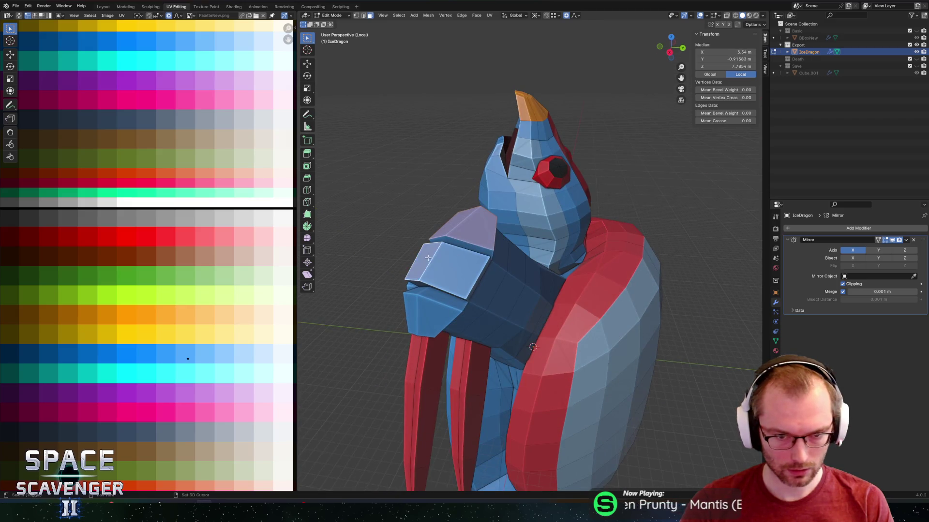
Shrink the lower front hand face to about 0.7.
{"action": "left_click", "coordinate": [436, 307]}
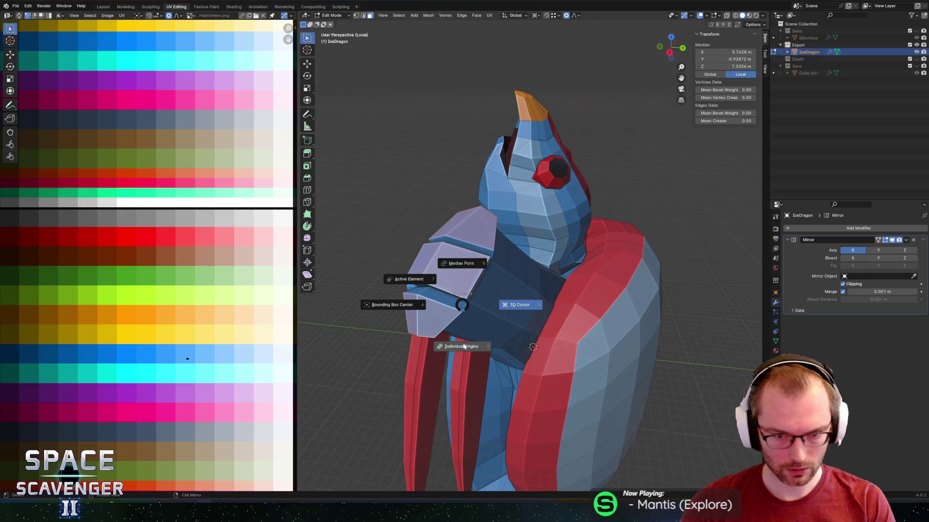
{"action": "key", "text": "s"}
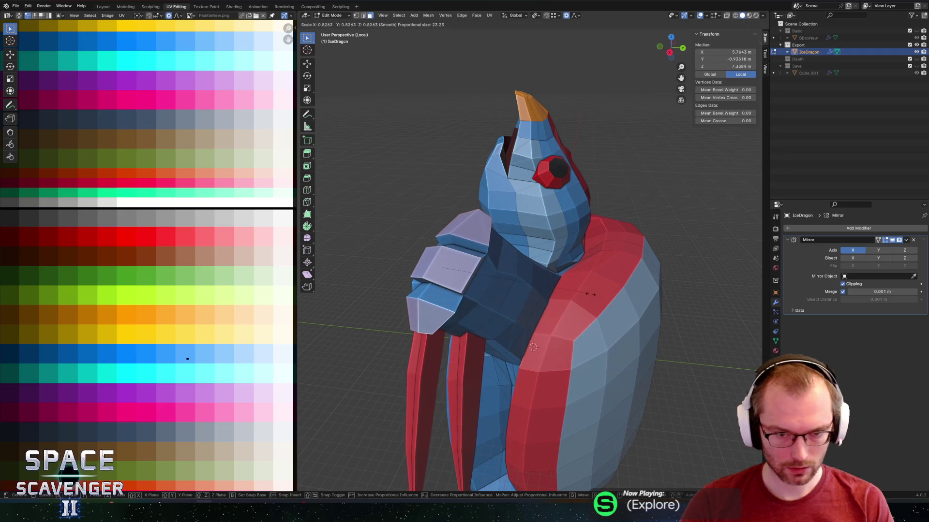
{"action": "scroll", "coordinate": [575, 294], "scroll_direction": "up", "scroll_amount": 15}
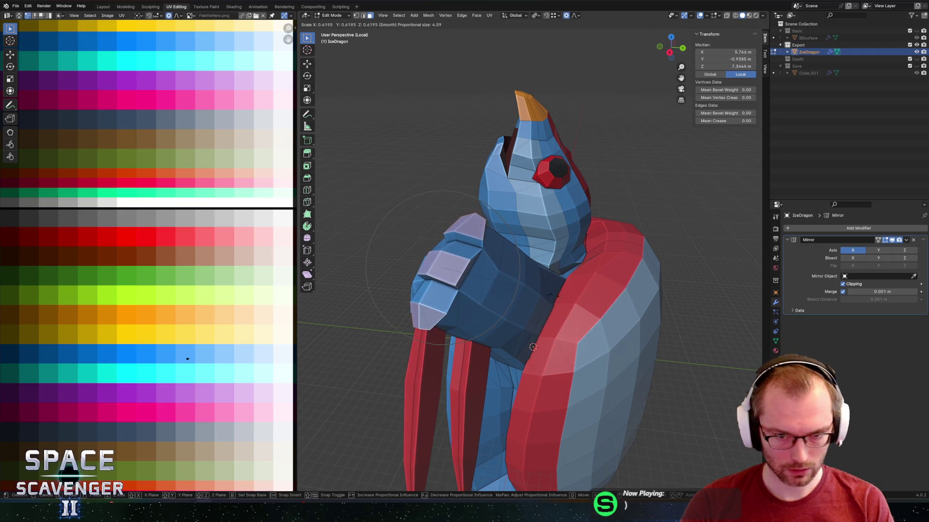
{"action": "mouse_move", "coordinate": [557, 294]}
{"action": "middle_mouse_down"}
{"action": "mouse_move", "coordinate": [574, 218]}
{"action": "mouse_move", "coordinate": [615, 234]}
{"action": "middle_mouse_up"}
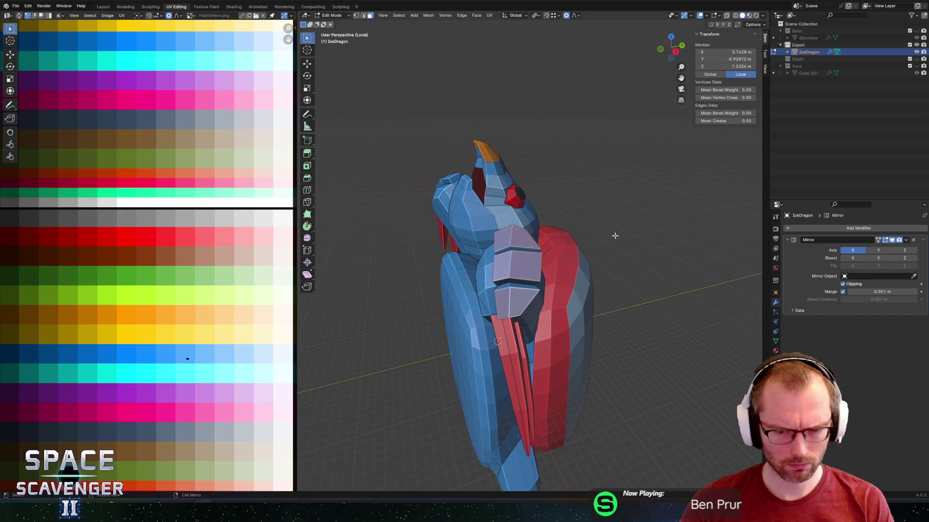
{"action": "right_click", "coordinate": [602, 235]}
{"action": "key", "text": "ctrl+Tab"}
{"action": "left_click", "coordinate": [521, 267]}
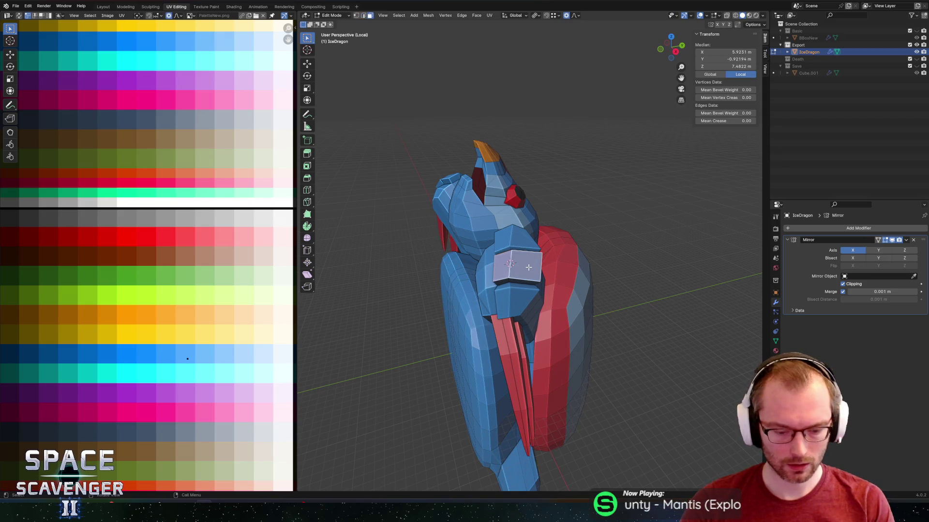
{"action": "key", "text": "s"}
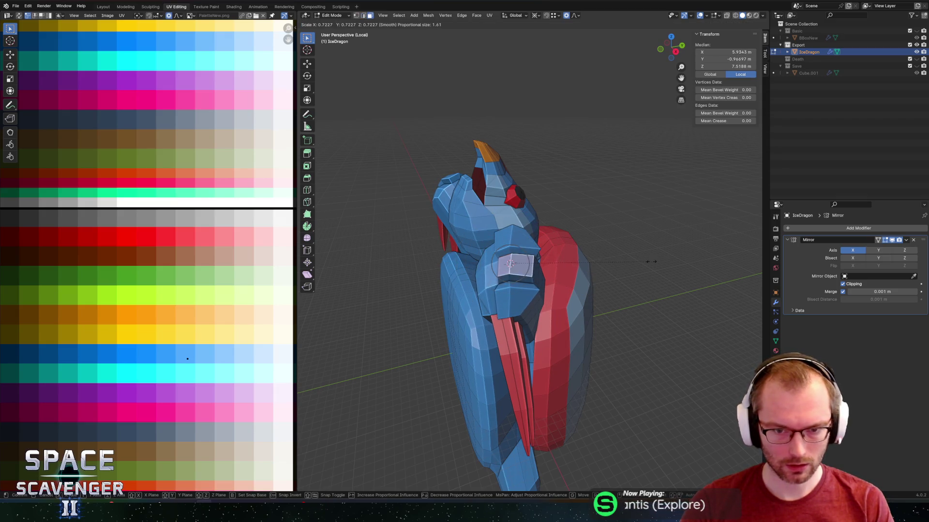
{"action": "left_click", "coordinate": [644, 263]}
Shrink the upper hand face to about 0.715, and another face to 0.724 around the 3D cursor.
{"action": "left_click", "coordinate": [512, 240]}
{"action": "key", "text": "ctrl+Tab"}
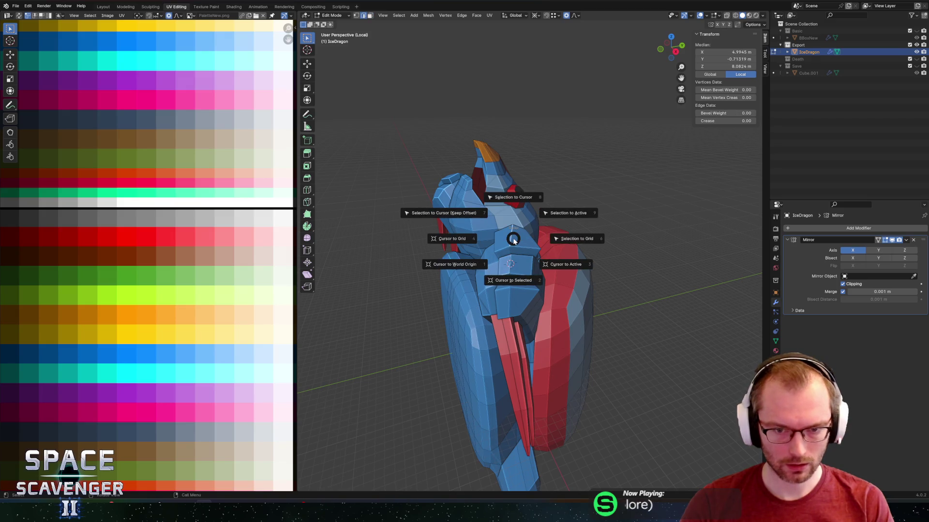
{"action": "key", "text": "s"}
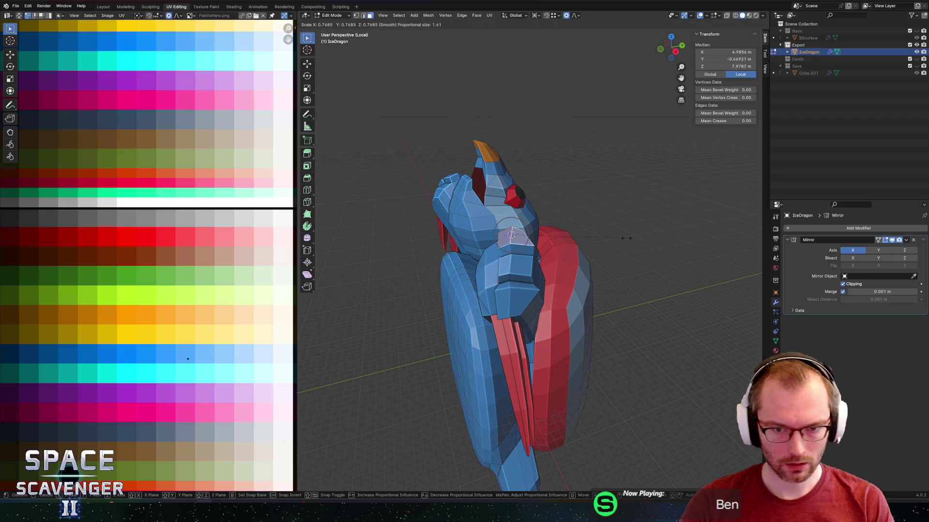
{"action": "left_click", "coordinate": [619, 239]}
{"action": "left_click", "coordinate": [506, 299]}
{"action": "right_click", "coordinate": [512, 299]}
{"action": "key", "text": "shift+s"}
{"action": "left_click", "coordinate": [527, 311]}
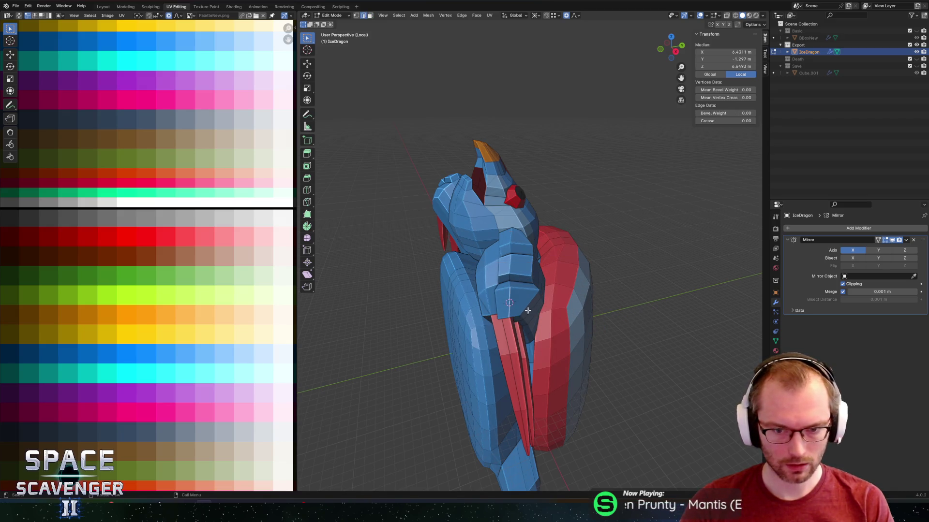
{"action": "key", "text": "s"}
{"action": "left_click", "coordinate": [502, 292]}
Add a second knuckle face and grow the selection over the arm tip with Select More.
{"action": "mouse_move", "coordinate": [502, 292]}
{"action": "middle_mouse_down"}
{"action": "mouse_move", "coordinate": [504, 237]}
{"action": "mouse_move", "coordinate": [544, 285]}
{"action": "middle_mouse_up"}
{"action": "scroll", "coordinate": [544, 286], "scroll_direction": "up", "scroll_amount": 3}
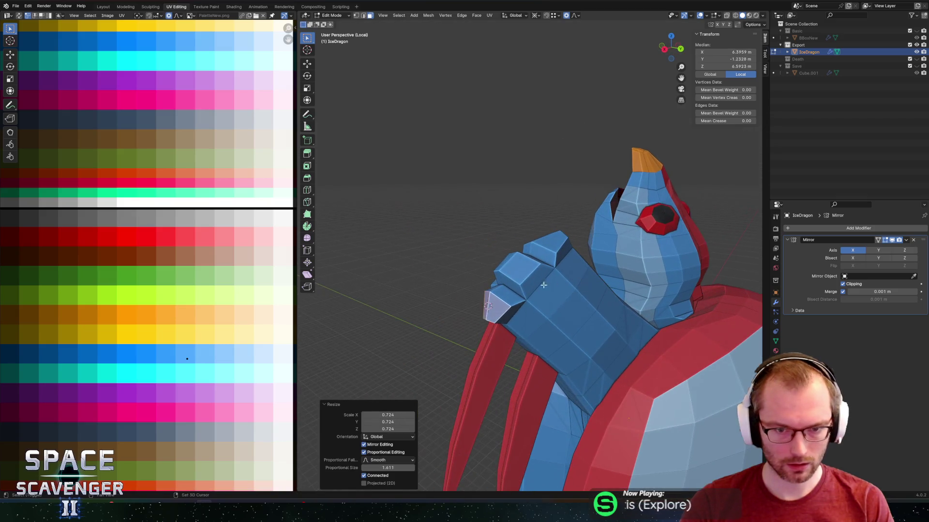
{"action": "left_click", "coordinate": [515, 266], "text": "shift"}
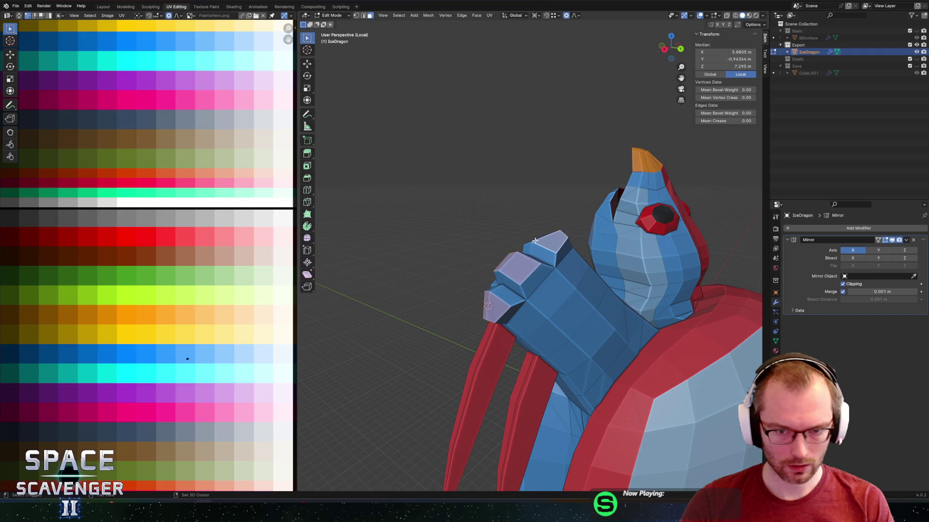
{"action": "middle_click_drag", "start_coordinate": [553, 250], "coordinate": [550, 255]}
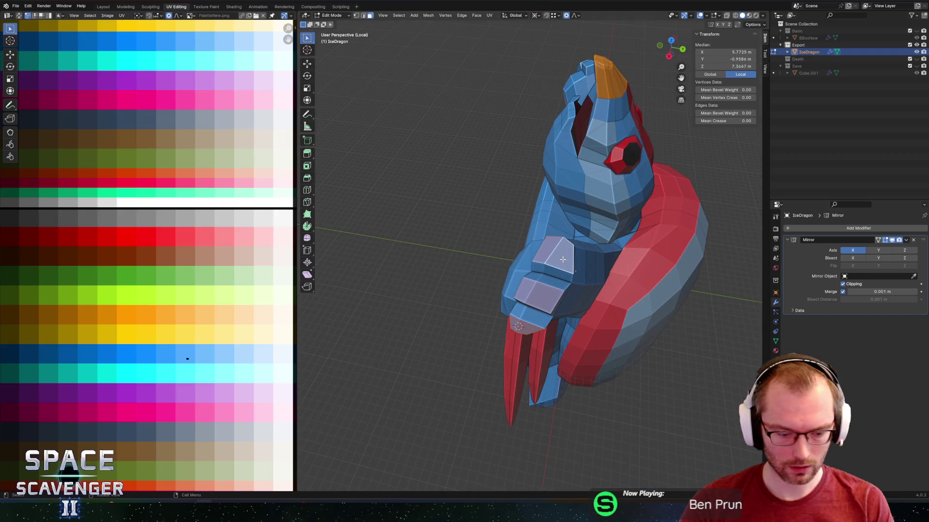
{"action": "key", "text": "F3"}
{"action": "type", "text": "mopr"}
{"action": "key", "text": "BackSpace"}
{"action": "key", "text": "BackSpace"}
{"action": "type", "text": "re"}
{"action": "key", "text": "Return"}
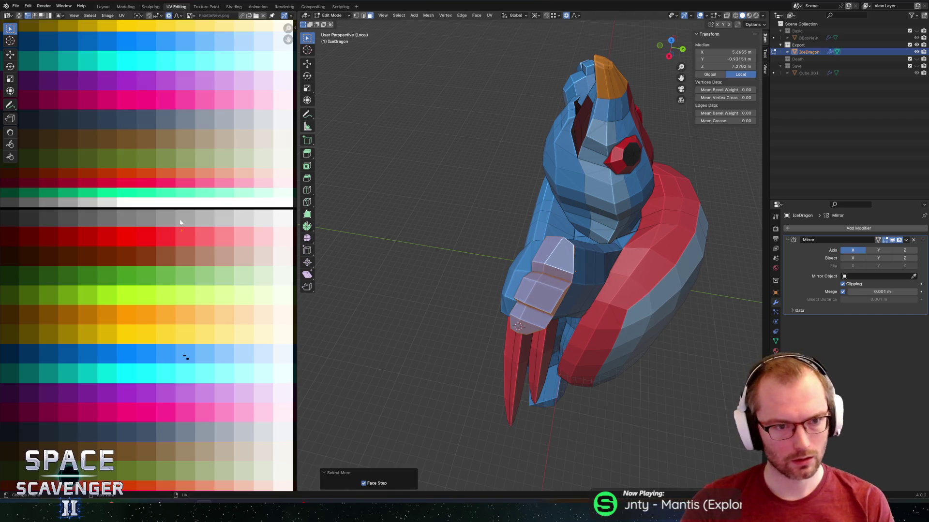
Recolour the arm tip on the palette and export the dragon to IceDragon.fbx.
{"action": "key", "text": "g"}
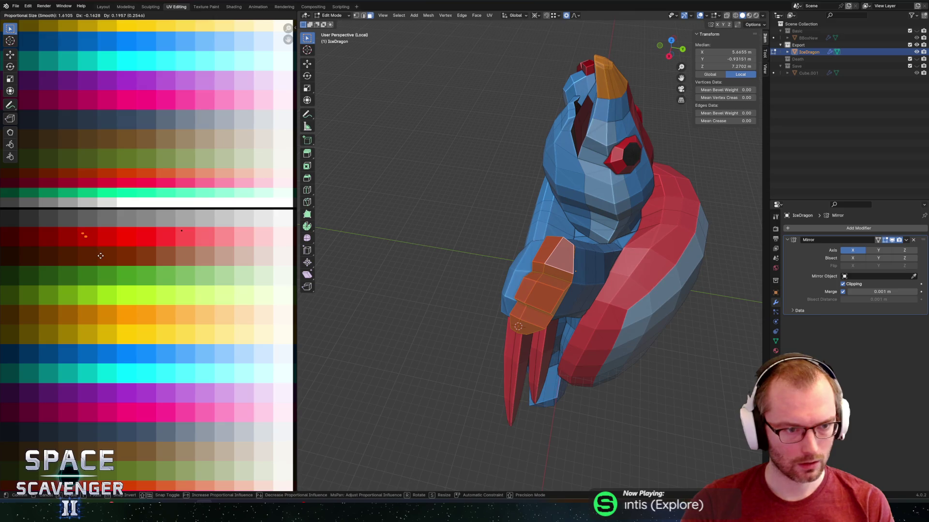
{"action": "left_click", "coordinate": [100, 255]}
{"action": "key", "text": "Tab"}
{"action": "mouse_move", "coordinate": [701, 249]}
{"action": "middle_mouse_down"}
{"action": "mouse_move", "coordinate": [590, 209]}
{"action": "mouse_move", "coordinate": [612, 188]}
{"action": "mouse_move", "coordinate": [618, 203]}
{"action": "mouse_move", "coordinate": [556, 179]}
{"action": "middle_mouse_up"}
{"action": "key", "text": "ctrl+e"}
{"action": "left_click", "coordinate": [713, 442]}
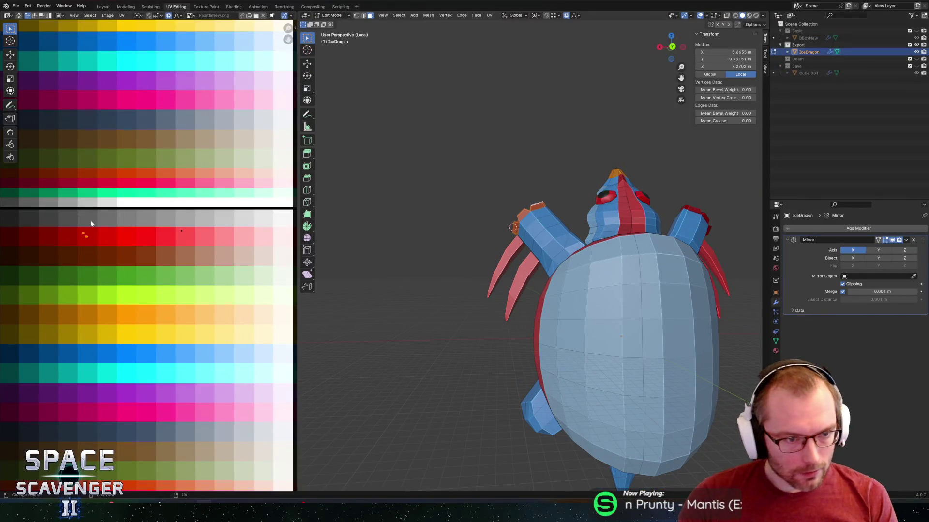
Scale the red arm-end selection and its end face to 0.1 to form a spike.
{"action": "key", "text": "g"}
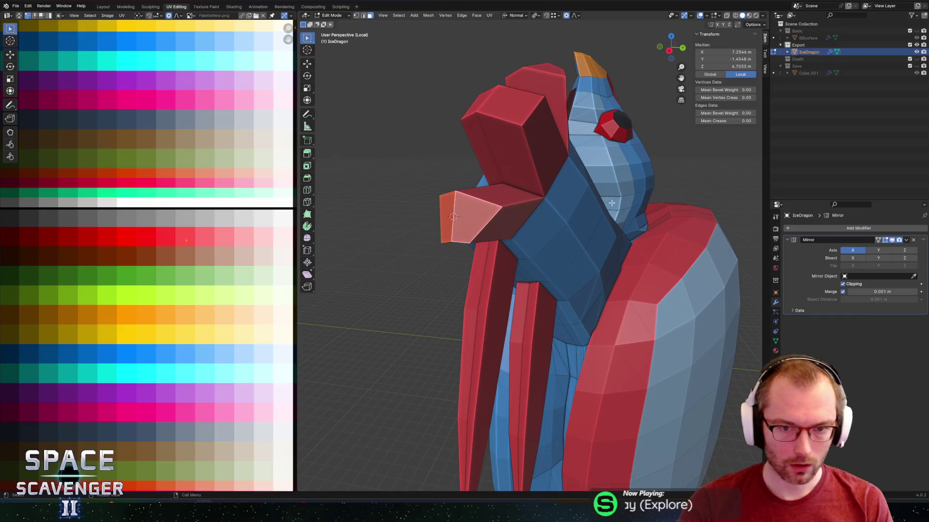
{"action": "type", "text": "s.1"}
{"action": "key", "text": "Return"}
{"action": "middle_click_drag", "start_coordinate": [579, 157], "coordinate": [518, 120]}
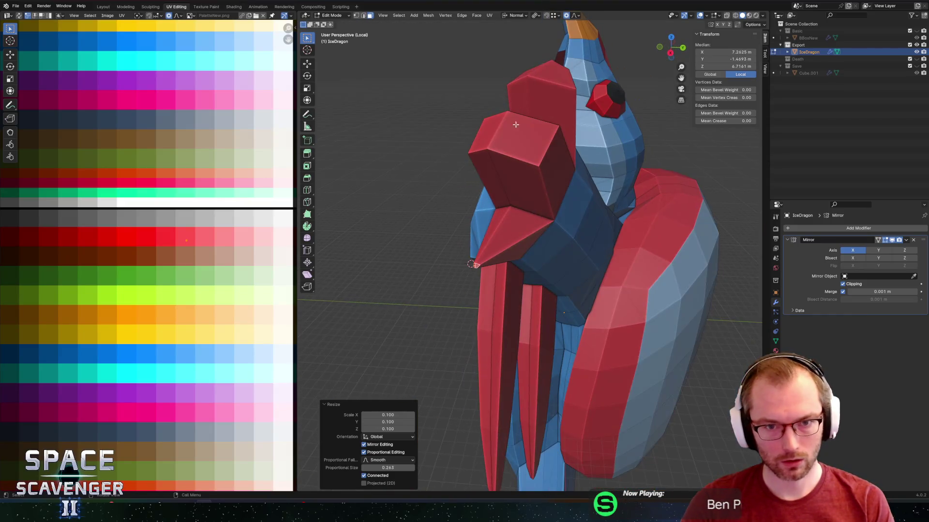
{"action": "left_click", "coordinate": [495, 132]}
{"action": "key", "text": "ctrl+Tab"}
{"action": "left_click", "coordinate": [478, 161]}
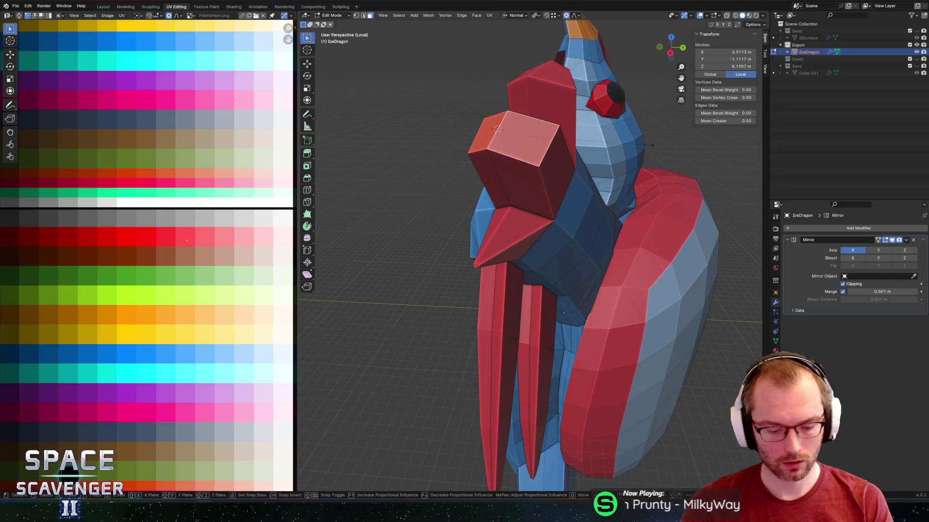
{"action": "type", "text": "s.1"}
{"action": "key", "text": "Return"}
Select a face and then a single edge on the red arm-end block.
{"action": "middle_click_drag", "start_coordinate": [496, 129], "coordinate": [471, 141]}
{"action": "scroll", "coordinate": [472, 141], "scroll_direction": "up", "scroll_amount": 3}
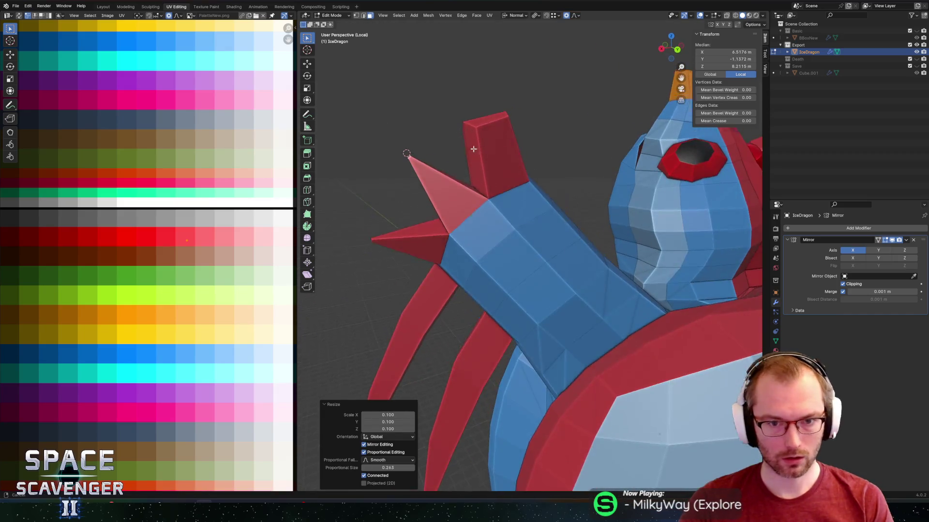
{"action": "scroll", "coordinate": [472, 141], "scroll_direction": "down", "scroll_amount": 3}
{"action": "left_click", "coordinate": [546, 242]}
{"action": "middle_click_drag", "start_coordinate": [546, 242], "coordinate": [546, 238]}
{"action": "left_click", "coordinate": [546, 237]}
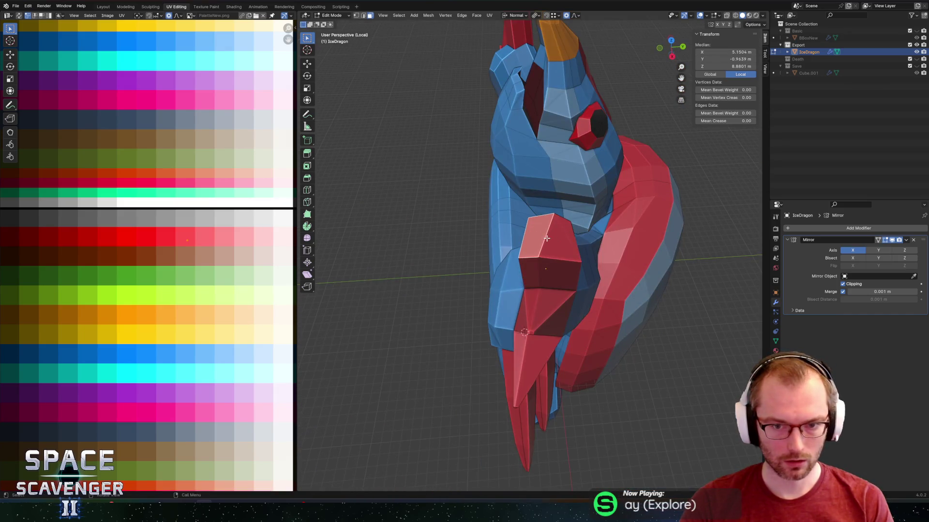
{"action": "key", "text": "2"}
{"action": "left_click", "coordinate": [547, 240]}
{"action": "key", "text": "ctrl+e"}
{"action": "key", "text": "Escape"}
Pinch another red end face into a spike with a scale of 0.1.
{"action": "key", "text": "ctrl+Tab"}
{"action": "left_click", "coordinate": [611, 225]}
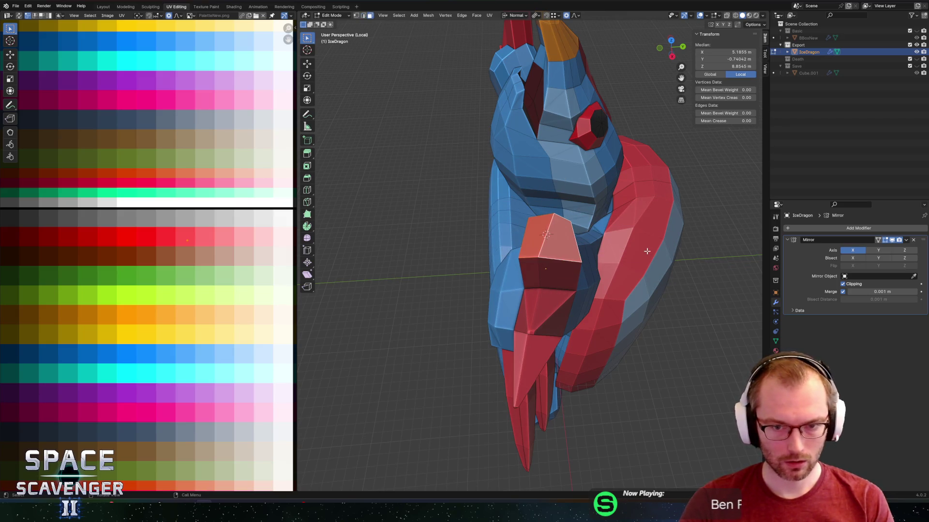
{"action": "key", "text": "s"}
{"action": "key", "text": "0"}
{"action": "key", "text": "BackSpace"}
{"action": "type", "text": "1"}
{"action": "key", "text": "Return"}
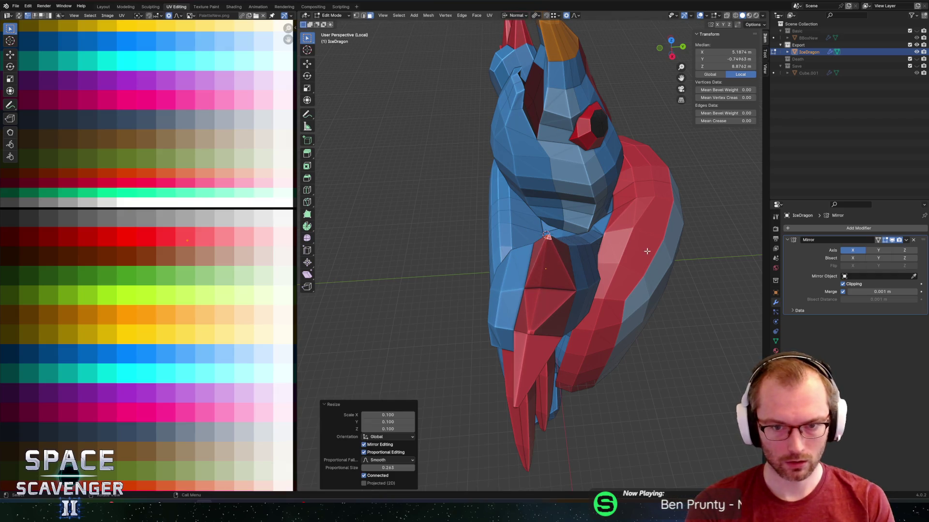
{"action": "key", "text": "KP_Decimal"}
{"action": "middle_click_drag", "start_coordinate": [590, 226], "coordinate": [554, 219]}
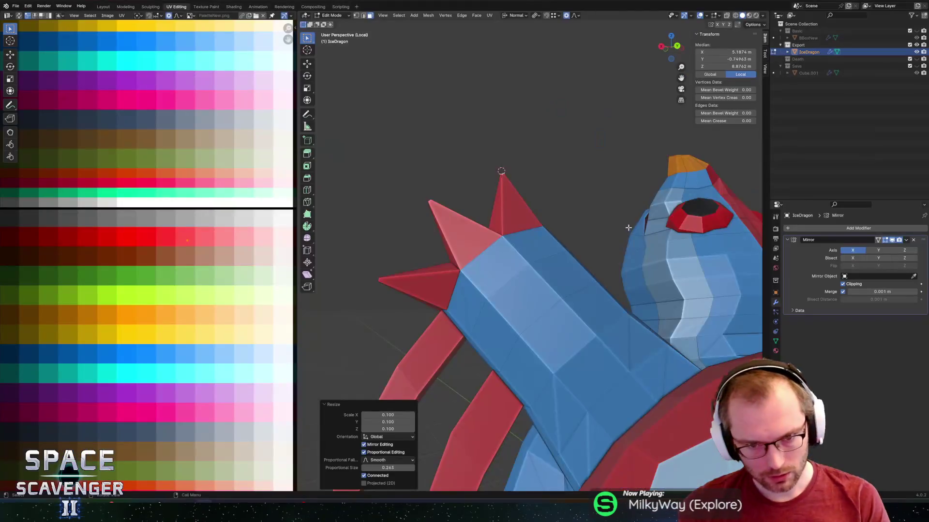
{"action": "mouse_move", "coordinate": [628, 227]}
{"action": "middle_mouse_down"}
{"action": "mouse_move", "coordinate": [595, 237]}
{"action": "mouse_move", "coordinate": [515, 214]}
{"action": "middle_mouse_up"}
Add a centred edge loop around the arm.
{"action": "key", "text": "ctrl+r"}
{"action": "left_click", "coordinate": [515, 215]}
{"action": "right_click", "coordinate": [467, 254]}
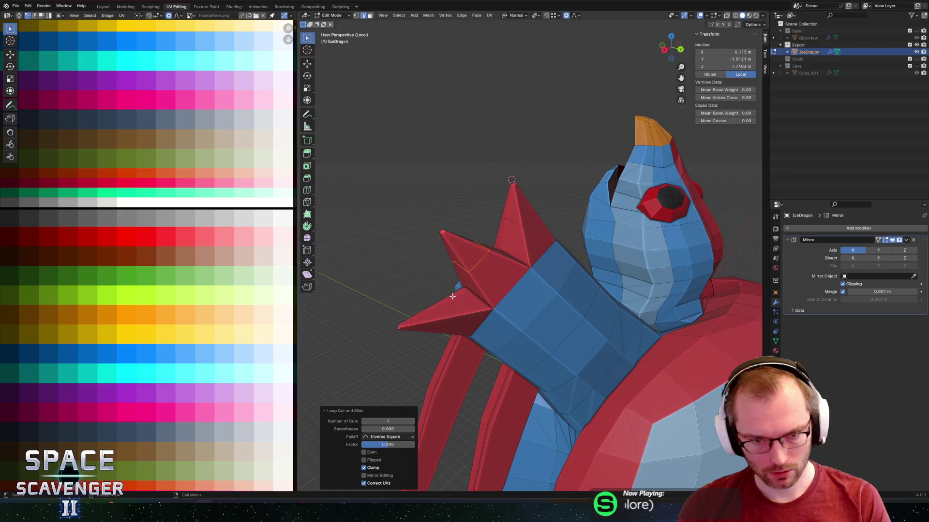
Select a vertex on the front of the neck and set transform orientation to Global.
{"action": "middle_click_drag", "start_coordinate": [452, 232], "coordinate": [550, 232]}
{"action": "left_click", "coordinate": [550, 231]}
{"action": "mouse_move", "coordinate": [551, 197]}
{"action": "middle_mouse_down"}
{"action": "mouse_move", "coordinate": [548, 188]}
{"action": "mouse_move", "coordinate": [602, 245]}
{"action": "middle_mouse_up"}
{"action": "scroll", "coordinate": [548, 187], "scroll_direction": "up", "scroll_amount": 4}
{"action": "scroll", "coordinate": [542, 161], "scroll_direction": "down", "scroll_amount": 5}
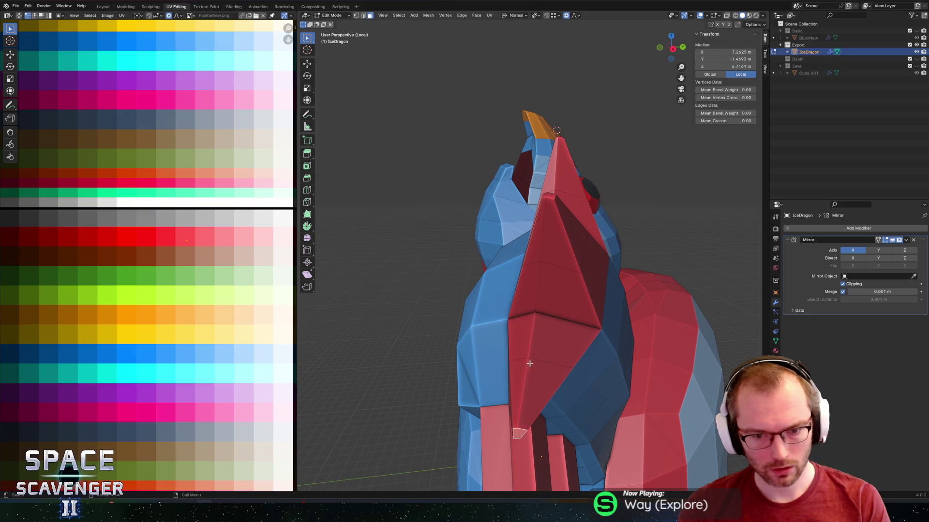
{"action": "mouse_move", "coordinate": [561, 141]}
{"action": "middle_mouse_down"}
{"action": "mouse_move", "coordinate": [567, 277]}
{"action": "mouse_move", "coordinate": [581, 189]}
{"action": "middle_mouse_up"}
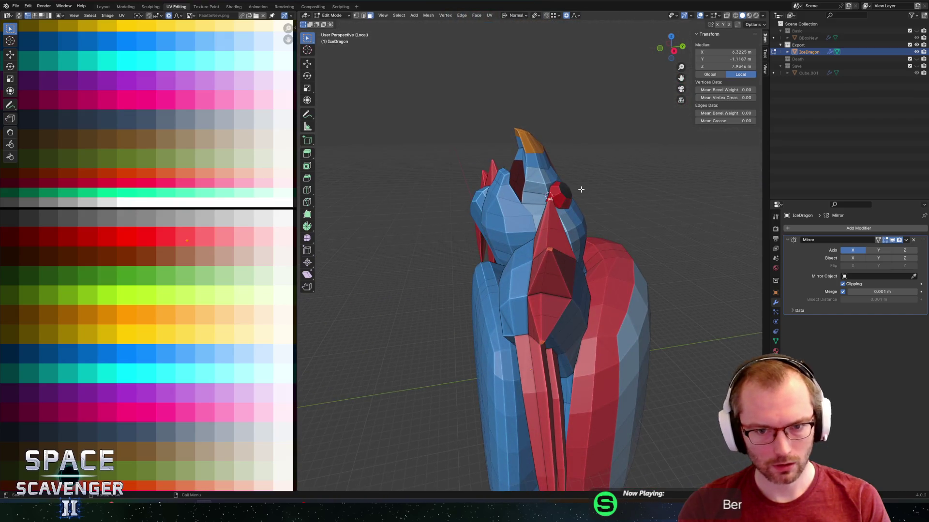
{"action": "key", "text": "comma"}
{"action": "left_click", "coordinate": [484, 196]}
Pull the selected vertex forward along the Y axis.
{"action": "key", "text": "g"}
{"action": "key", "text": "y"}
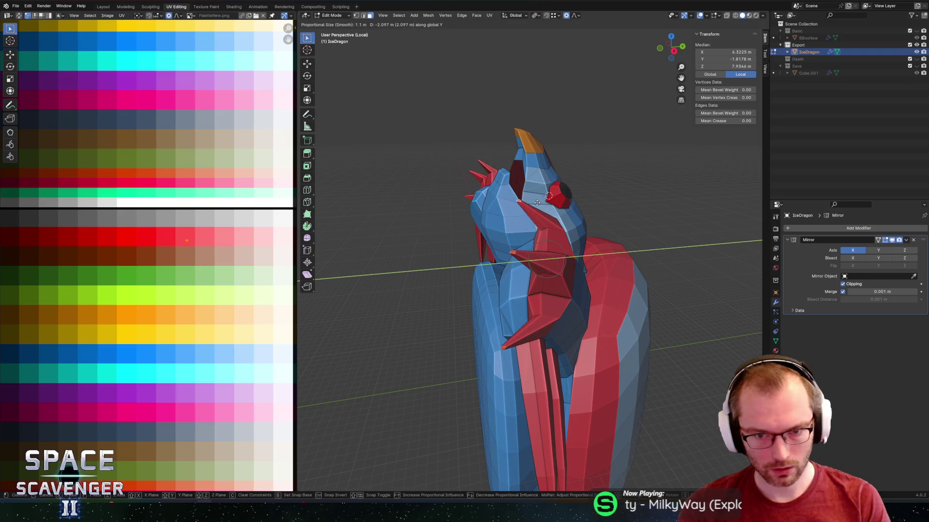
{"action": "scroll", "coordinate": [537, 202], "scroll_direction": "down", "scroll_amount": 11}
{"action": "left_click", "coordinate": [519, 203]}
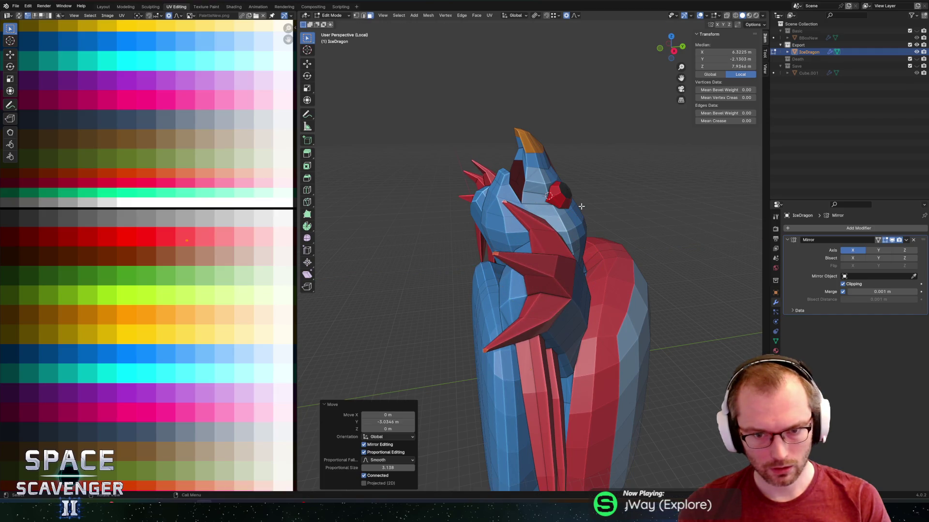
{"action": "scroll", "coordinate": [479, 218], "scroll_direction": "up", "scroll_amount": 3}
{"action": "mouse_move", "coordinate": [520, 203]}
{"action": "middle_mouse_down"}
{"action": "mouse_move", "coordinate": [479, 218]}
{"action": "mouse_move", "coordinate": [481, 155]}
{"action": "middle_mouse_up"}
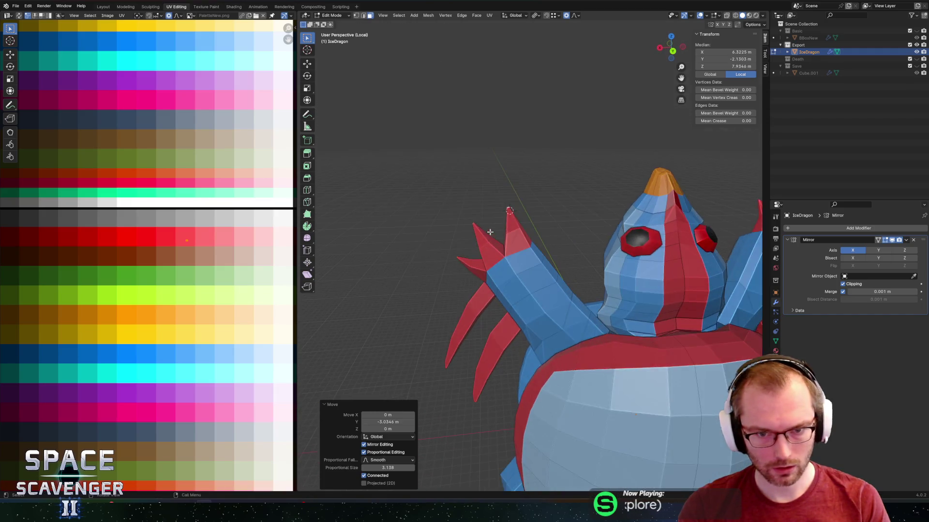
{"action": "scroll", "coordinate": [480, 147], "scroll_direction": "up", "scroll_amount": 3}
Spread the spike tips apart along X, pushing the left spike outward.
{"action": "left_click_drag", "start_coordinate": [494, 165], "coordinate": [496, 165]}
{"action": "key", "text": "g"}
{"action": "key", "text": "x"}
{"action": "key", "text": "Escape"}
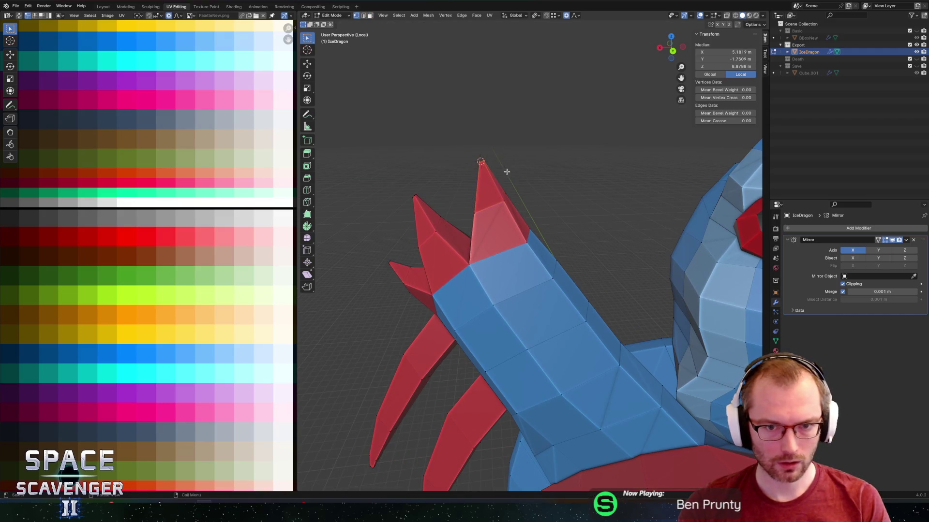
{"action": "key", "text": "g"}
{"action": "key", "text": "x"}
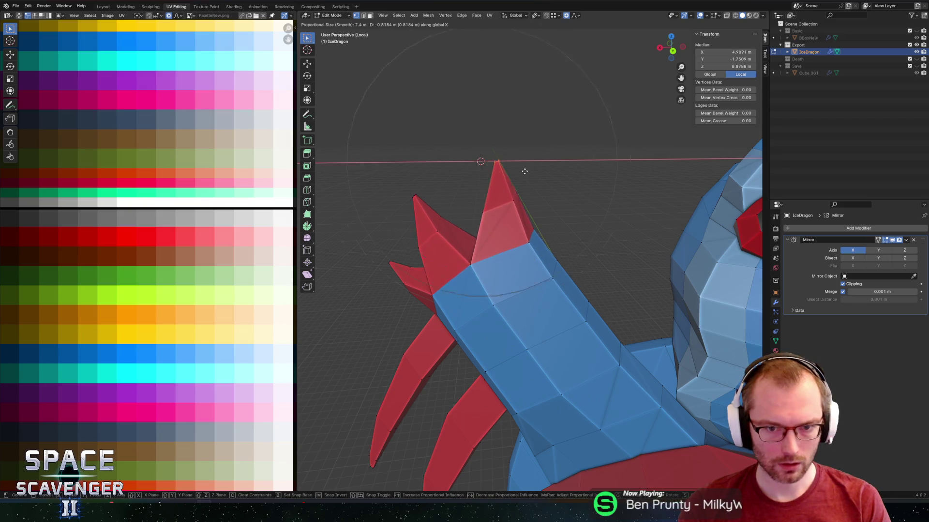
{"action": "left_click", "coordinate": [535, 172]}
{"action": "left_click_drag", "start_coordinate": [400, 169], "coordinate": [435, 203]}
{"action": "key", "text": "g"}
{"action": "key", "text": "x"}
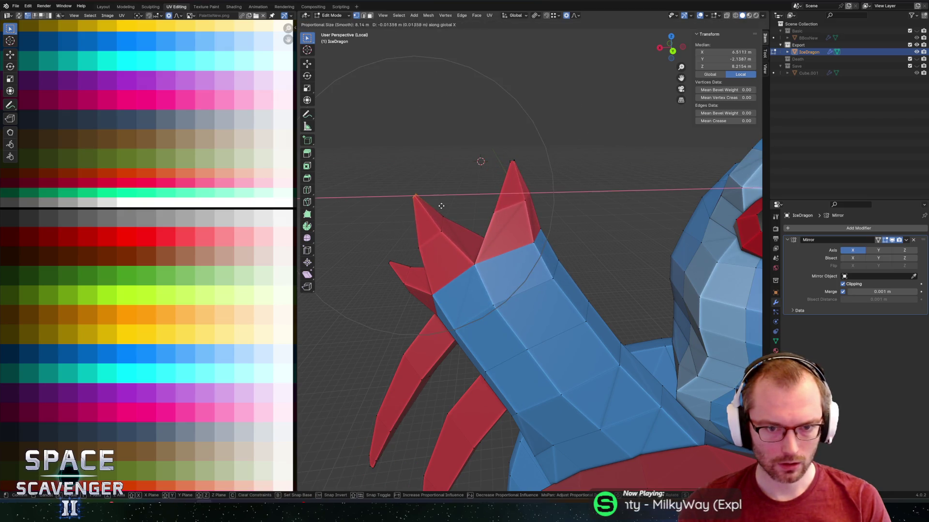
{"action": "left_click", "coordinate": [426, 201]}
Angle the left spike tip by moving it along Z, X, then raising it 1.2545 m.
{"action": "mouse_move", "coordinate": [425, 202]}
{"action": "middle_mouse_down"}
{"action": "mouse_move", "coordinate": [376, 292]}
{"action": "mouse_move", "coordinate": [470, 229]}
{"action": "middle_mouse_up"}
{"action": "left_click", "coordinate": [414, 305]}
{"action": "key", "text": "g"}
{"action": "key", "text": "z"}
{"action": "left_click", "coordinate": [474, 223]}
{"action": "key", "text": "g"}
{"action": "key", "text": "x"}
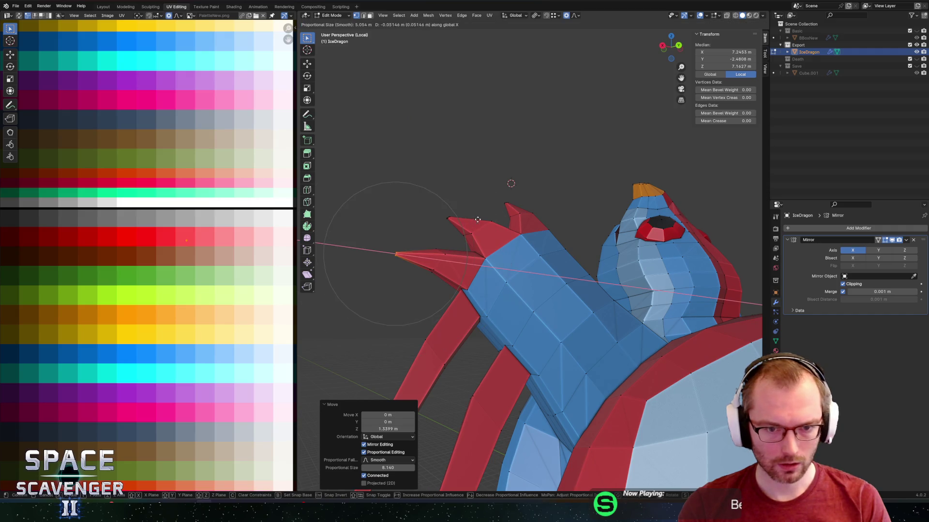
{"action": "left_click", "coordinate": [493, 212]}
{"action": "key", "text": "g"}
{"action": "key", "text": "z"}
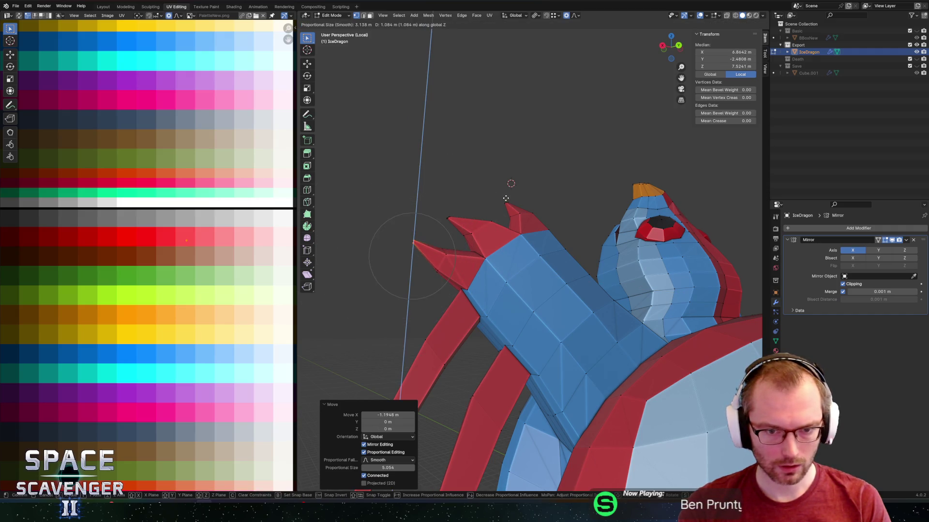
{"action": "left_click", "coordinate": [512, 196]}
{"action": "middle_click_drag", "start_coordinate": [512, 196], "coordinate": [588, 273]}
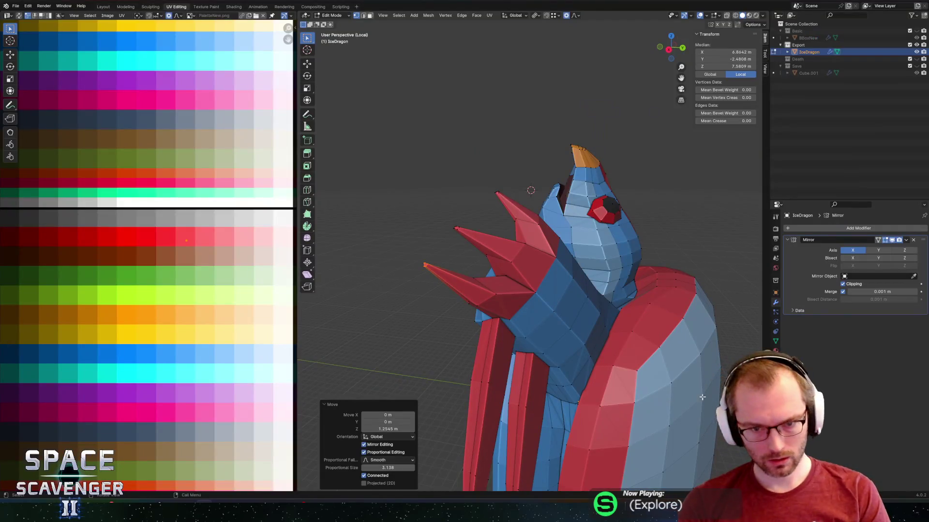
{"action": "middle_click_drag", "start_coordinate": [702, 397], "coordinate": [505, 304]}
{"action": "scroll", "coordinate": [505, 304], "scroll_direction": "up", "scroll_amount": 3}
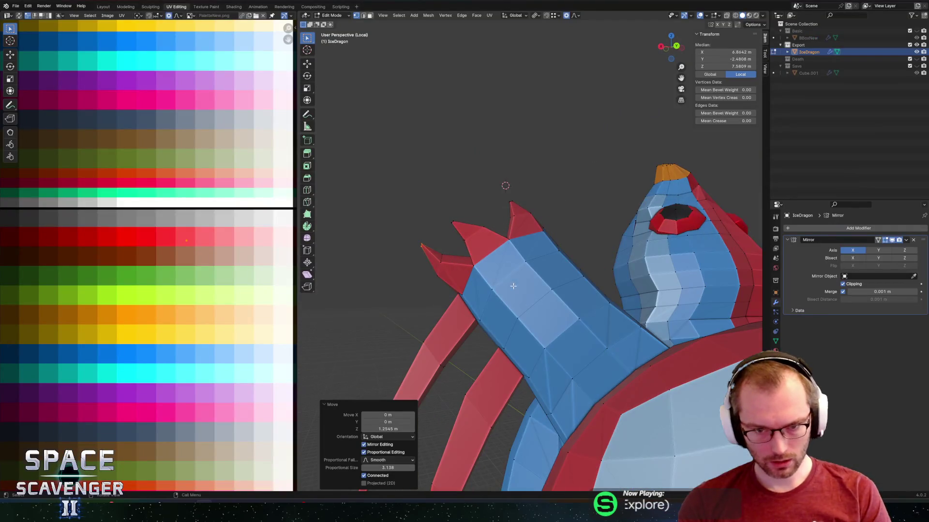
Confirm a vertex slide and add a new edge loop along the arm.
{"action": "key", "text": "3"}
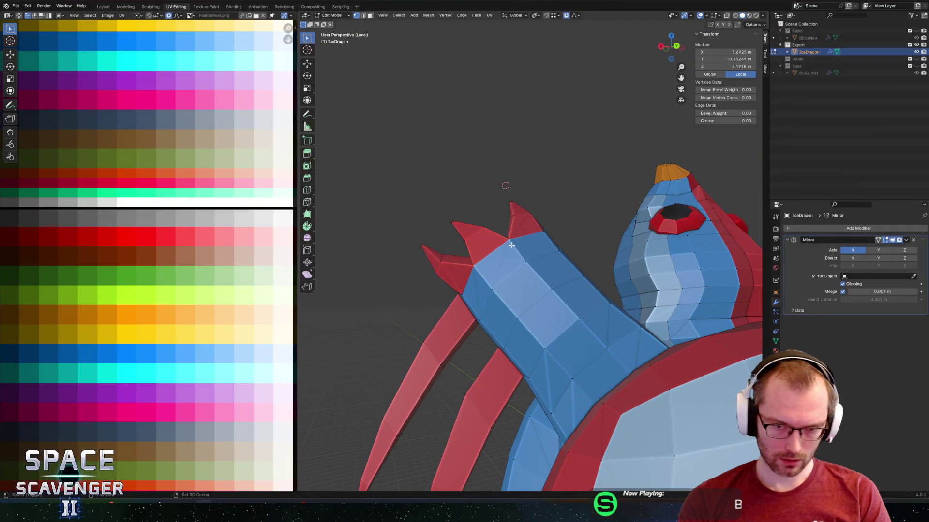
{"action": "mouse_move", "coordinate": [525, 251]}
{"action": "middle_mouse_down"}
{"action": "mouse_move", "coordinate": [489, 310]}
{"action": "mouse_move", "coordinate": [504, 267]}
{"action": "middle_mouse_up"}
{"action": "left_click", "coordinate": [489, 310]}
{"action": "key", "text": "alt+a"}
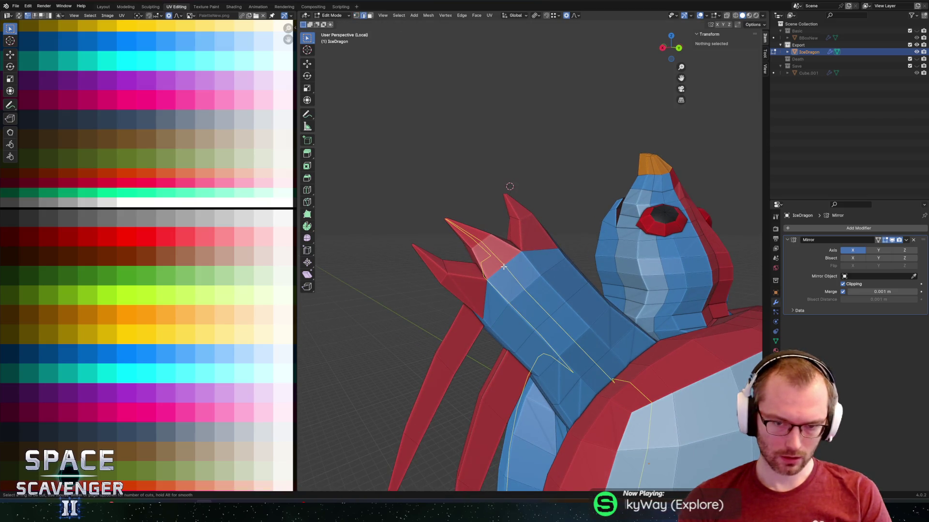
{"action": "left_click", "coordinate": [503, 267]}
{"action": "left_click", "coordinate": [504, 265]}
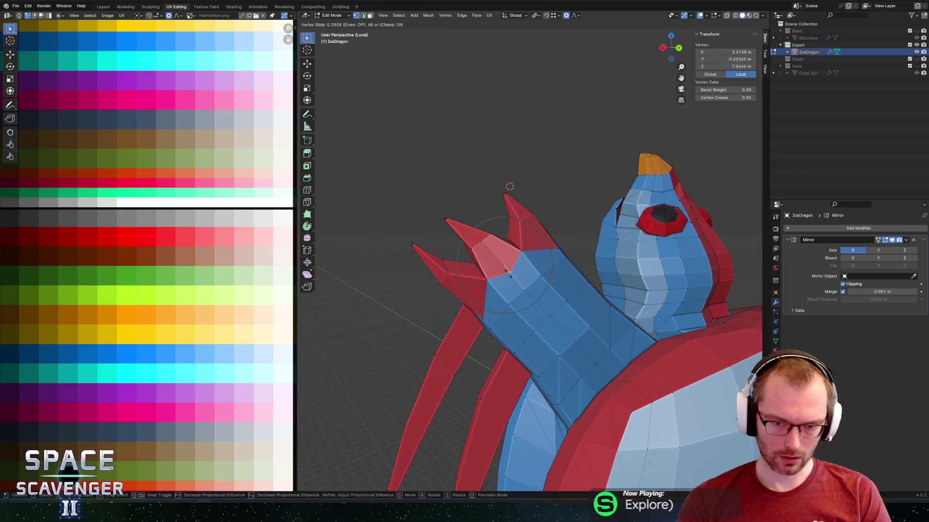
{"action": "left_click", "coordinate": [512, 281]}
Export the updated dragon and preview it in the game.
{"action": "left_click", "coordinate": [687, 442]}
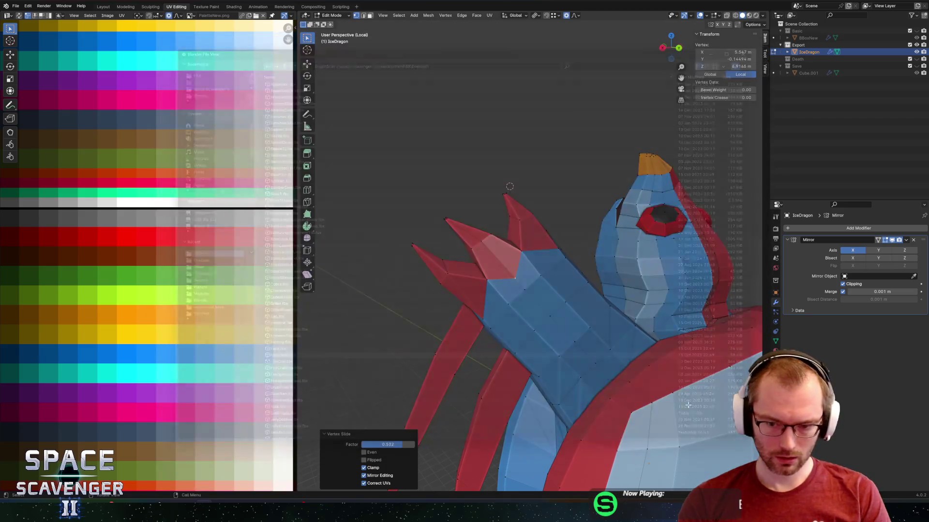
{"action": "key", "text": "alt+Tab"}
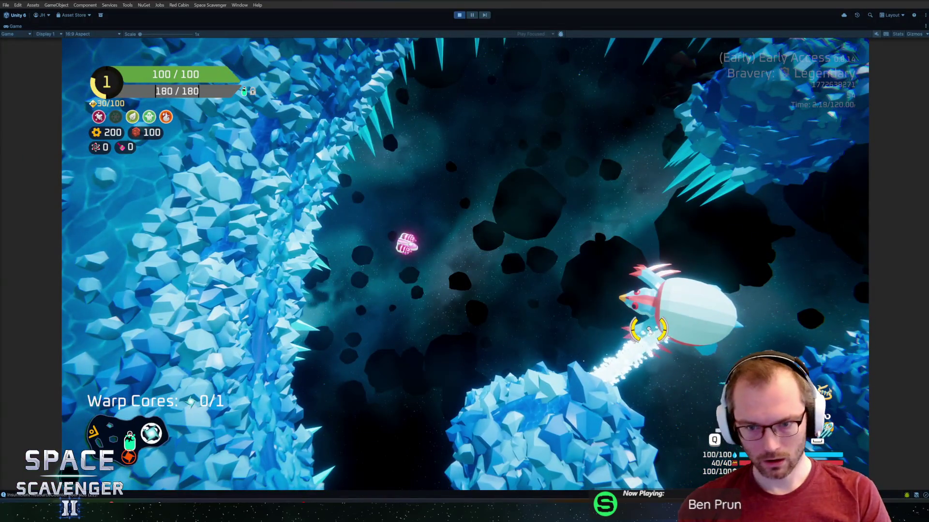
{"action": "key", "text": "alt+Tab"}
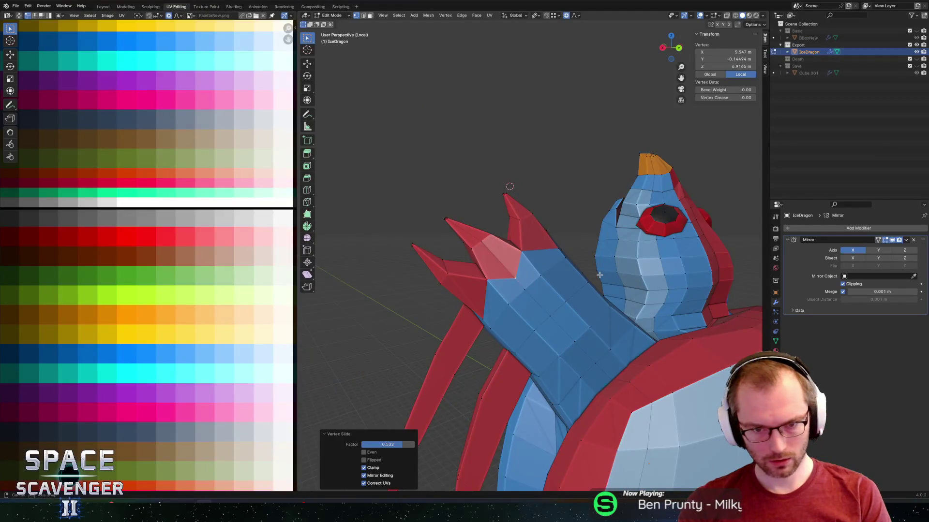
Vertex-slide a face on the red flipper to sharpen its point.
{"action": "key", "text": "3"}
{"action": "mouse_move", "coordinate": [623, 260]}
{"action": "middle_mouse_down"}
{"action": "mouse_move", "coordinate": [533, 265]}
{"action": "mouse_move", "coordinate": [602, 261]}
{"action": "mouse_move", "coordinate": [662, 233]}
{"action": "mouse_move", "coordinate": [649, 245]}
{"action": "middle_mouse_up"}
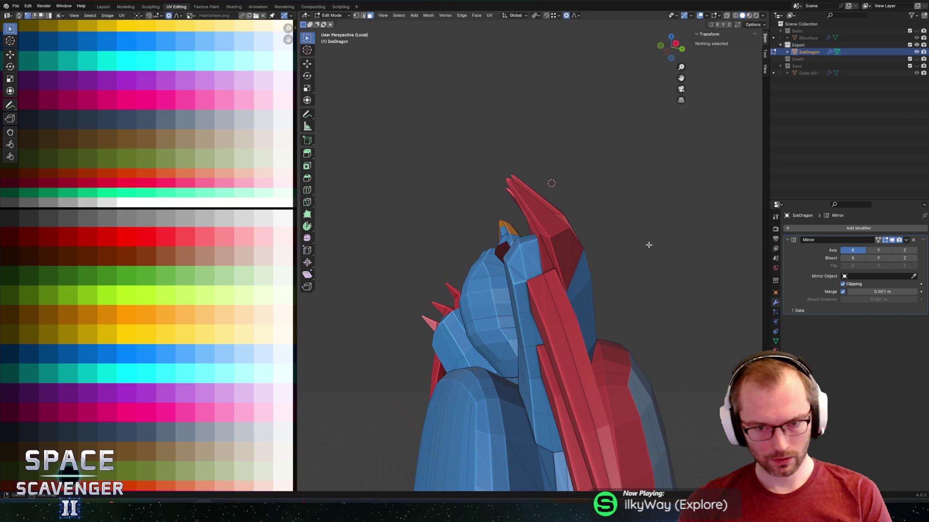
{"action": "left_click", "coordinate": [547, 251]}
{"action": "mouse_move", "coordinate": [547, 251]}
{"action": "middle_mouse_down"}
{"action": "mouse_move", "coordinate": [603, 224]}
{"action": "mouse_move", "coordinate": [571, 302]}
{"action": "mouse_move", "coordinate": [604, 270]}
{"action": "middle_mouse_up"}
{"action": "key", "text": "g"}
{"action": "key", "text": "x"}
{"action": "key", "text": "g"}
{"action": "left_click", "coordinate": [579, 295]}
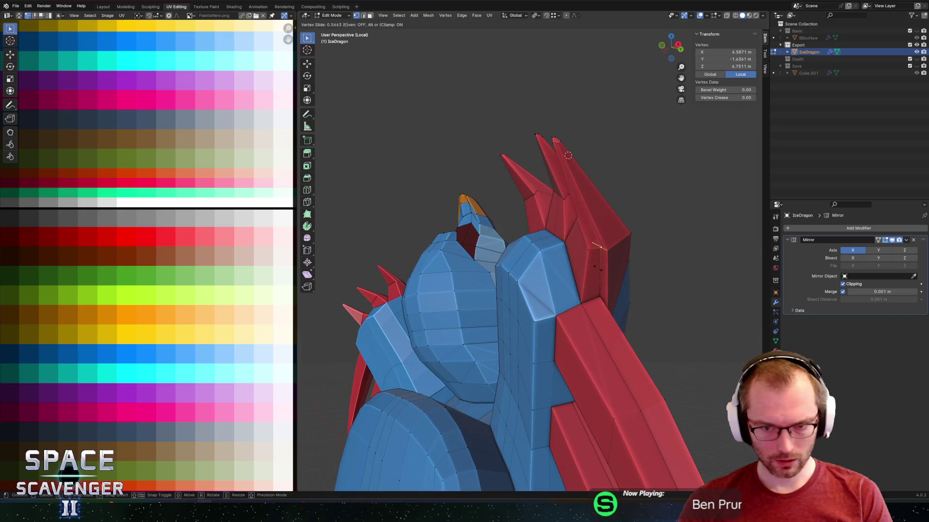
{"action": "left_click", "coordinate": [613, 271]}
{"action": "key", "text": "g"}
{"action": "key", "text": "g"}
{"action": "mouse_move", "coordinate": [568, 158]}
{"action": "middle_mouse_down"}
{"action": "mouse_move", "coordinate": [507, 266]}
{"action": "mouse_move", "coordinate": [501, 227]}
{"action": "mouse_move", "coordinate": [624, 279]}
{"action": "mouse_move", "coordinate": [603, 274]}
{"action": "middle_mouse_up"}
Slide the flipper tip vertex slightly along its edge and return to Object Mode.
{"action": "key", "text": "alt+a"}
{"action": "left_click", "coordinate": [603, 274]}
{"action": "key", "text": "g"}
{"action": "key", "text": "g"}
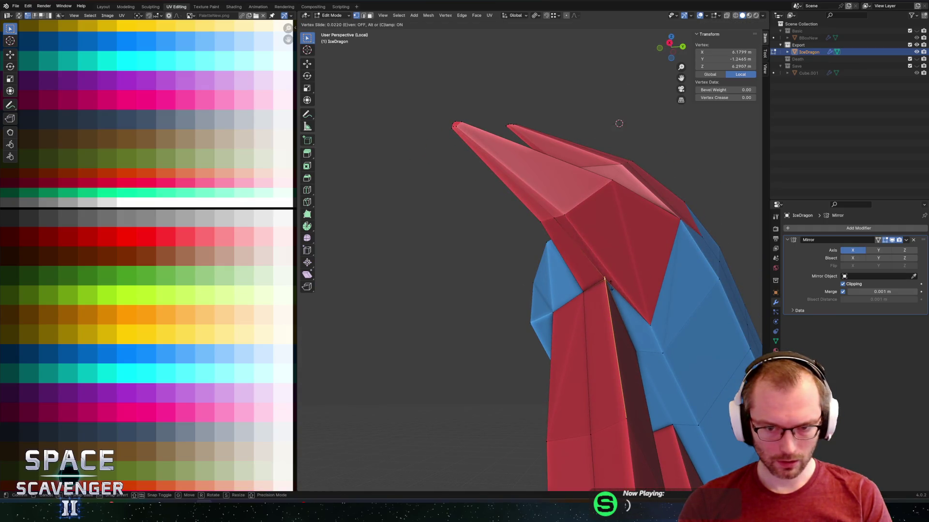
{"action": "left_click", "coordinate": [604, 284]}
{"action": "middle_click_drag", "start_coordinate": [604, 285], "coordinate": [596, 269]}
{"action": "key", "text": "Tab"}
{"action": "mouse_move", "coordinate": [692, 277]}
{"action": "middle_mouse_down"}
{"action": "mouse_move", "coordinate": [655, 311]}
{"action": "mouse_move", "coordinate": [594, 323]}
{"action": "mouse_move", "coordinate": [592, 308]}
{"action": "mouse_move", "coordinate": [603, 342]}
{"action": "middle_mouse_up"}
{"action": "scroll", "coordinate": [600, 321], "scroll_direction": "down", "scroll_amount": 5}
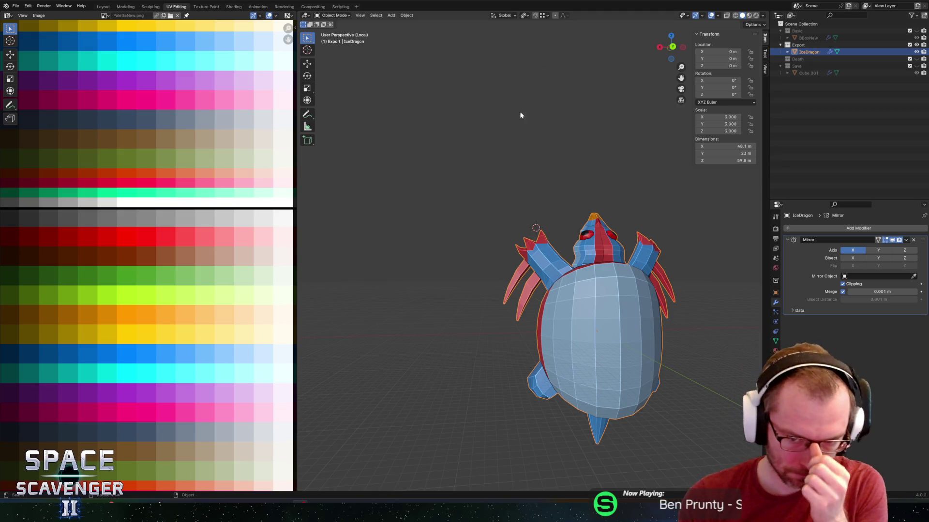
{"action": "scroll", "coordinate": [564, 199], "scroll_direction": "up", "scroll_amount": 5}
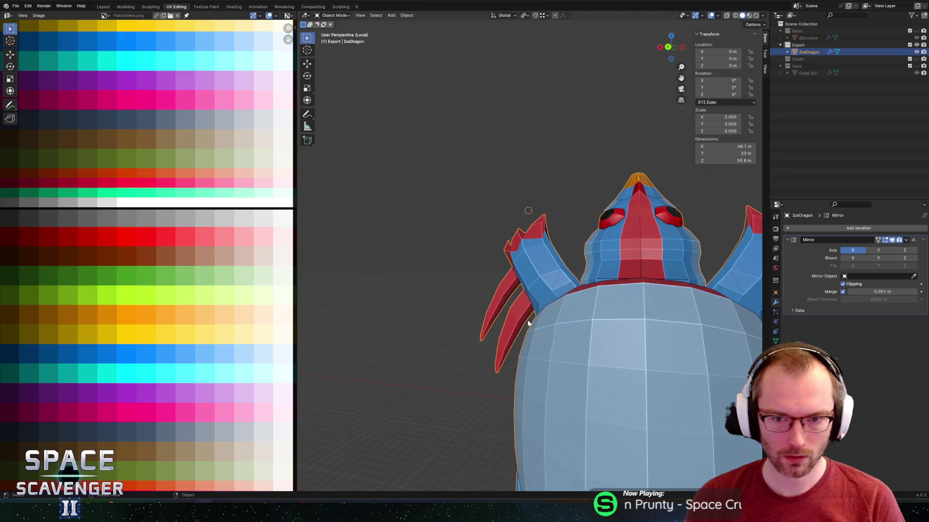
{"action": "scroll", "coordinate": [498, 273], "scroll_direction": "down", "scroll_amount": 4}
{"action": "middle_click_drag", "start_coordinate": [498, 272], "coordinate": [498, 180]}
{"action": "scroll", "coordinate": [488, 173], "scroll_direction": "down", "scroll_amount": 4}
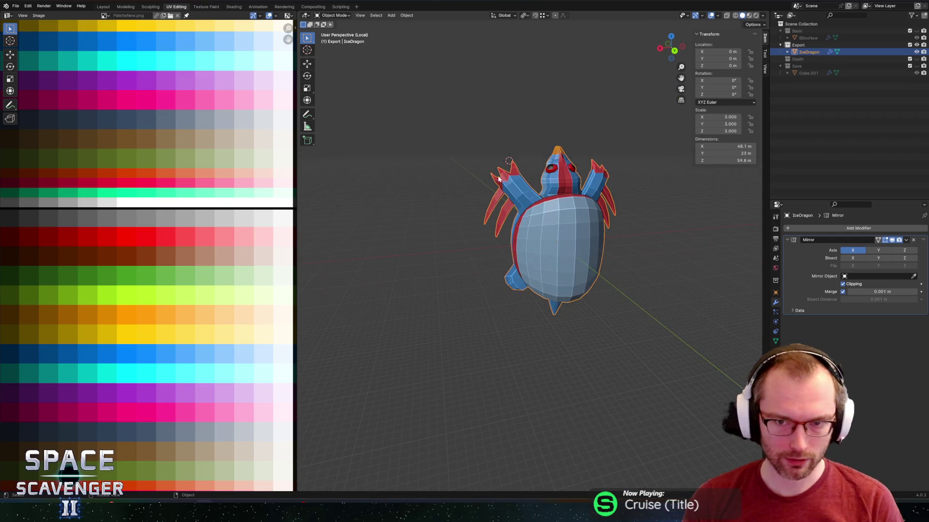
{"action": "scroll", "coordinate": [527, 198], "scroll_direction": "up", "scroll_amount": 3}
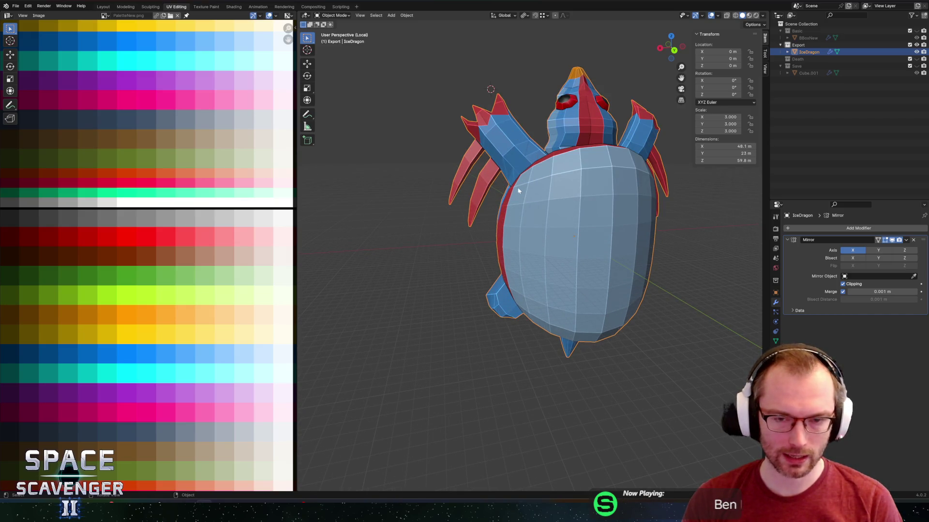
{"action": "middle_click_drag", "start_coordinate": [528, 248], "coordinate": [491, 218]}
{"action": "scroll", "coordinate": [491, 218], "scroll_direction": "down", "scroll_amount": 4}
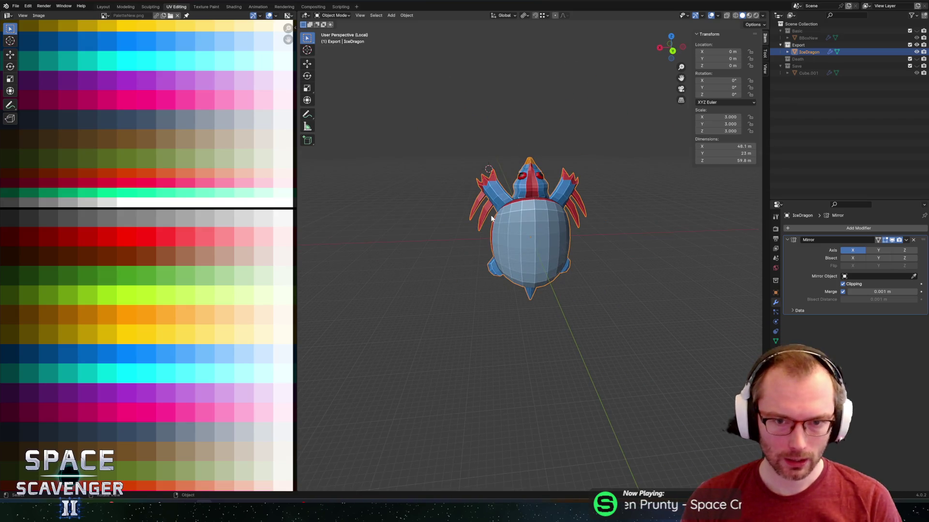
{"action": "mouse_move", "coordinate": [482, 221]}
{"action": "middle_mouse_down"}
{"action": "mouse_move", "coordinate": [406, 203]}
{"action": "mouse_move", "coordinate": [587, 202]}
{"action": "mouse_move", "coordinate": [490, 222]}
{"action": "middle_mouse_up"}
Select a column of shell faces and push them outward along the Y axis.
{"action": "key", "text": "Tab"}
{"action": "scroll", "coordinate": [576, 201], "scroll_direction": "up", "scroll_amount": 3}
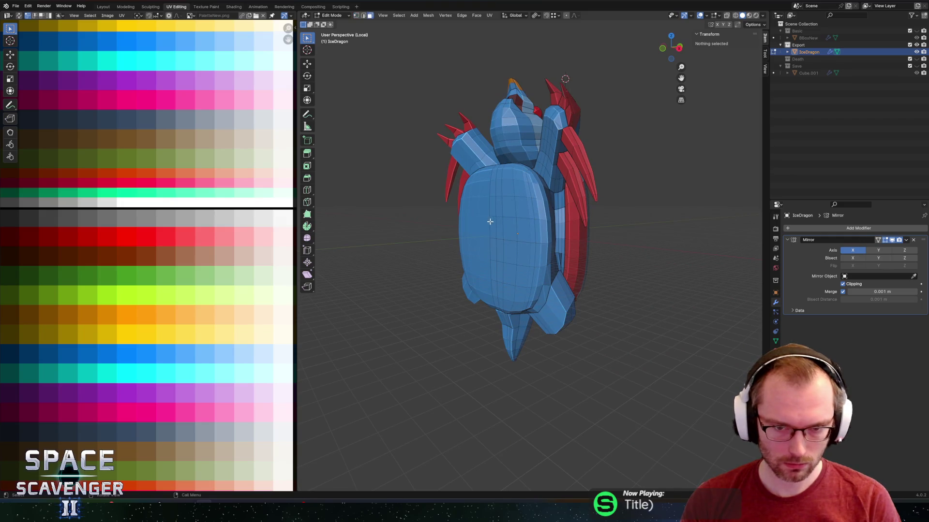
{"action": "key", "text": "c"}
{"action": "left_click", "coordinate": [490, 222]}
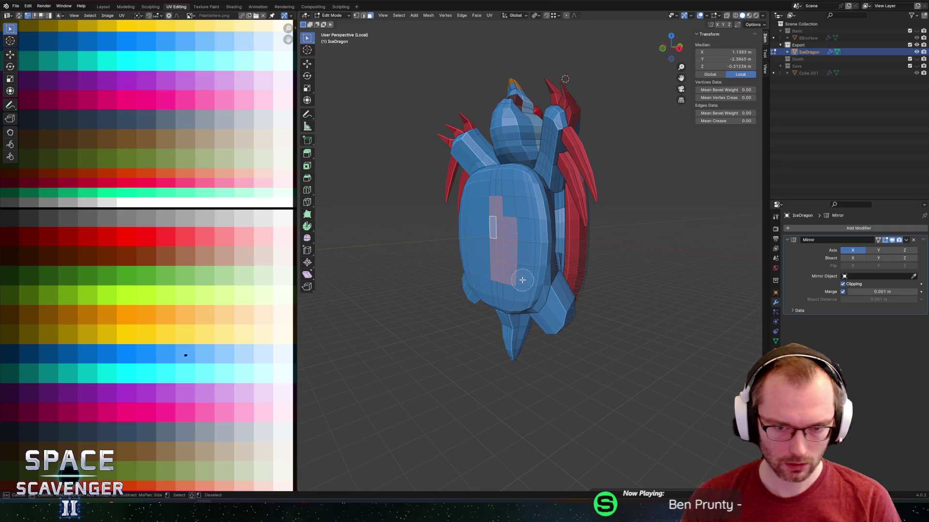
{"action": "middle_click_drag", "start_coordinate": [574, 267], "coordinate": [564, 280]}
{"action": "key", "text": "g"}
{"action": "key", "text": "y"}
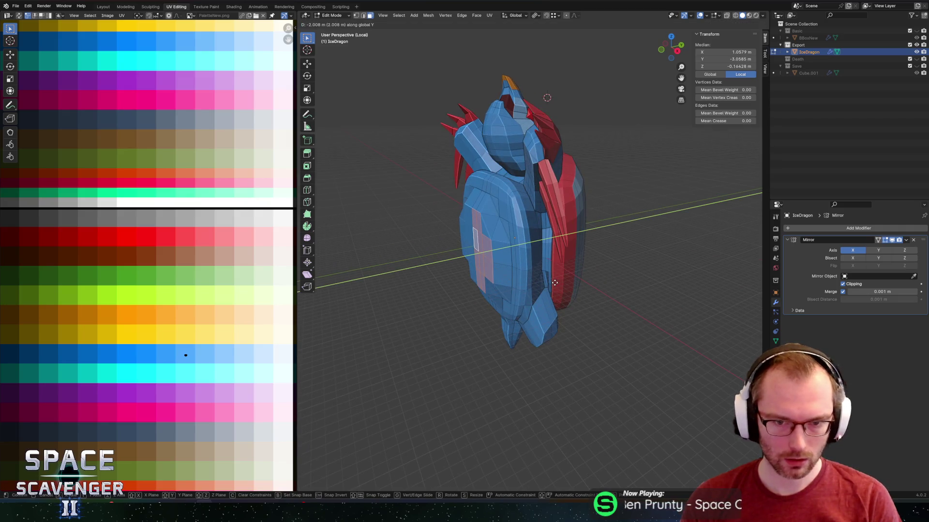
{"action": "left_click", "coordinate": [557, 281]}
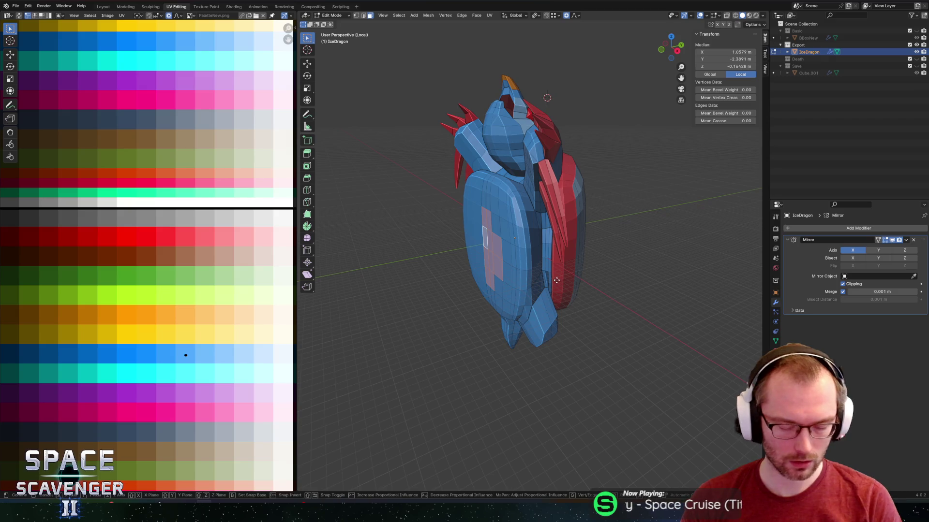
{"action": "key", "text": "y"}
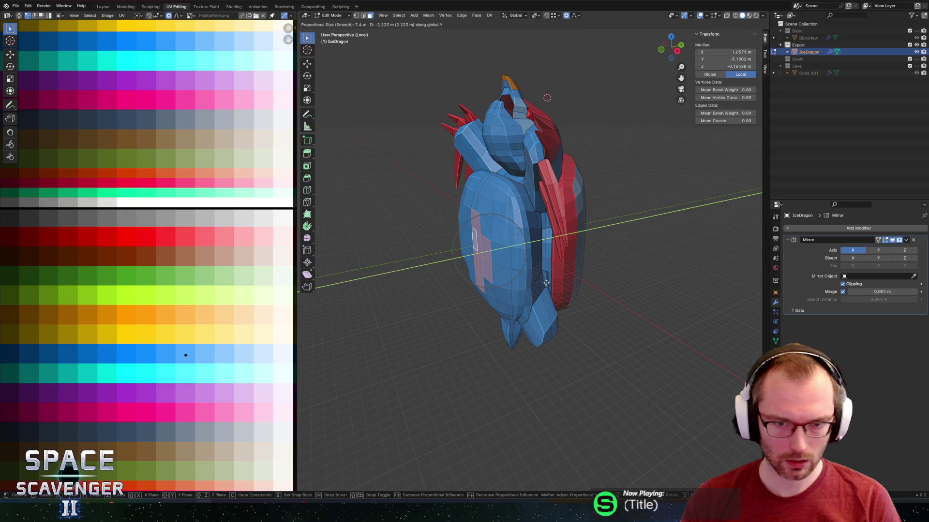
{"action": "left_click", "coordinate": [546, 283]}
{"action": "mouse_move", "coordinate": [546, 283]}
{"action": "middle_mouse_down"}
{"action": "mouse_move", "coordinate": [550, 235]}
{"action": "mouse_move", "coordinate": [497, 233]}
{"action": "mouse_move", "coordinate": [503, 261]}
{"action": "mouse_move", "coordinate": [514, 252]}
{"action": "middle_mouse_up"}
{"action": "key", "text": "Tab"}
{"action": "key", "text": "Tab"}
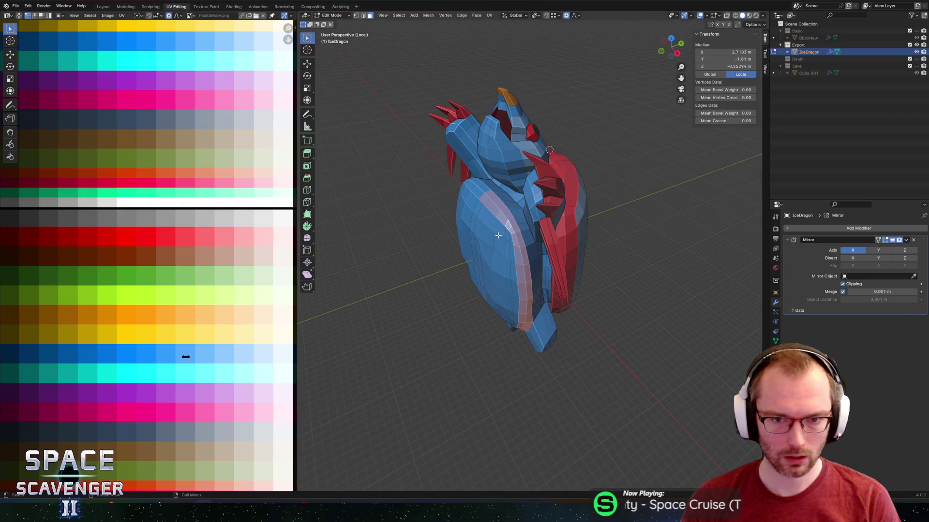
Flatten the shell by scaling it along Z with proportional falloff.
{"action": "middle_click_drag", "start_coordinate": [496, 278], "coordinate": [502, 213]}
{"action": "key", "text": "c"}
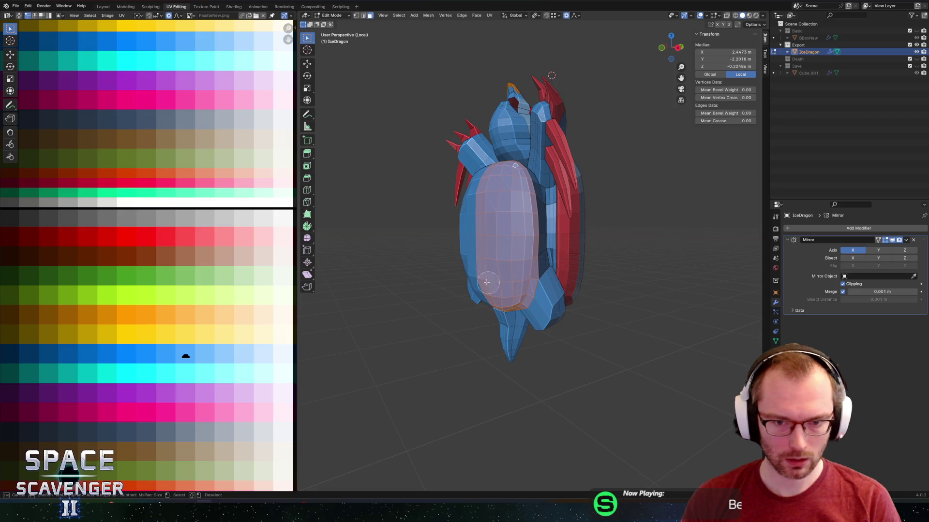
{"action": "key", "text": "Escape"}
{"action": "mouse_move", "coordinate": [462, 233]}
{"action": "middle_mouse_down"}
{"action": "mouse_move", "coordinate": [436, 212]}
{"action": "mouse_move", "coordinate": [556, 157]}
{"action": "middle_mouse_up"}
{"action": "key", "text": "s"}
{"action": "key", "text": "z"}
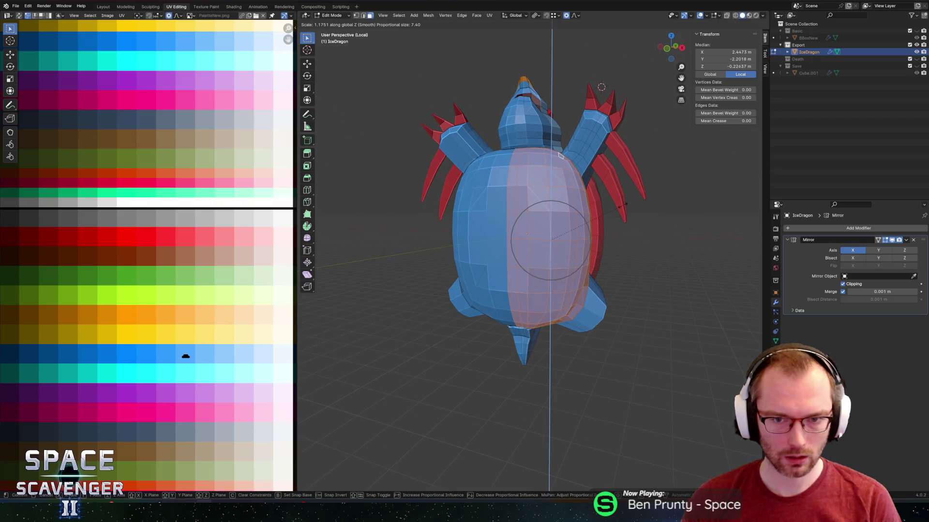
{"action": "left_click", "coordinate": [560, 155]}
Snap the 3D cursor to the world centre and narrow the shell along X.
{"action": "key", "text": "s"}
{"action": "key", "text": "x"}
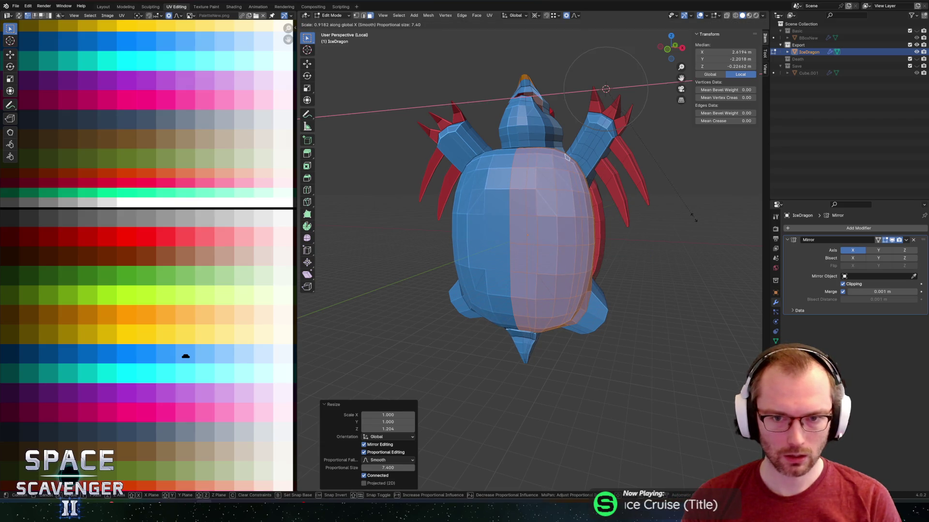
{"action": "key", "text": "Escape"}
{"action": "key", "text": "shift+s"}
{"action": "left_click", "coordinate": [636, 244]}
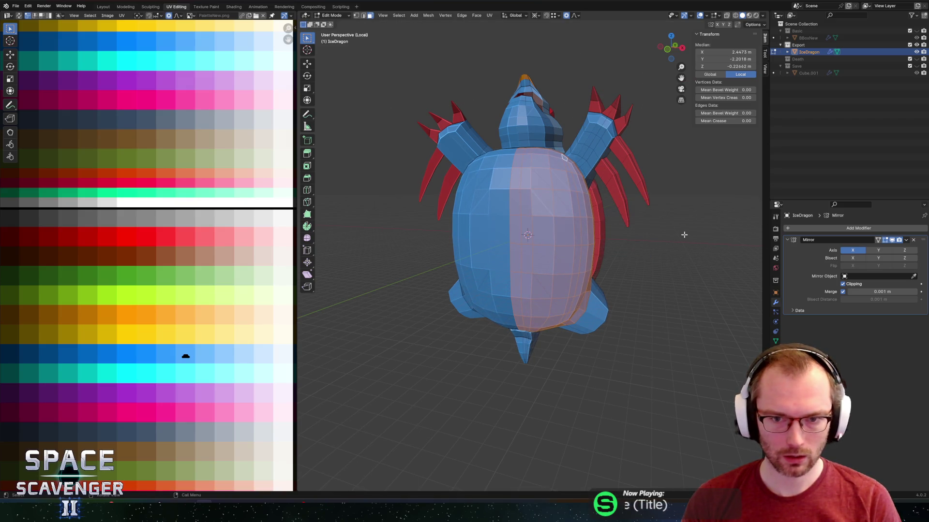
{"action": "key", "text": "s"}
{"action": "key", "text": "x"}
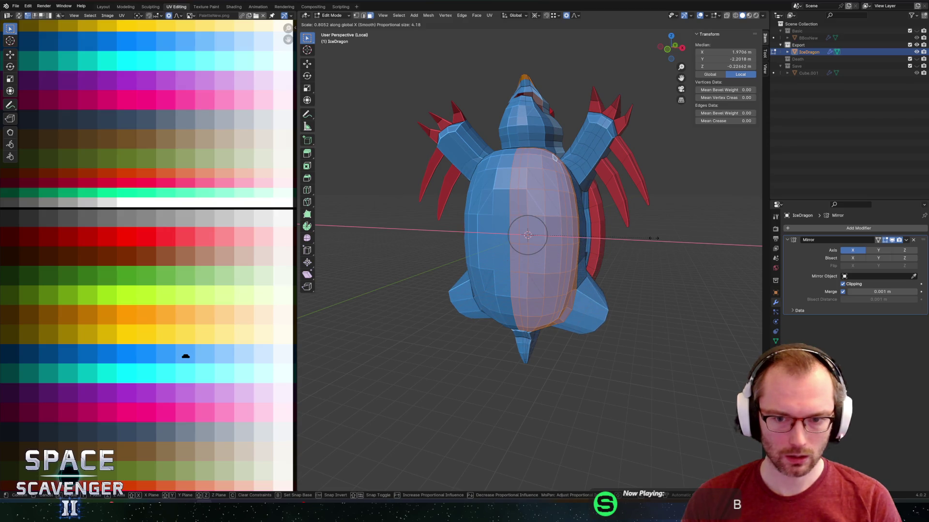
{"action": "left_click", "coordinate": [653, 238]}
{"action": "mouse_move", "coordinate": [643, 228]}
{"action": "middle_mouse_down"}
{"action": "mouse_move", "coordinate": [559, 202]}
{"action": "mouse_move", "coordinate": [575, 187]}
{"action": "mouse_move", "coordinate": [583, 201]}
{"action": "mouse_move", "coordinate": [537, 193]}
{"action": "middle_mouse_up"}
{"action": "mouse_move", "coordinate": [532, 192]}
{"action": "middle_mouse_down"}
{"action": "mouse_move", "coordinate": [524, 155]}
{"action": "mouse_move", "coordinate": [527, 202]}
{"action": "mouse_move", "coordinate": [587, 150]}
{"action": "mouse_move", "coordinate": [605, 154]}
{"action": "mouse_move", "coordinate": [538, 199]}
{"action": "mouse_move", "coordinate": [520, 255]}
{"action": "mouse_move", "coordinate": [523, 247]}
{"action": "middle_mouse_up"}
{"action": "key", "text": "Tab"}
{"action": "key", "text": "Tab"}
Push the shell's centre vertex outward along Y with falloff.
{"action": "left_click", "coordinate": [521, 255]}
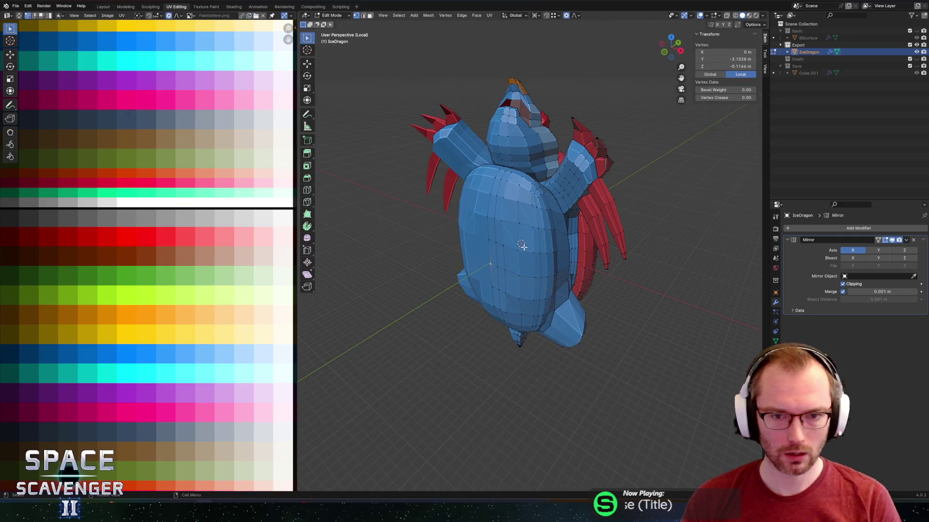
{"action": "key", "text": "g"}
{"action": "key", "text": "y"}
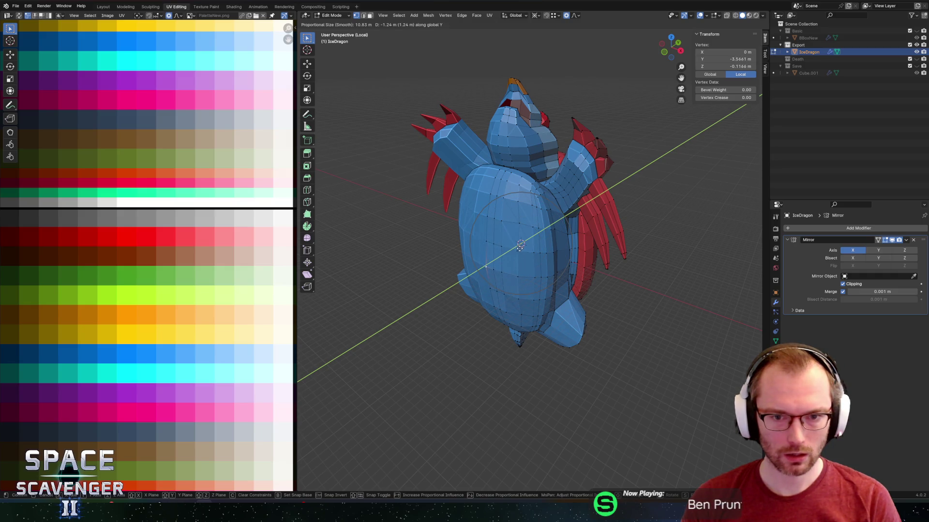
{"action": "left_click", "coordinate": [520, 246]}
{"action": "mouse_move", "coordinate": [520, 247]}
{"action": "middle_mouse_down"}
{"action": "mouse_move", "coordinate": [581, 184]}
{"action": "mouse_move", "coordinate": [614, 176]}
{"action": "mouse_move", "coordinate": [546, 201]}
{"action": "mouse_move", "coordinate": [582, 205]}
{"action": "mouse_move", "coordinate": [485, 212]}
{"action": "middle_mouse_up"}
{"action": "key", "text": "Tab"}
{"action": "key", "text": "Tab"}
Select all shell faces and move their UVs onto a pale near-white palette swatch.
{"action": "key", "text": "3"}
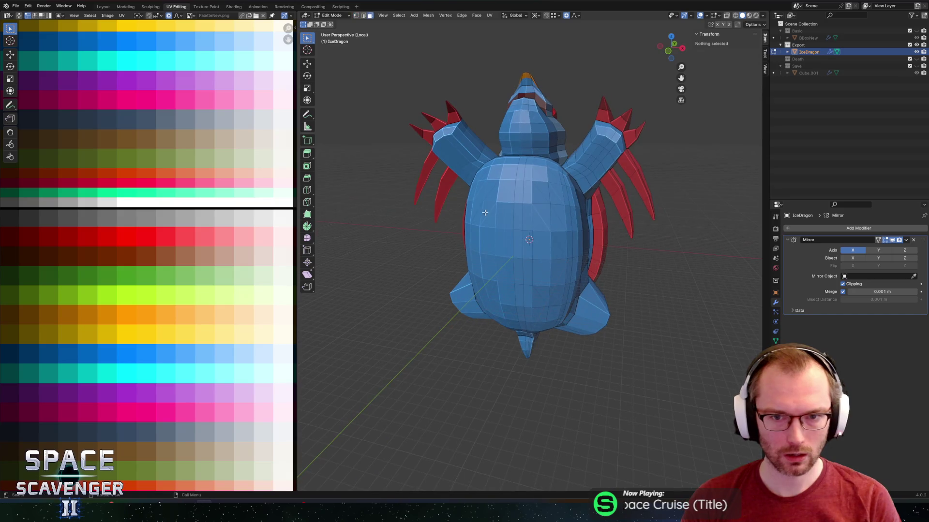
{"action": "left_click_drag", "start_coordinate": [515, 193], "coordinate": [524, 173]}
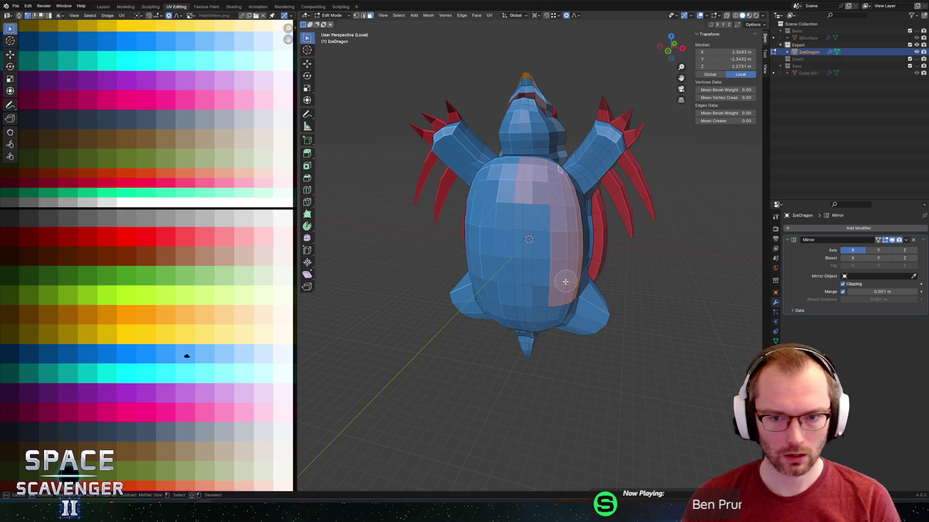
{"action": "left_click_drag", "start_coordinate": [559, 303], "coordinate": [530, 203]}
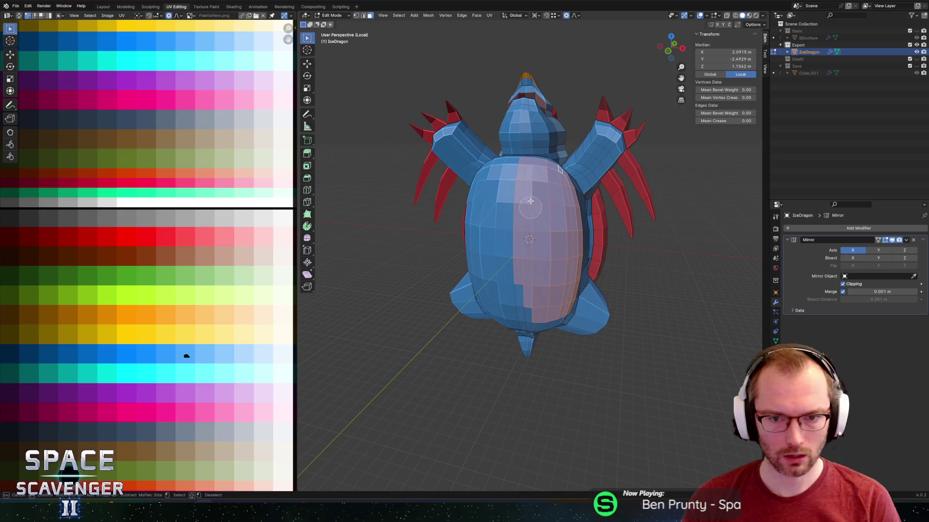
{"action": "middle_click_drag", "start_coordinate": [532, 243], "coordinate": [510, 245]}
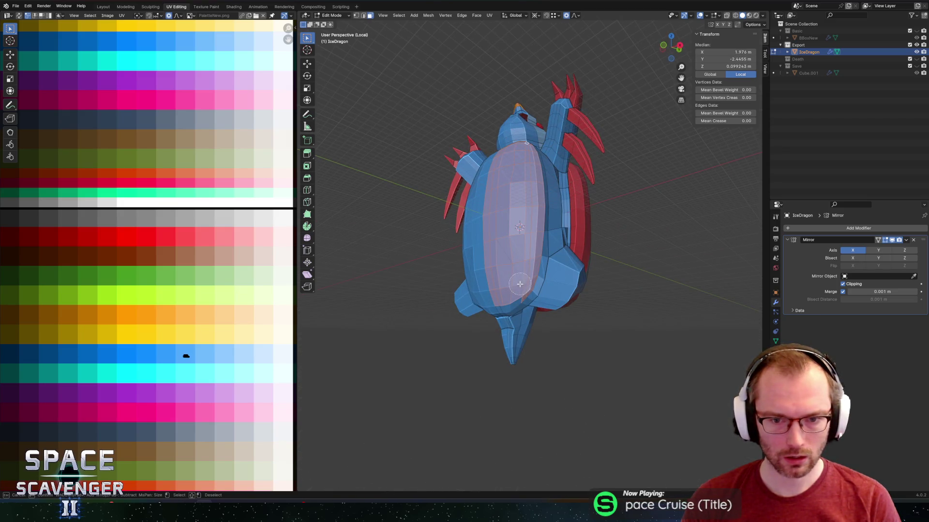
{"action": "middle_click_drag", "start_coordinate": [480, 204], "coordinate": [483, 183]}
{"action": "key", "text": "g"}
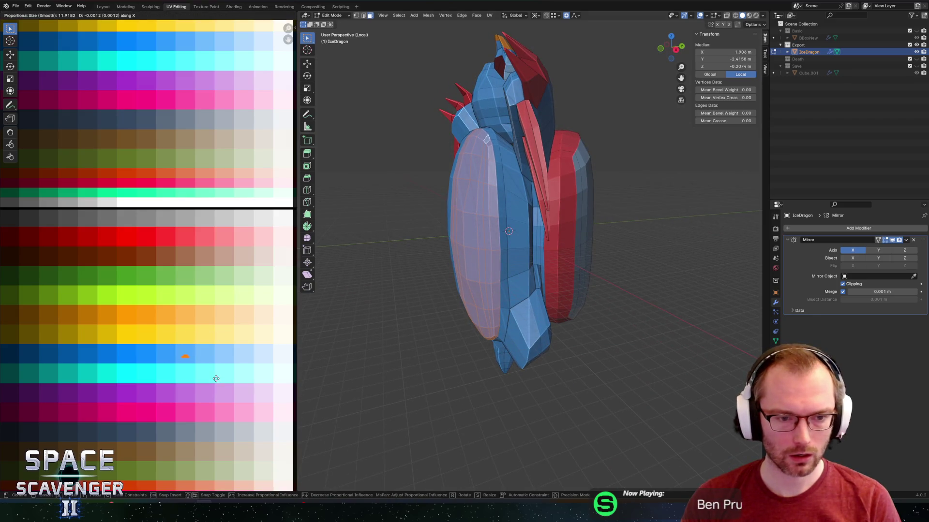
{"action": "left_click", "coordinate": [291, 380]}
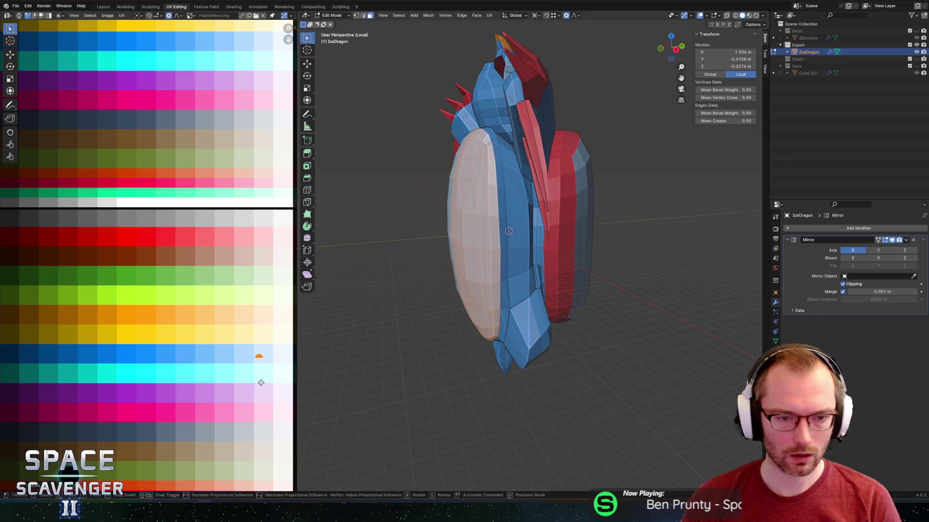
{"action": "key", "text": "Tab"}
{"action": "scroll", "coordinate": [539, 278], "scroll_direction": "down", "scroll_amount": 4}
{"action": "mouse_move", "coordinate": [617, 240]}
{"action": "middle_mouse_down"}
{"action": "mouse_move", "coordinate": [567, 245]}
{"action": "mouse_move", "coordinate": [577, 220]}
{"action": "mouse_move", "coordinate": [619, 227]}
{"action": "middle_mouse_up"}
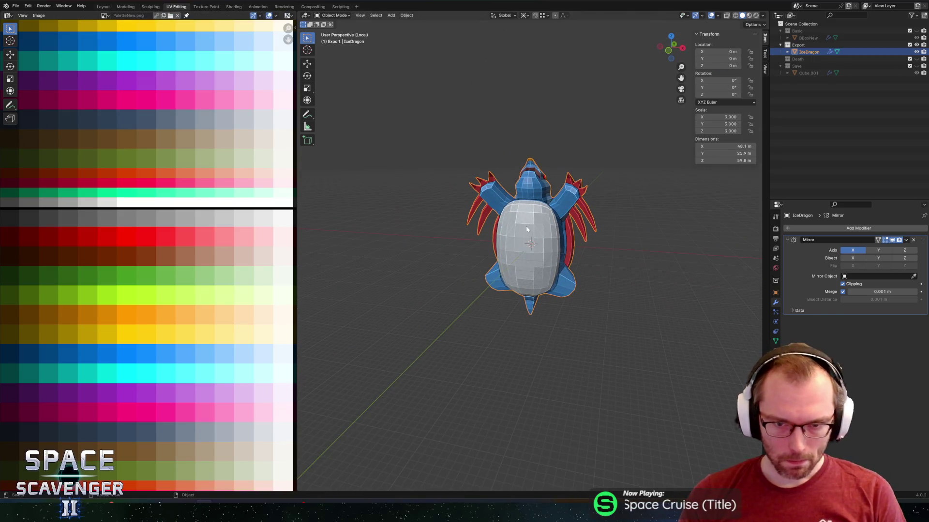
Shade the dragon smooth and re-export it over the existing file.
{"action": "right_click", "coordinate": [525, 225]}
{"action": "left_click", "coordinate": [522, 213]}
{"action": "middle_click_drag", "start_coordinate": [625, 187], "coordinate": [473, 189]}
{"action": "key", "text": "ctrl+shift+s"}
{"action": "key", "text": "Return"}
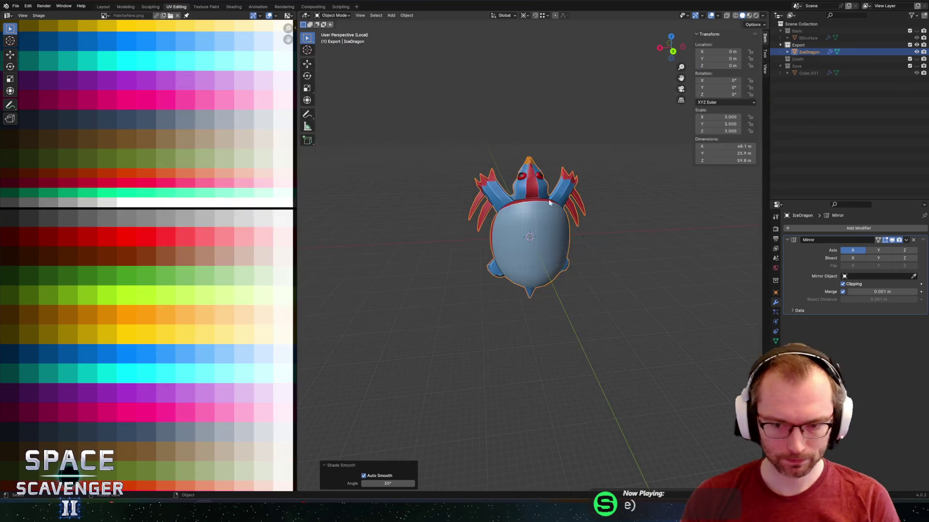
Check the pale-bellied dragon in the running Unity game, then return to Blender.
{"action": "key", "text": "alt+Tab"}
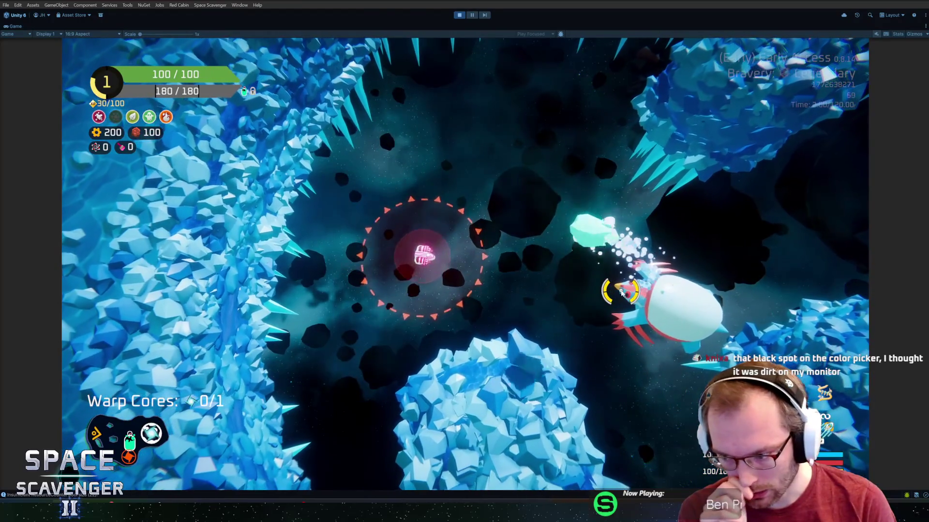
{"action": "key", "text": "alt+Tab"}
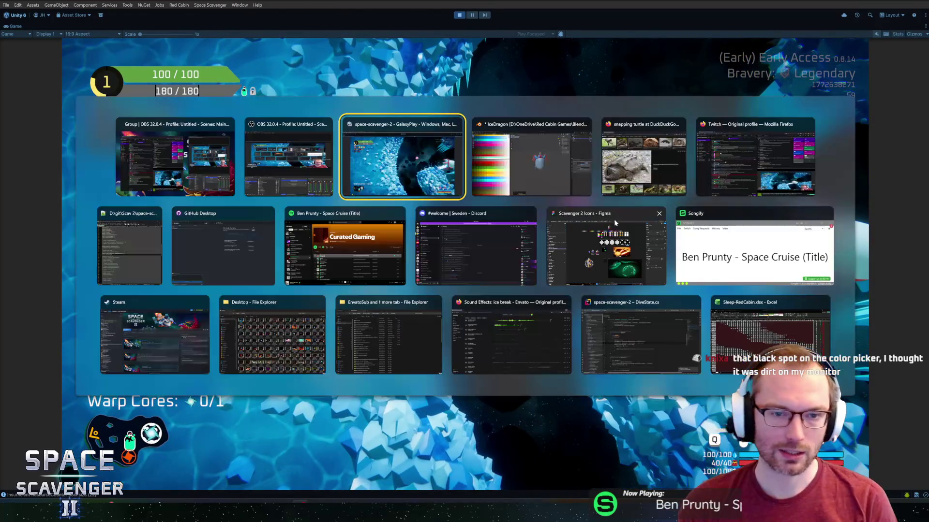
{"action": "left_click", "coordinate": [574, 179]}
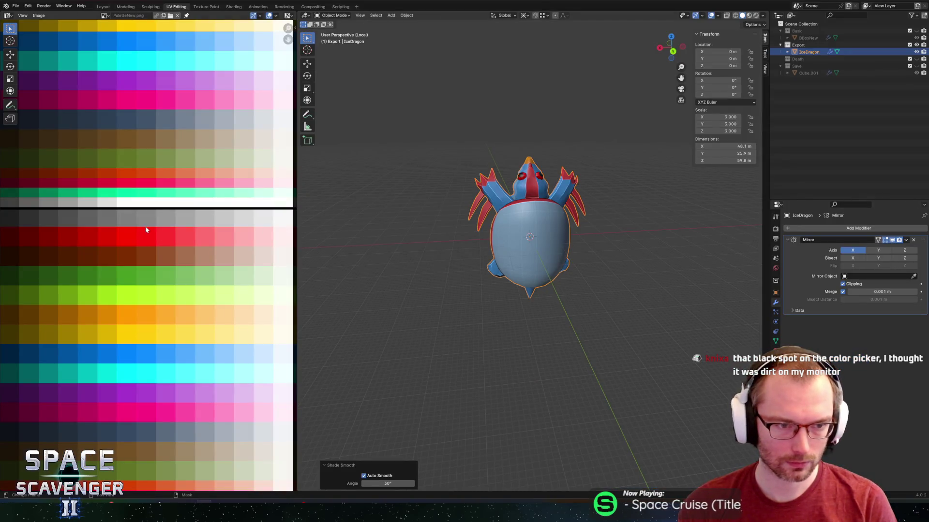
In Edit Mode, box-select the UVs around the red patch and pan the palette to its right edge.
{"action": "key", "text": "Tab"}
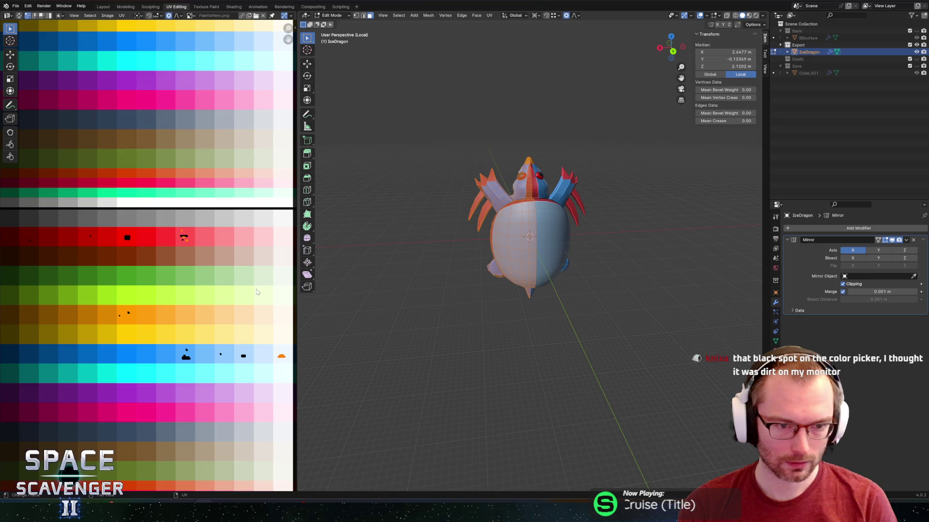
{"action": "left_click_drag", "start_coordinate": [112, 218], "coordinate": [140, 261]}
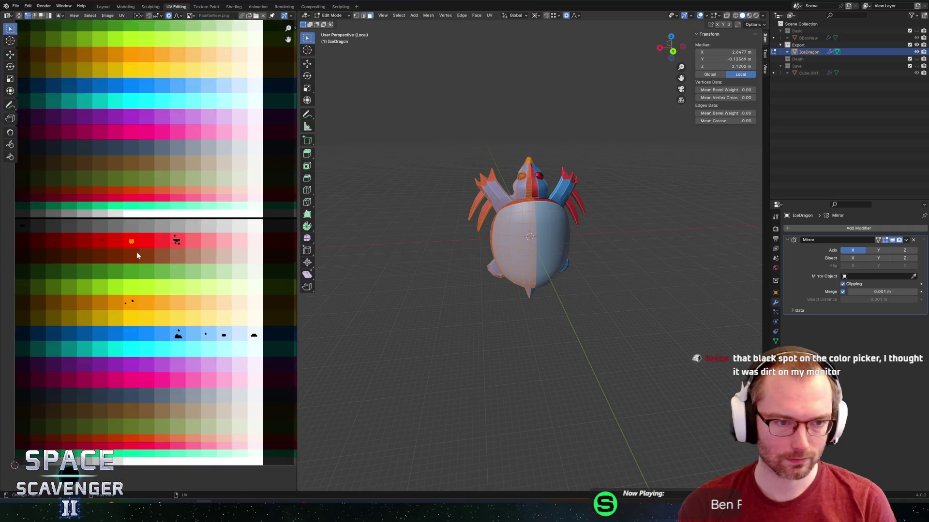
{"action": "scroll", "coordinate": [140, 262], "scroll_direction": "up", "scroll_amount": 1}
{"action": "middle_click_drag", "start_coordinate": [231, 284], "coordinate": [177, 282]}
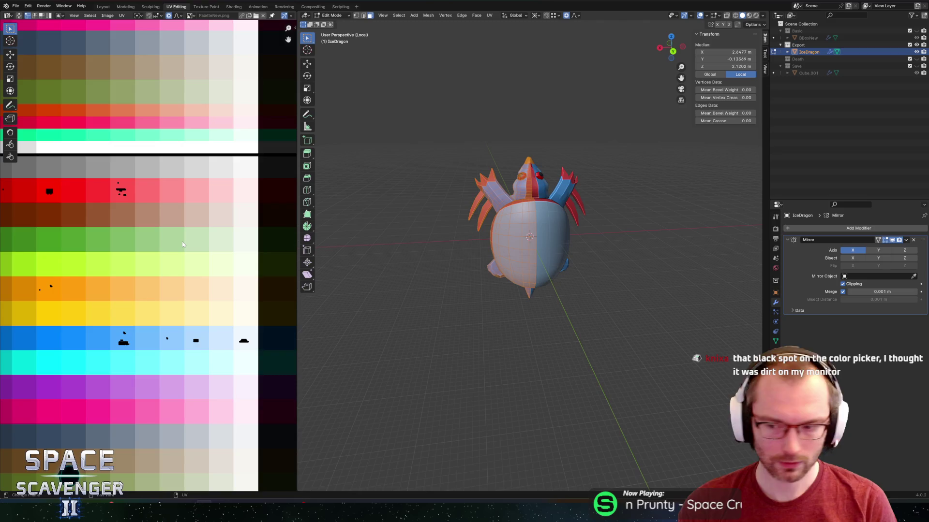
{"action": "scroll", "coordinate": [183, 244], "scroll_direction": "down", "scroll_amount": 1}
{"action": "scroll", "coordinate": [231, 256], "scroll_direction": "up", "scroll_amount": 2, "text": "shift"}
{"action": "middle_click_drag", "start_coordinate": [230, 258], "coordinate": [259, 255]}
{"action": "mouse_move", "coordinate": [435, 261]}
{"action": "middle_mouse_down"}
{"action": "mouse_move", "coordinate": [628, 264]}
{"action": "mouse_move", "coordinate": [382, 299]}
{"action": "mouse_move", "coordinate": [629, 251]}
{"action": "mouse_move", "coordinate": [553, 235]}
{"action": "middle_mouse_up"}
Duplicate the dragon in place as backup IceDragon.001, then edit the original IceDragon mesh.
{"action": "key", "text": "Tab"}
{"action": "key", "text": "shift+d"}
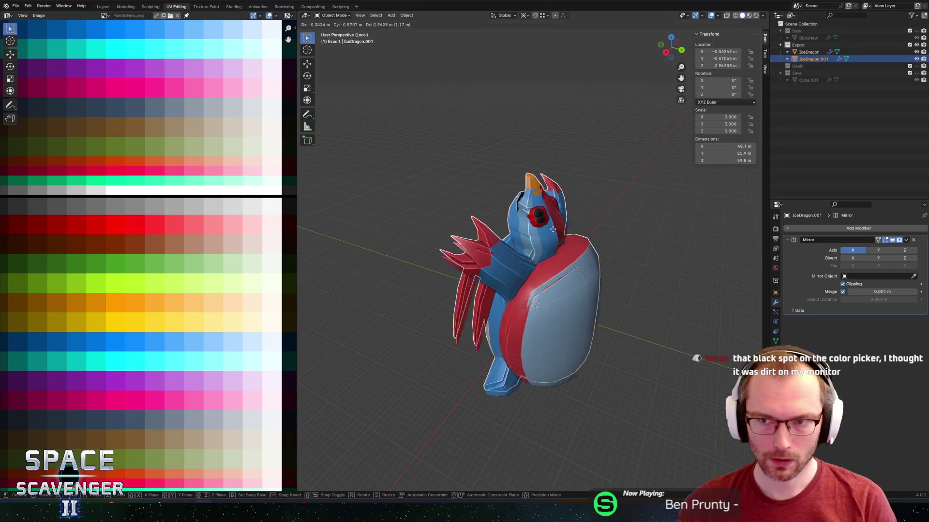
{"action": "key", "text": "Escape"}
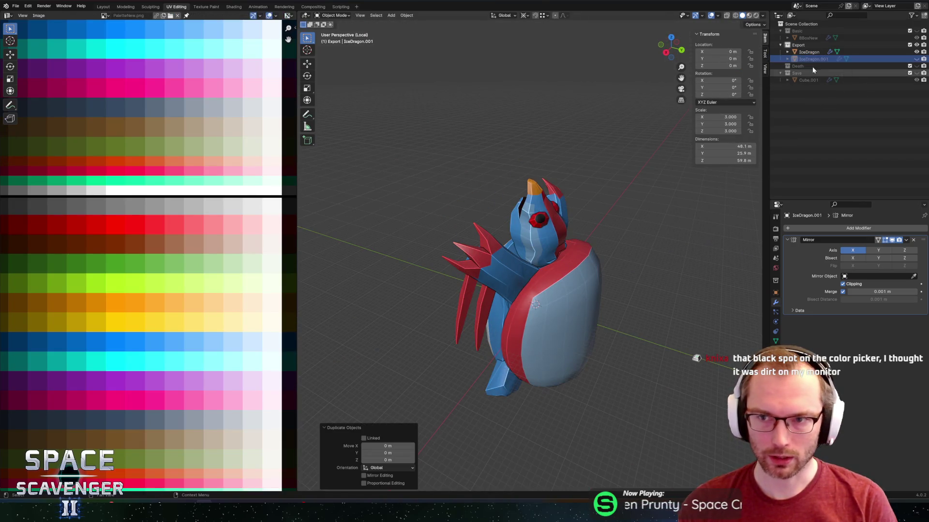
{"action": "left_click", "coordinate": [809, 52]}
{"action": "key", "text": "Tab"}
Select the arm's face loops and, in X-ray, the remaining arm and claw faces.
{"action": "scroll", "coordinate": [516, 281], "scroll_direction": "up", "scroll_amount": 2}
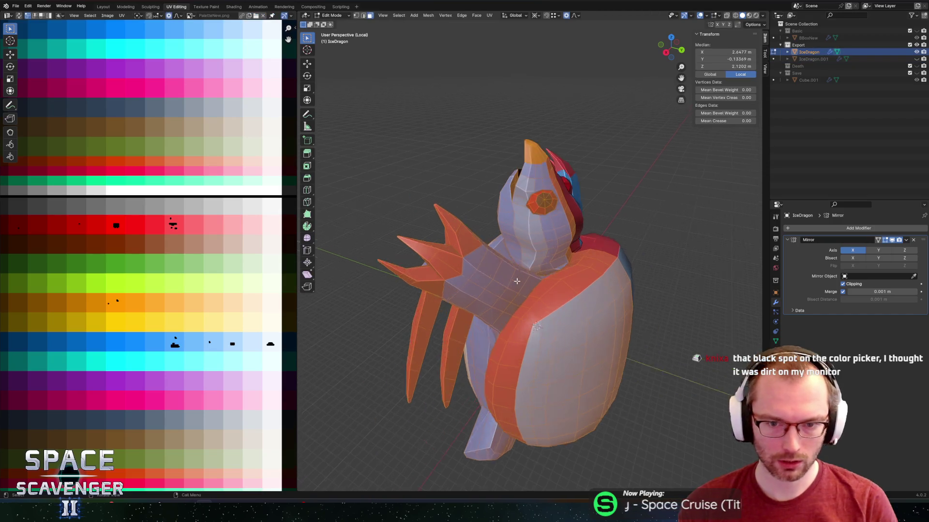
{"action": "scroll", "coordinate": [452, 244], "scroll_direction": "up", "scroll_amount": 2}
{"action": "left_click", "coordinate": [469, 252], "text": "alt"}
{"action": "left_click", "coordinate": [438, 268], "text": "alt+shift"}
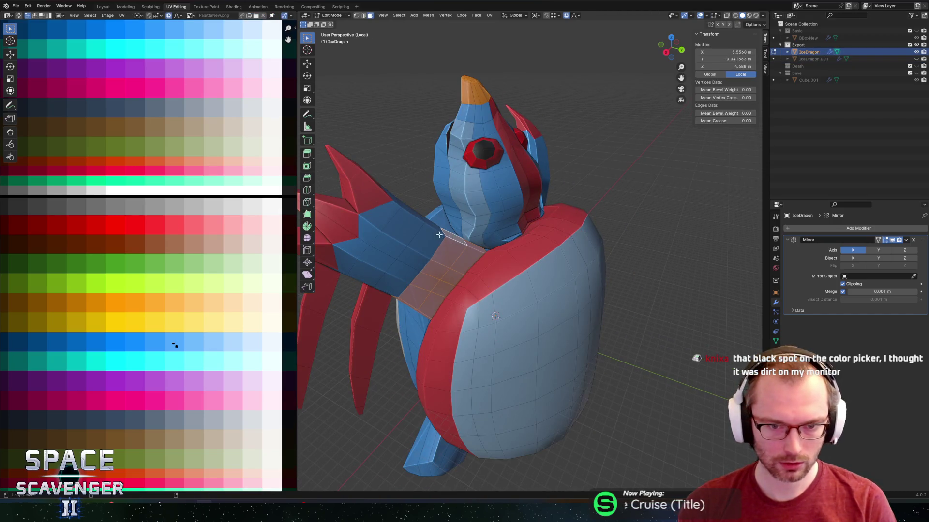
{"action": "left_click", "coordinate": [416, 252], "text": "alt+shift"}
{"action": "left_click", "coordinate": [402, 206], "text": "alt+shift"}
{"action": "left_click", "coordinate": [383, 195], "text": "alt+shift"}
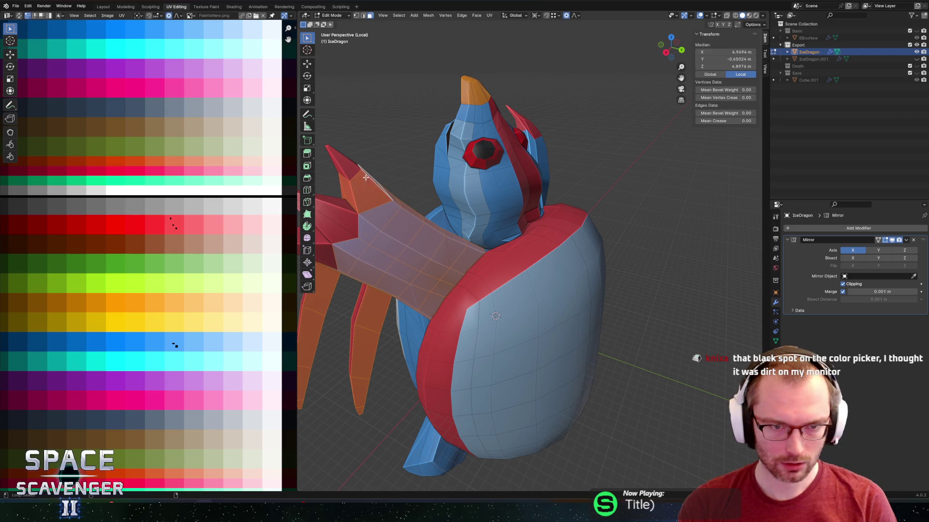
{"action": "middle_click_drag", "start_coordinate": [351, 166], "coordinate": [461, 176]}
{"action": "key", "text": "alt+z"}
{"action": "scroll", "coordinate": [484, 141], "scroll_direction": "down", "scroll_amount": 4}
{"action": "mouse_move", "coordinate": [484, 141]}
{"action": "left_mouse_down"}
{"action": "mouse_move", "coordinate": [443, 213]}
{"action": "mouse_move", "coordinate": [423, 300]}
{"action": "mouse_move", "coordinate": [422, 206]}
{"action": "left_mouse_up"}
{"action": "key", "text": "Escape"}
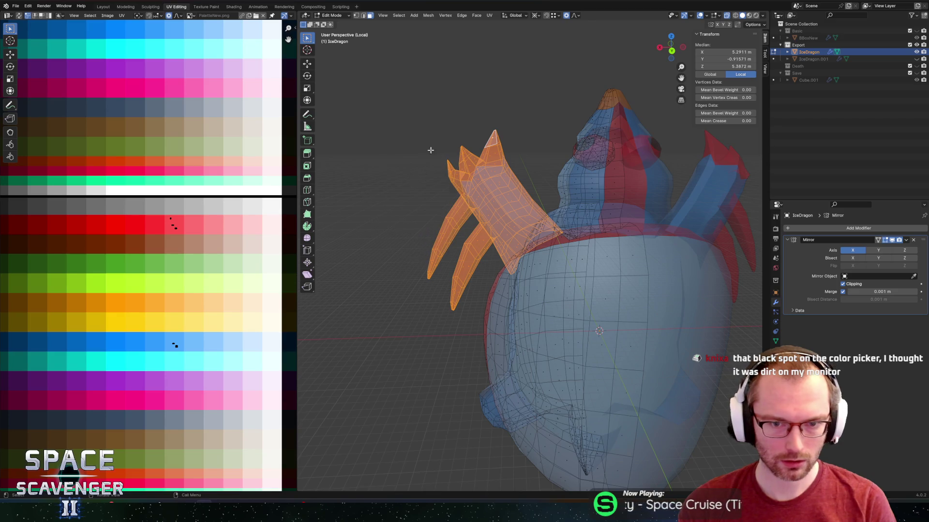
Delete the selected arm and red claw faces and turn X-ray back off.
{"action": "middle_click_drag", "start_coordinate": [430, 152], "coordinate": [457, 141]}
{"action": "key", "text": "c"}
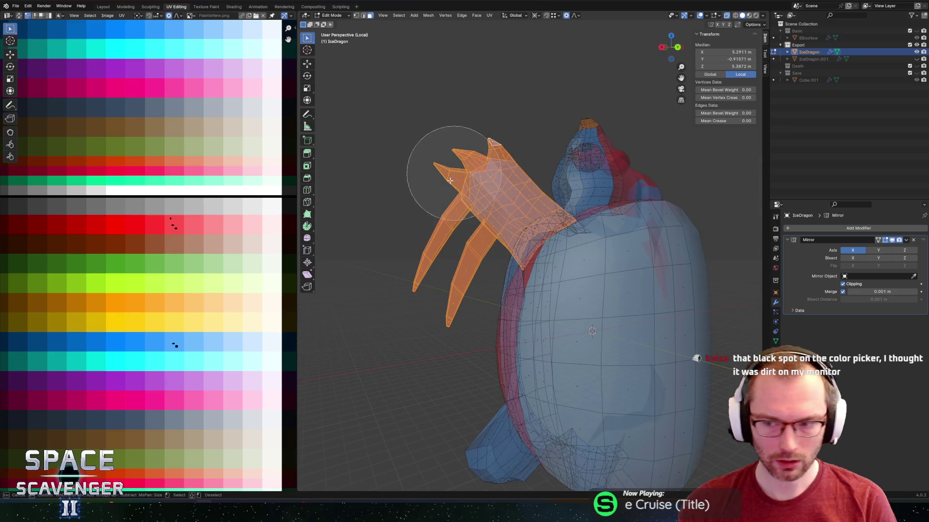
{"action": "key", "text": "Escape"}
{"action": "key", "text": "x"}
{"action": "left_click", "coordinate": [405, 177]}
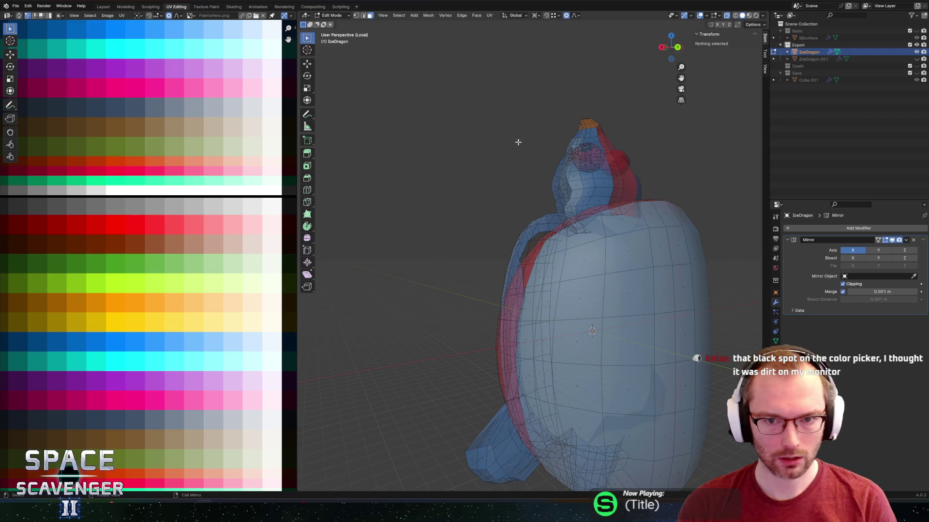
{"action": "key", "text": "alt+z"}
{"action": "middle_click_drag", "start_coordinate": [512, 151], "coordinate": [581, 208]}
{"action": "scroll", "coordinate": [619, 236], "scroll_direction": "up", "scroll_amount": 4}
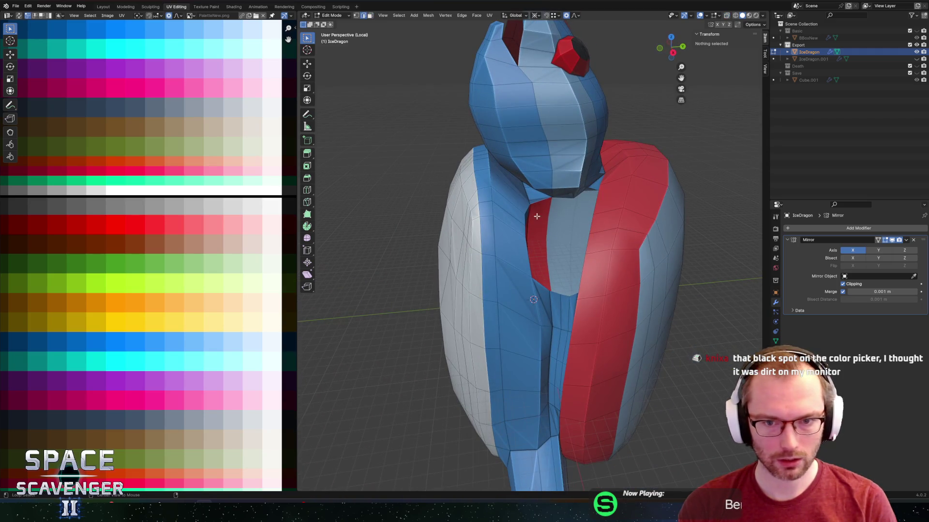
Grid-fill the hole left by the removed arm.
{"action": "left_click", "coordinate": [538, 217]}
{"action": "mouse_move", "coordinate": [607, 201]}
{"action": "middle_mouse_down"}
{"action": "mouse_move", "coordinate": [754, 204]}
{"action": "mouse_move", "coordinate": [580, 220]}
{"action": "mouse_move", "coordinate": [578, 207]}
{"action": "middle_mouse_up"}
{"action": "key", "text": "ctrl+f"}
{"action": "left_click", "coordinate": [556, 218]}
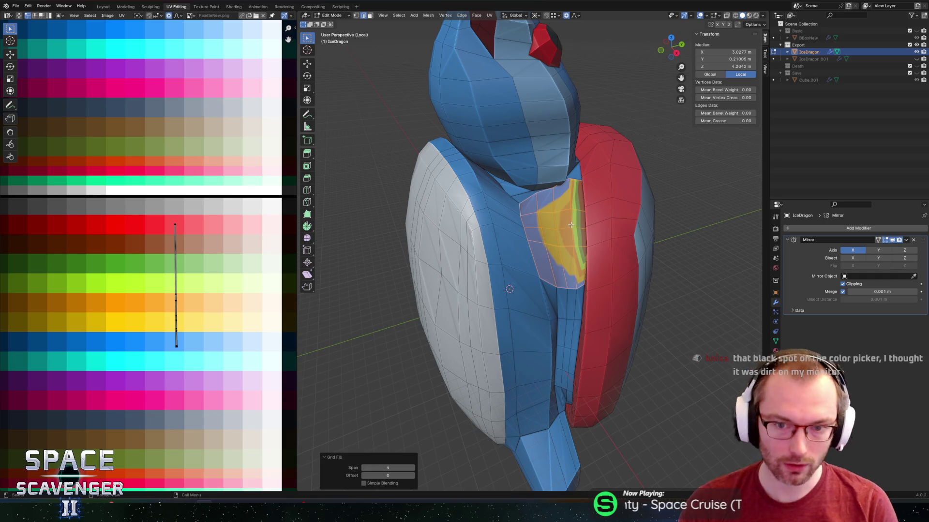
Move and squash the new patch's UVs along Y onto the body's blue palette cell.
{"action": "left_click", "coordinate": [176, 257]}
{"action": "key", "text": "g"}
{"action": "key", "text": "Escape"}
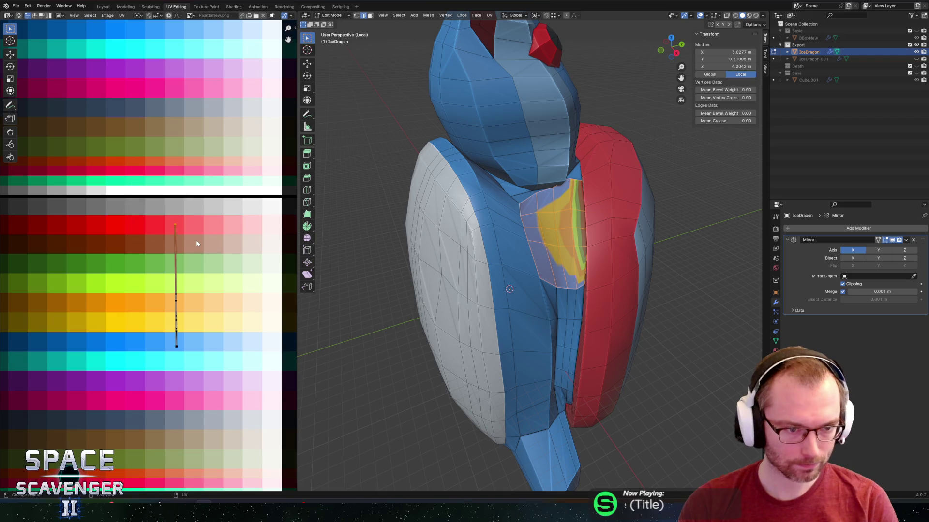
{"action": "key", "text": "g"}
{"action": "left_click", "coordinate": [195, 310]}
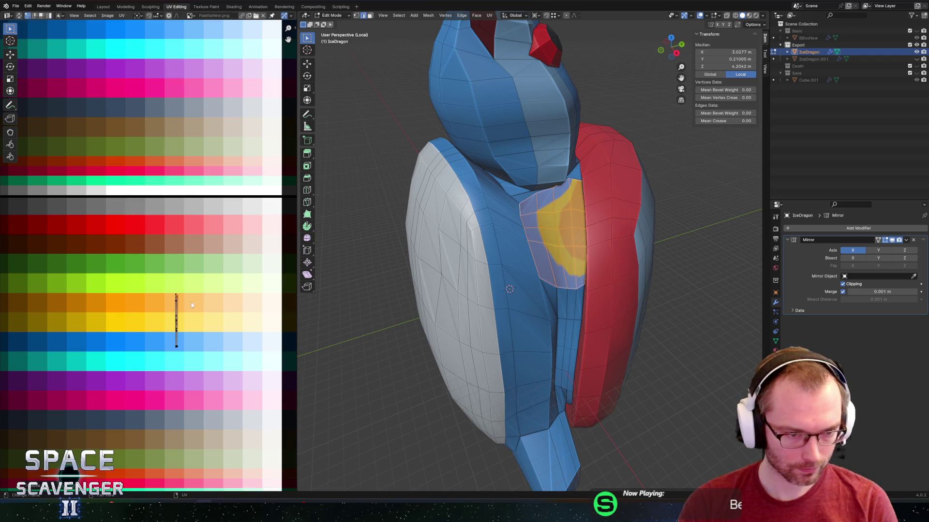
{"action": "key", "text": "s"}
{"action": "key", "text": "y"}
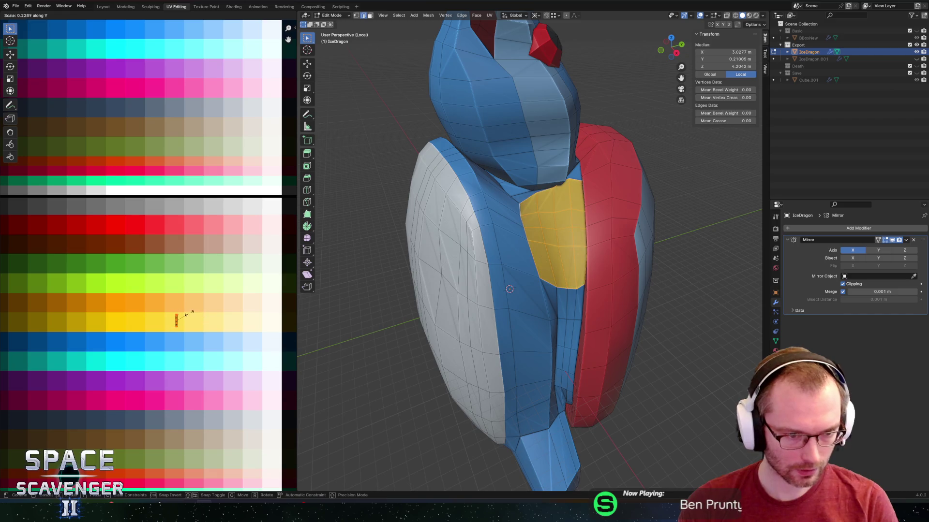
{"action": "left_click", "coordinate": [177, 317]}
{"action": "key", "text": "g"}
{"action": "left_click", "coordinate": [180, 337]}
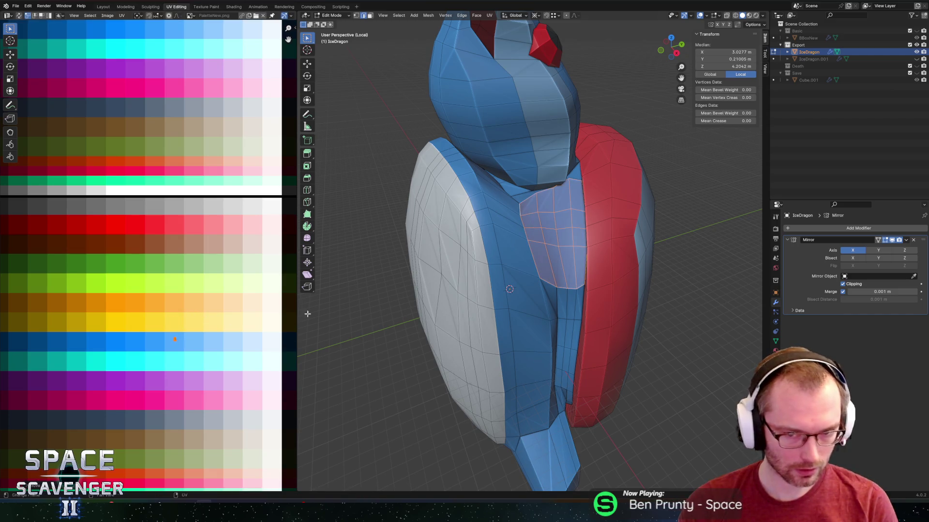
Review the dragon's back in Object Mode, then return to Edit Mode.
{"action": "key", "text": "Tab"}
{"action": "mouse_move", "coordinate": [517, 301]}
{"action": "middle_mouse_down"}
{"action": "mouse_move", "coordinate": [649, 279]}
{"action": "mouse_move", "coordinate": [484, 264]}
{"action": "mouse_move", "coordinate": [542, 272]}
{"action": "mouse_move", "coordinate": [587, 321]}
{"action": "mouse_move", "coordinate": [489, 252]}
{"action": "mouse_move", "coordinate": [463, 272]}
{"action": "mouse_move", "coordinate": [479, 256]}
{"action": "middle_mouse_up"}
{"action": "scroll", "coordinate": [484, 264], "scroll_direction": "up", "scroll_amount": 3}
{"action": "key", "text": "Tab"}
Circle-select the blocky limb near the bottom of the shell and delete its faces.
{"action": "key", "text": "c"}
{"action": "left_click_drag", "start_coordinate": [479, 257], "coordinate": [479, 256]}
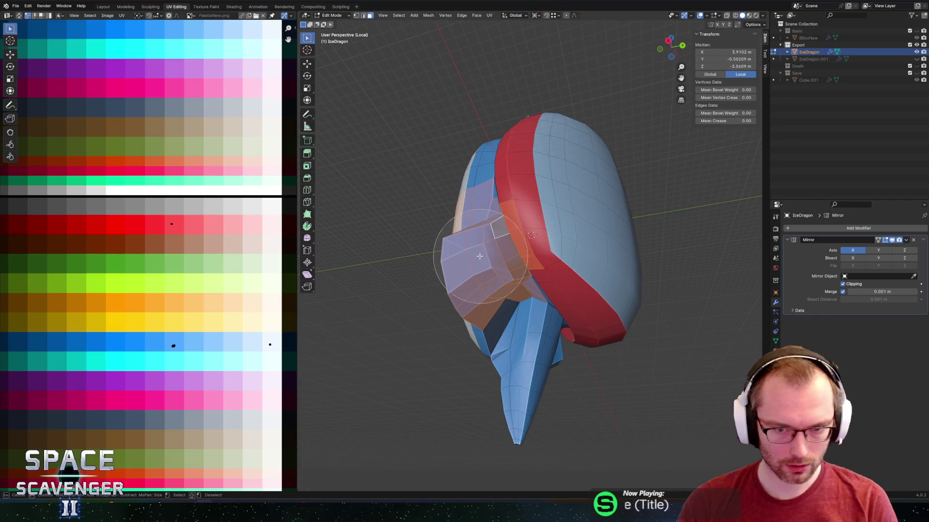
{"action": "key", "text": "Escape"}
{"action": "middle_click_drag", "start_coordinate": [499, 222], "coordinate": [469, 293]}
{"action": "key", "text": "c"}
{"action": "left_click_drag", "start_coordinate": [470, 291], "coordinate": [472, 301]}
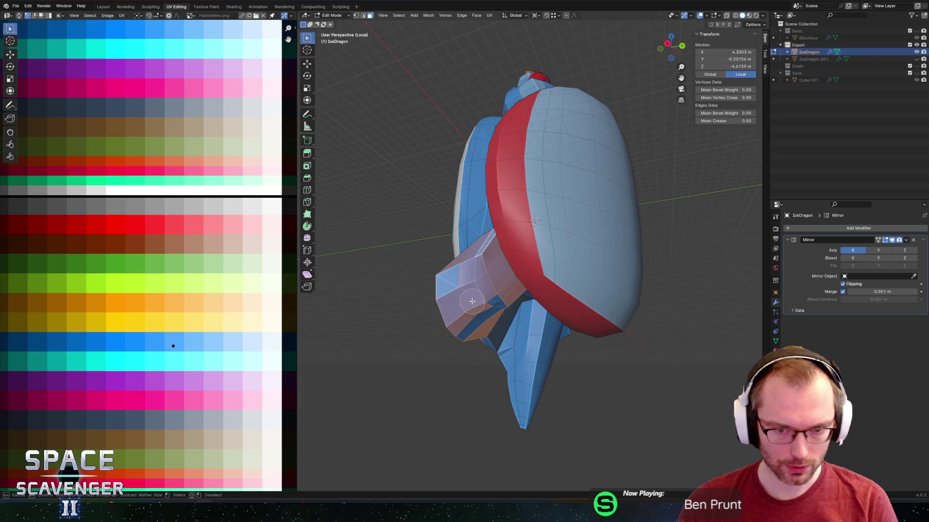
{"action": "key", "text": "Escape"}
{"action": "mouse_move", "coordinate": [475, 305]}
{"action": "middle_mouse_down"}
{"action": "mouse_move", "coordinate": [498, 283]}
{"action": "mouse_move", "coordinate": [498, 263]}
{"action": "mouse_move", "coordinate": [481, 245]}
{"action": "middle_mouse_up"}
{"action": "key", "text": "x"}
{"action": "left_click", "coordinate": [499, 284]}
Select the edge loop around the opening and grid-fill it.
{"action": "key", "text": "2"}
{"action": "left_click", "coordinate": [498, 264], "text": "alt"}
{"action": "key", "text": "ctrl+f"}
{"action": "left_click", "coordinate": [498, 264]}
Switch to a preset view and circle-select the faces of the new patch.
{"action": "key", "text": "grave"}
{"action": "left_click", "coordinate": [396, 251]}
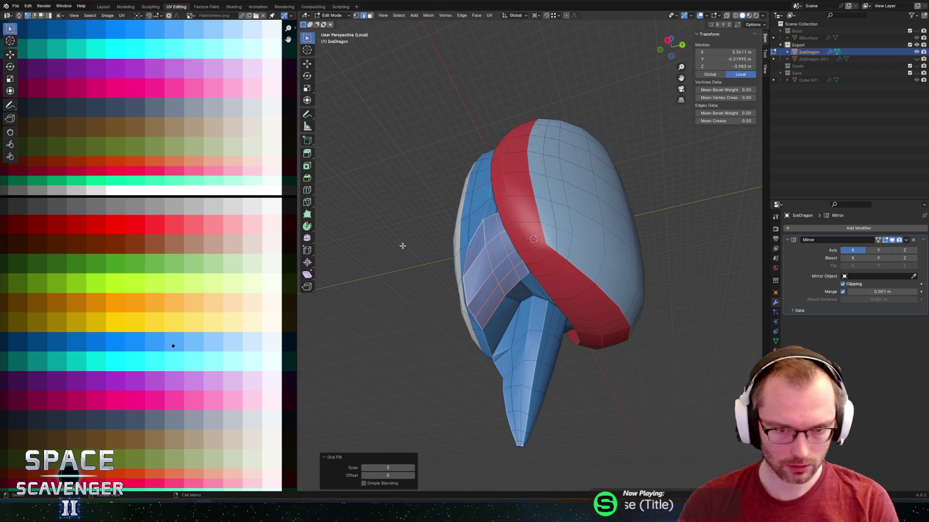
{"action": "middle_click_drag", "start_coordinate": [396, 251], "coordinate": [568, 270]}
{"action": "left_click", "coordinate": [567, 271]}
{"action": "mouse_move", "coordinate": [594, 325]}
{"action": "middle_mouse_down"}
{"action": "mouse_move", "coordinate": [645, 278]}
{"action": "mouse_move", "coordinate": [597, 319]}
{"action": "mouse_move", "coordinate": [482, 285]}
{"action": "mouse_move", "coordinate": [493, 255]}
{"action": "middle_mouse_up"}
{"action": "key", "text": "a"}
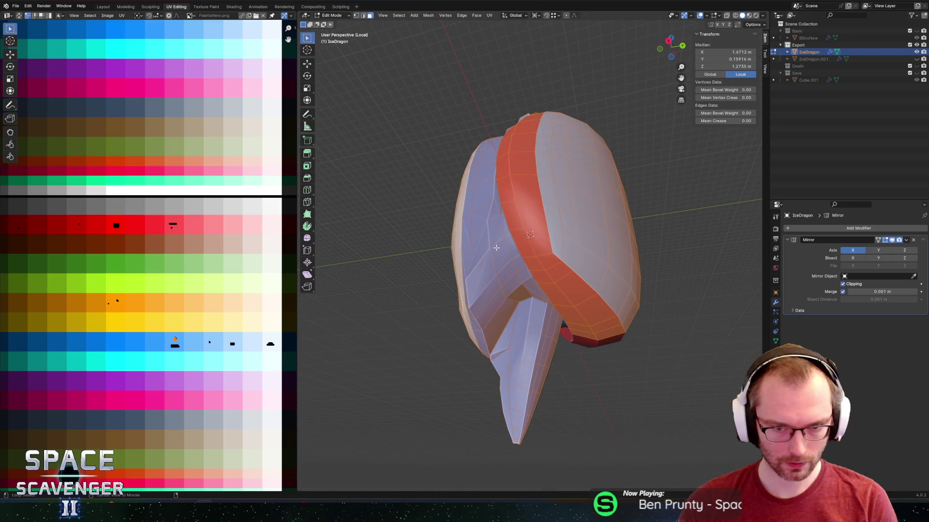
{"action": "key", "text": "alt+a"}
{"action": "key", "text": "c"}
{"action": "left_click", "coordinate": [496, 249]}
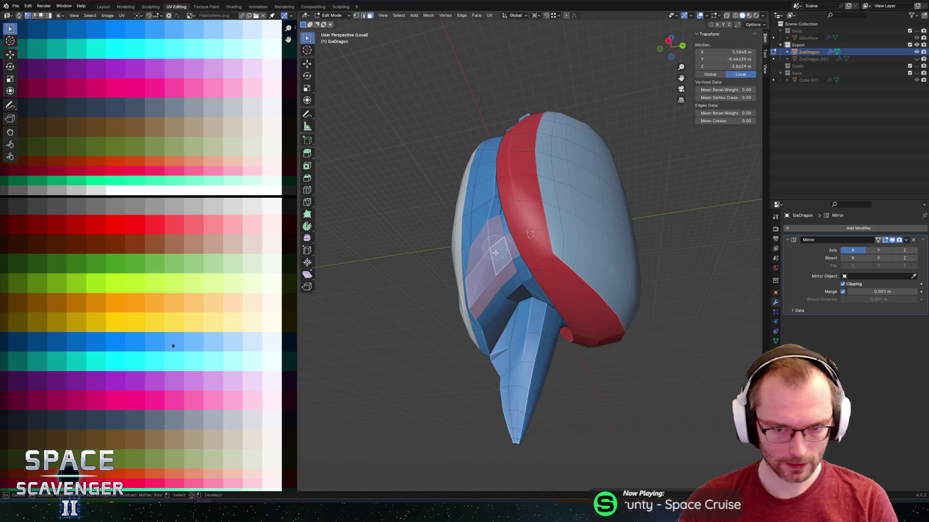
{"action": "key", "text": "Escape"}
{"action": "middle_click_drag", "start_coordinate": [507, 268], "coordinate": [552, 312]}
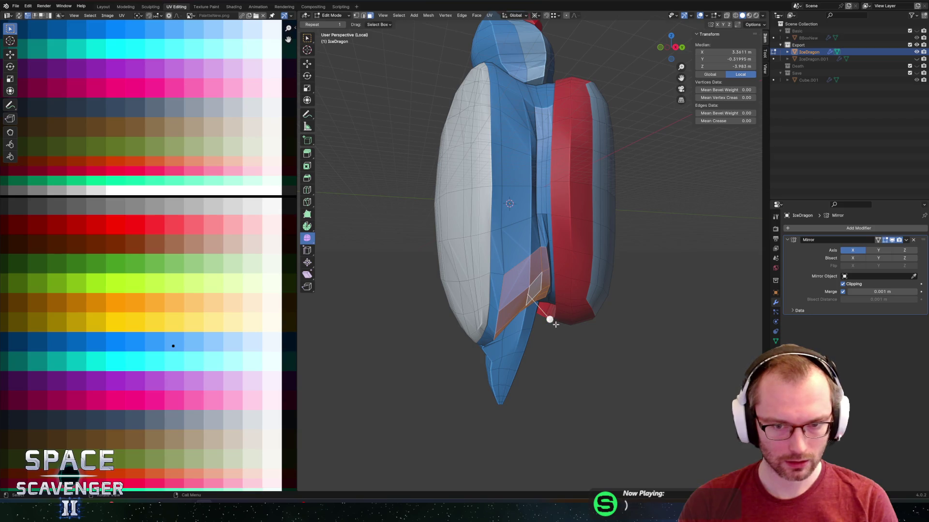
Finish shrinking the selected faces, then edge-slide a path of edges along the tail.
{"action": "left_click", "coordinate": [550, 321]}
{"action": "left_click", "coordinate": [669, 337]}
{"action": "middle_click_drag", "start_coordinate": [549, 269], "coordinate": [536, 307]}
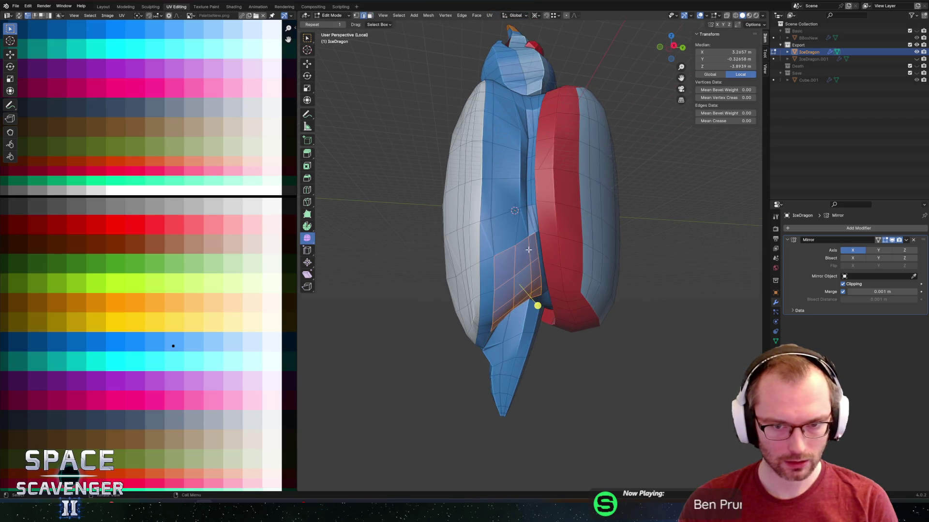
{"action": "left_click", "coordinate": [530, 256], "text": "alt"}
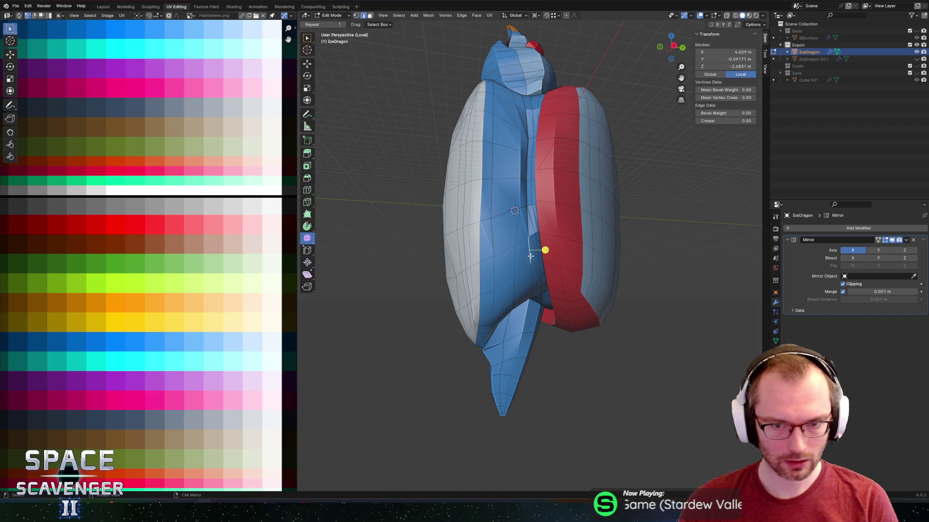
{"action": "middle_click_drag", "start_coordinate": [527, 275], "coordinate": [532, 259]}
{"action": "left_click", "coordinate": [527, 290], "text": "ctrl"}
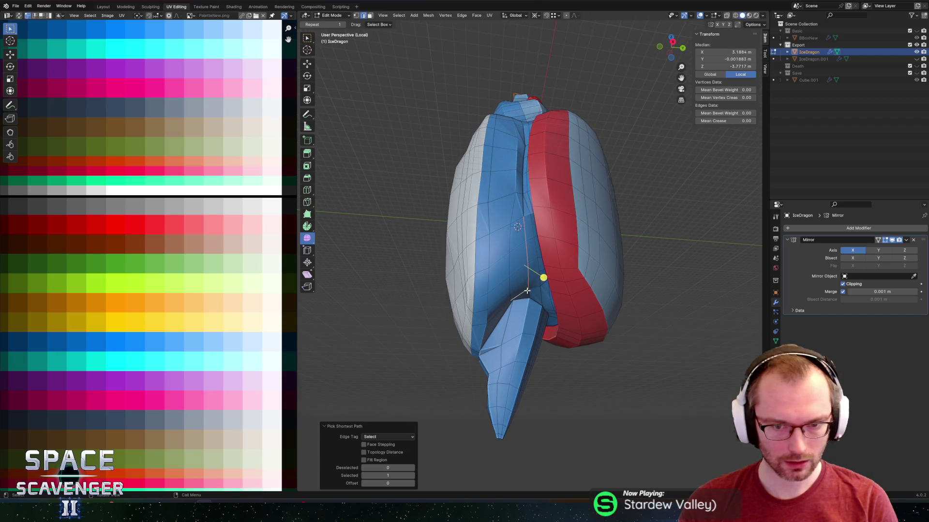
{"action": "key", "text": "g"}
{"action": "key", "text": "g"}
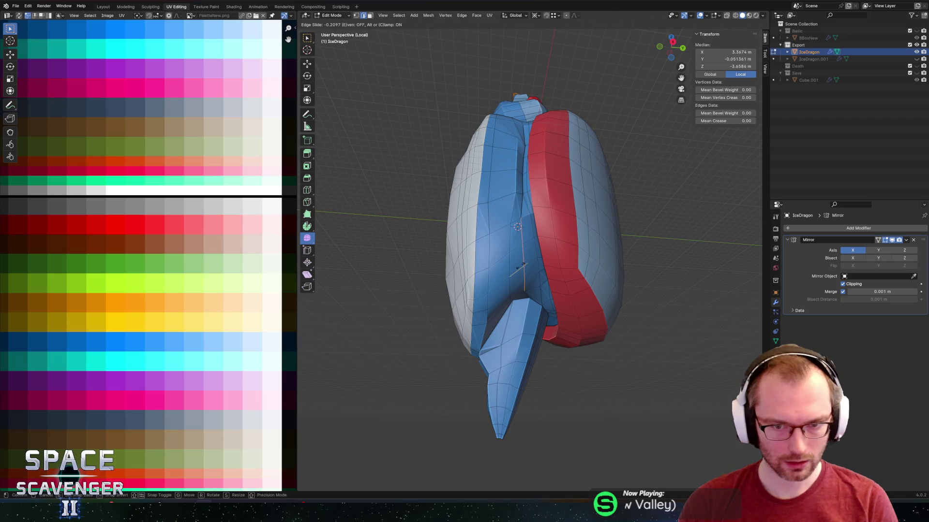
{"action": "left_click", "coordinate": [535, 265]}
Slide two more tail edge paths and a vertex near the tail base.
{"action": "mouse_move", "coordinate": [537, 264]}
{"action": "middle_mouse_down"}
{"action": "mouse_move", "coordinate": [560, 245]}
{"action": "mouse_move", "coordinate": [546, 260]}
{"action": "middle_mouse_up"}
{"action": "left_click", "coordinate": [537, 274], "text": "ctrl"}
{"action": "key", "text": "g"}
{"action": "key", "text": "g"}
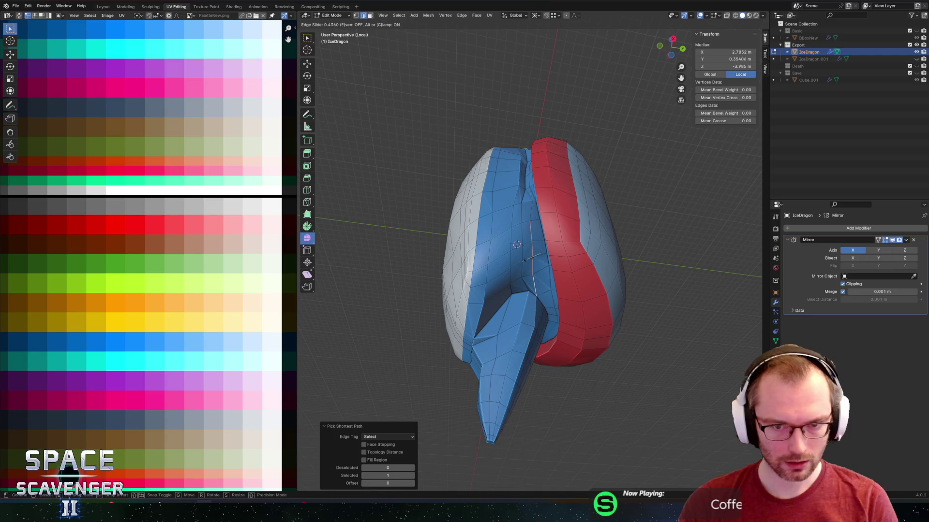
{"action": "left_click", "coordinate": [531, 260]}
{"action": "mouse_move", "coordinate": [553, 263]}
{"action": "middle_mouse_down"}
{"action": "mouse_move", "coordinate": [560, 203]}
{"action": "mouse_move", "coordinate": [543, 261]}
{"action": "middle_mouse_up"}
{"action": "left_click", "coordinate": [520, 301], "text": "ctrl"}
{"action": "key", "text": "g"}
{"action": "key", "text": "g"}
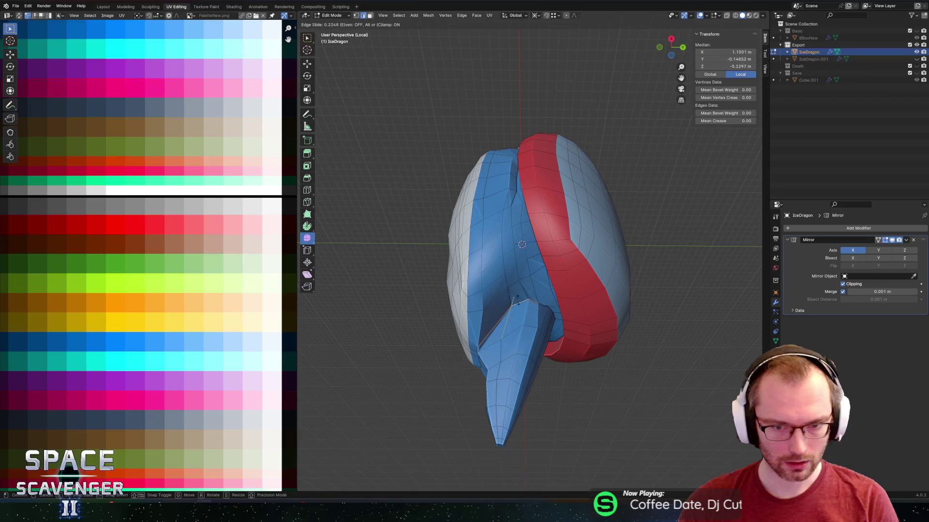
{"action": "left_click", "coordinate": [517, 306]}
{"action": "middle_click_drag", "start_coordinate": [517, 306], "coordinate": [567, 259]}
{"action": "left_click", "coordinate": [573, 252], "text": "ctrl"}
{"action": "key", "text": "g"}
{"action": "key", "text": "g"}
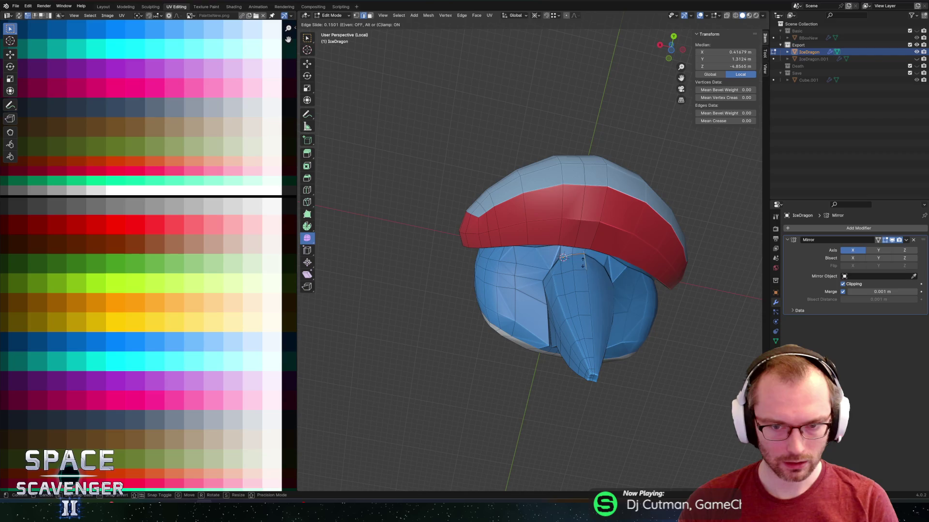
{"action": "left_click", "coordinate": [584, 265]}
Check the whole dragon, then clear the selection and pick the flipper's starting shoulder vertex.
{"action": "key", "text": "Tab"}
{"action": "mouse_move", "coordinate": [576, 257]}
{"action": "middle_mouse_down"}
{"action": "mouse_move", "coordinate": [561, 309]}
{"action": "mouse_move", "coordinate": [584, 311]}
{"action": "mouse_move", "coordinate": [556, 342]}
{"action": "mouse_move", "coordinate": [560, 306]}
{"action": "mouse_move", "coordinate": [530, 297]}
{"action": "mouse_move", "coordinate": [547, 233]}
{"action": "mouse_move", "coordinate": [569, 276]}
{"action": "mouse_move", "coordinate": [519, 201]}
{"action": "middle_mouse_up"}
{"action": "key", "text": "Tab"}
{"action": "key", "text": "alt+a"}
{"action": "scroll", "coordinate": [569, 276], "scroll_direction": "up", "scroll_amount": 3}
{"action": "left_click", "coordinate": [534, 196]}
Circle-select the shoulder vertices where the flipper will start.
{"action": "key", "text": "c"}
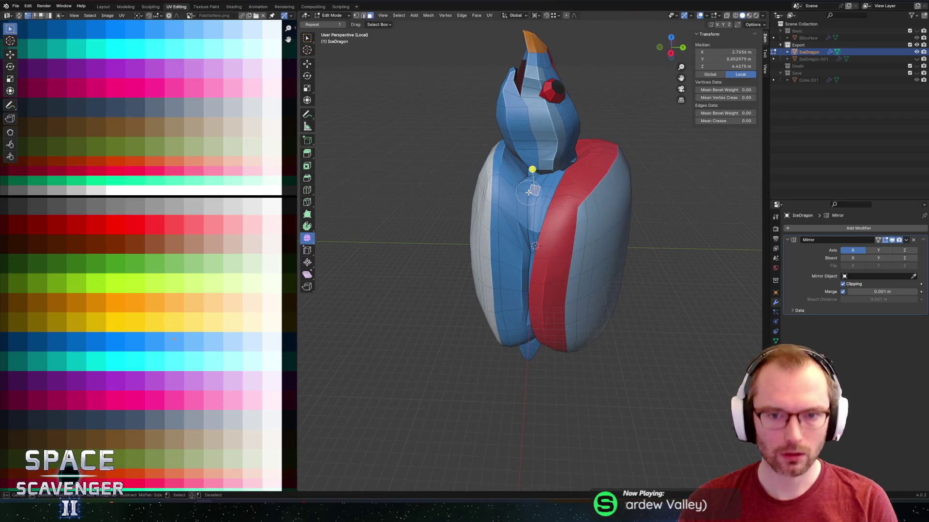
{"action": "left_click", "coordinate": [529, 192]}
{"action": "right_click", "coordinate": [530, 193]}
{"action": "mouse_move", "coordinate": [529, 194]}
{"action": "middle_mouse_down"}
{"action": "mouse_move", "coordinate": [554, 228]}
{"action": "mouse_move", "coordinate": [519, 254]}
{"action": "mouse_move", "coordinate": [510, 203]}
{"action": "middle_mouse_up"}
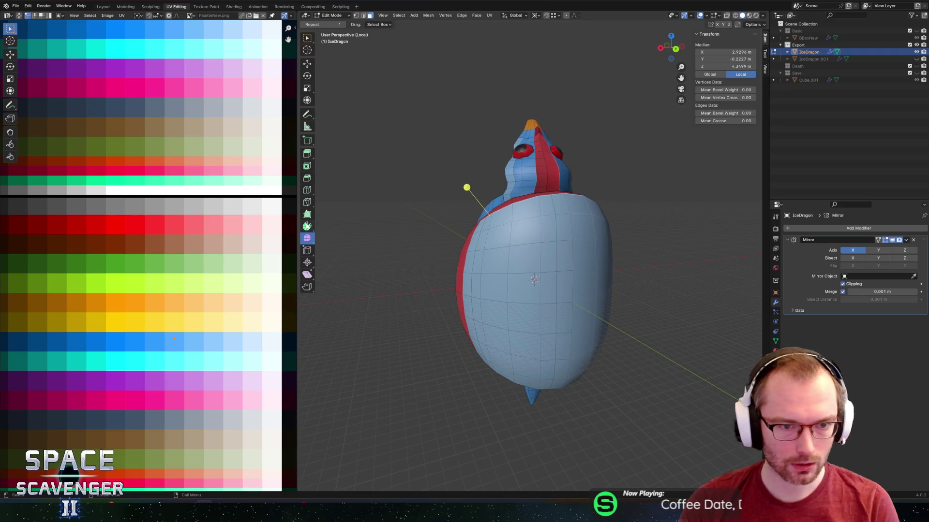
{"action": "middle_click_drag", "start_coordinate": [450, 195], "coordinate": [377, 55]}
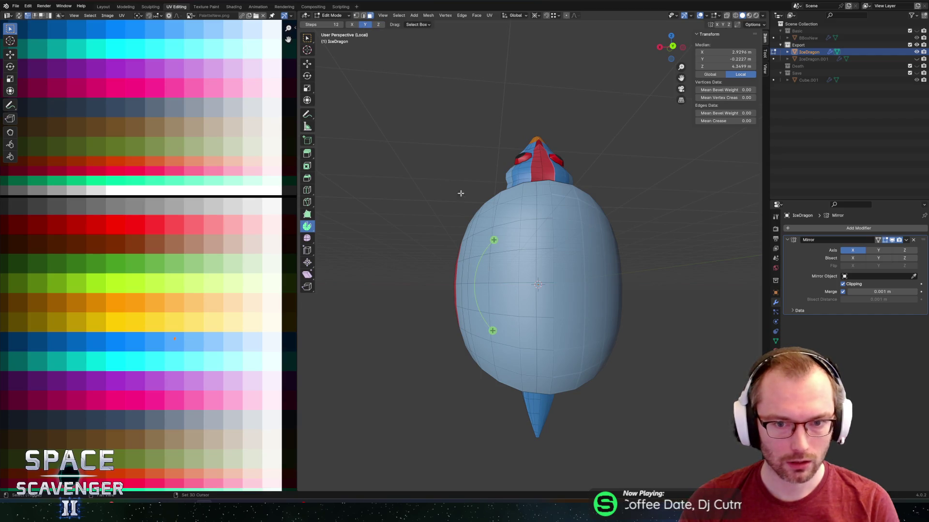
{"action": "middle_click_drag", "start_coordinate": [458, 181], "coordinate": [488, 242]}
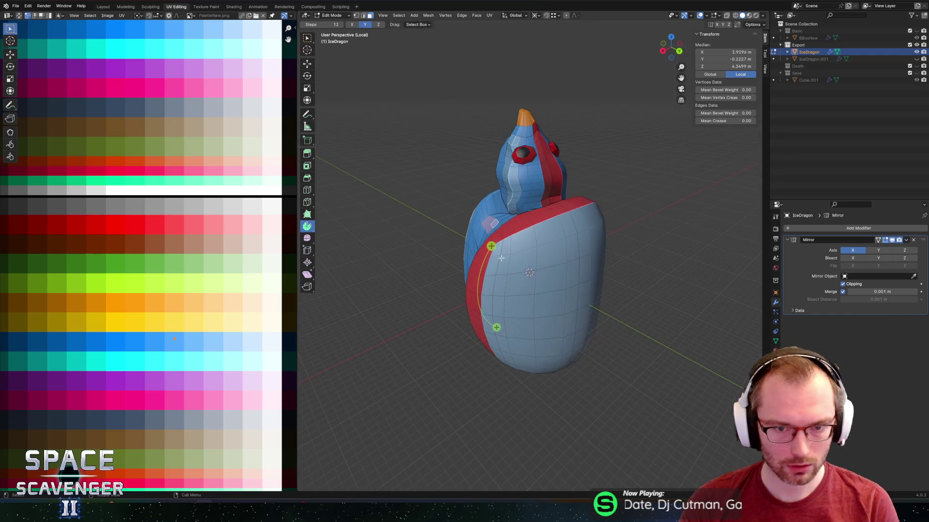
Spin the shoulder selection out into a curved arm, shifting the centre and widening the angle.
{"action": "left_click_drag", "start_coordinate": [491, 245], "coordinate": [479, 263]}
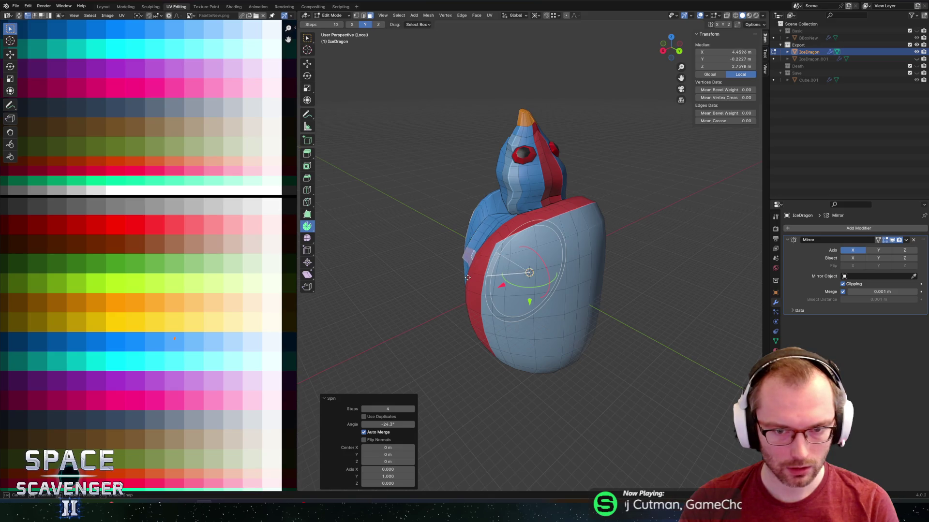
{"action": "mouse_move", "coordinate": [463, 280]}
{"action": "left_mouse_down"}
{"action": "mouse_move", "coordinate": [492, 290]}
{"action": "mouse_move", "coordinate": [403, 300]}
{"action": "left_mouse_up"}
{"action": "middle_click_drag", "start_coordinate": [453, 338], "coordinate": [491, 203]}
{"action": "left_click_drag", "start_coordinate": [380, 301], "coordinate": [387, 315]}
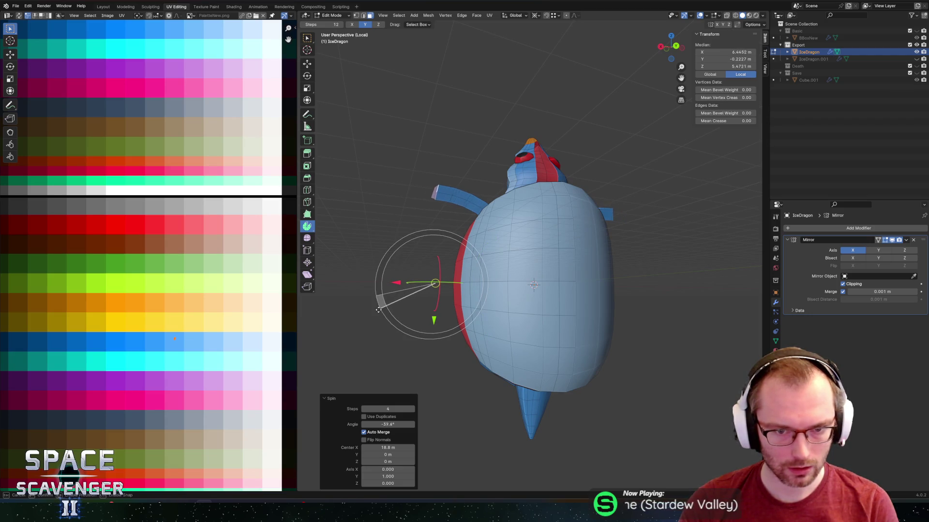
{"action": "left_click_drag", "start_coordinate": [378, 311], "coordinate": [378, 311]}
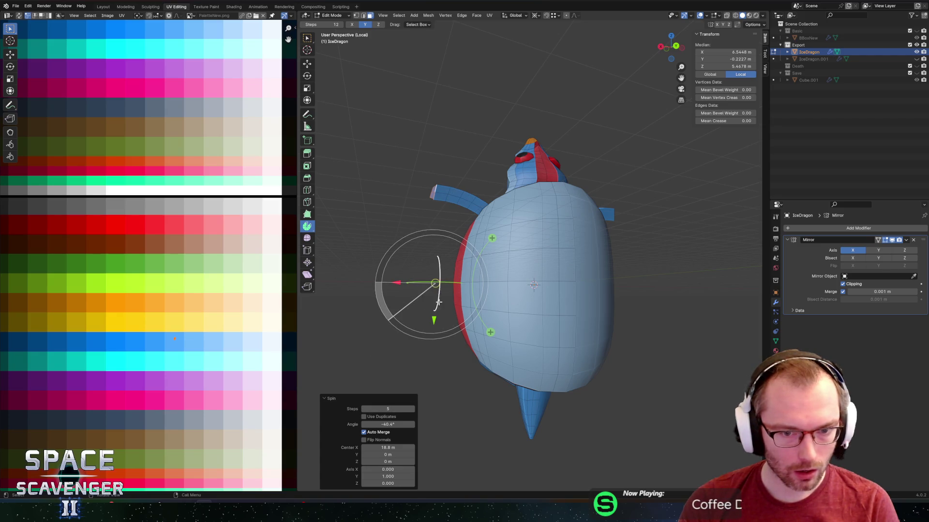
Retune the spin centre and angle to 5 steps at -58.5° around Y.
{"action": "mouse_move", "coordinate": [435, 320]}
{"action": "left_mouse_down"}
{"action": "mouse_move", "coordinate": [435, 307]}
{"action": "mouse_move", "coordinate": [432, 373]}
{"action": "mouse_move", "coordinate": [451, 275]}
{"action": "mouse_move", "coordinate": [401, 336]}
{"action": "mouse_move", "coordinate": [375, 346]}
{"action": "left_mouse_up"}
{"action": "mouse_move", "coordinate": [434, 340]}
{"action": "left_mouse_down"}
{"action": "mouse_move", "coordinate": [456, 366]}
{"action": "mouse_move", "coordinate": [492, 332]}
{"action": "mouse_move", "coordinate": [496, 307]}
{"action": "mouse_move", "coordinate": [489, 317]}
{"action": "mouse_move", "coordinate": [443, 292]}
{"action": "mouse_move", "coordinate": [456, 265]}
{"action": "mouse_move", "coordinate": [443, 265]}
{"action": "left_mouse_up"}
{"action": "mouse_move", "coordinate": [474, 301]}
{"action": "left_mouse_down"}
{"action": "mouse_move", "coordinate": [475, 314]}
{"action": "mouse_move", "coordinate": [431, 307]}
{"action": "mouse_move", "coordinate": [440, 304]}
{"action": "left_mouse_up"}
{"action": "mouse_move", "coordinate": [532, 251]}
{"action": "middle_mouse_down"}
{"action": "mouse_move", "coordinate": [557, 234]}
{"action": "mouse_move", "coordinate": [531, 237]}
{"action": "middle_mouse_up"}
{"action": "scroll", "coordinate": [550, 240], "scroll_direction": "down", "scroll_amount": 2}
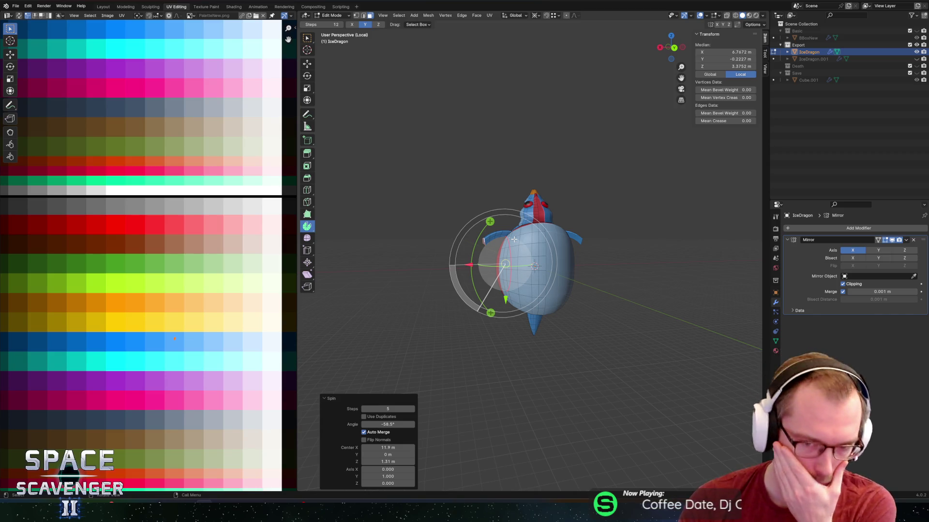
{"action": "mouse_move", "coordinate": [514, 239]}
{"action": "middle_mouse_down"}
{"action": "mouse_move", "coordinate": [482, 262]}
{"action": "mouse_move", "coordinate": [531, 211]}
{"action": "middle_mouse_up"}
{"action": "scroll", "coordinate": [478, 263], "scroll_direction": "up", "scroll_amount": 1}
{"action": "scroll", "coordinate": [478, 263], "scroll_direction": "up", "scroll_amount": 2}
{"action": "scroll", "coordinate": [517, 249], "scroll_direction": "up", "scroll_amount": 3}
{"action": "key", "text": "shift+s"}
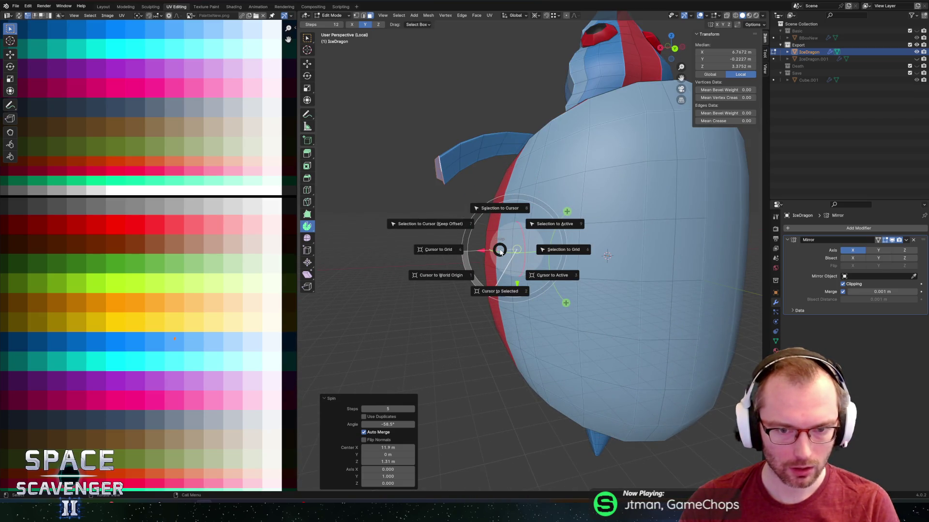
Snap the 3D cursor to a vertex on the flipper tip.
{"action": "left_click", "coordinate": [550, 276]}
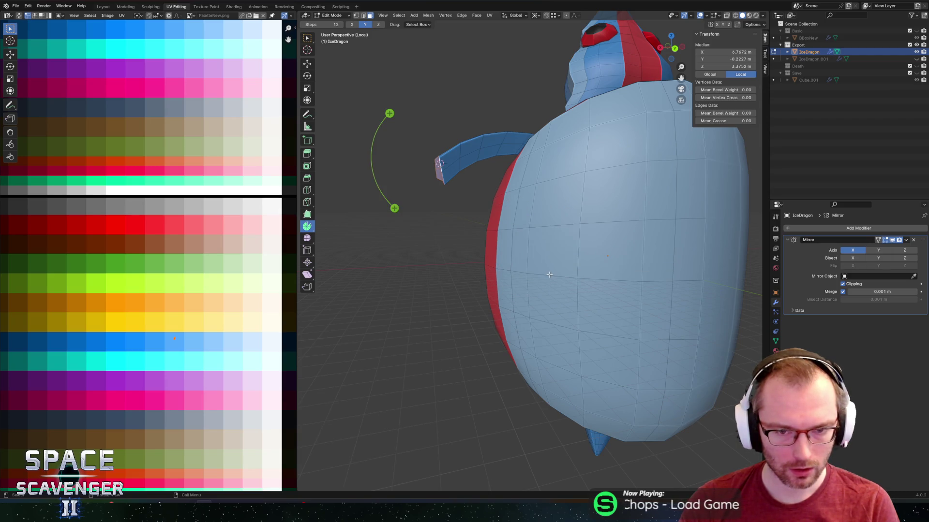
{"action": "middle_click_drag", "start_coordinate": [499, 250], "coordinate": [507, 262]}
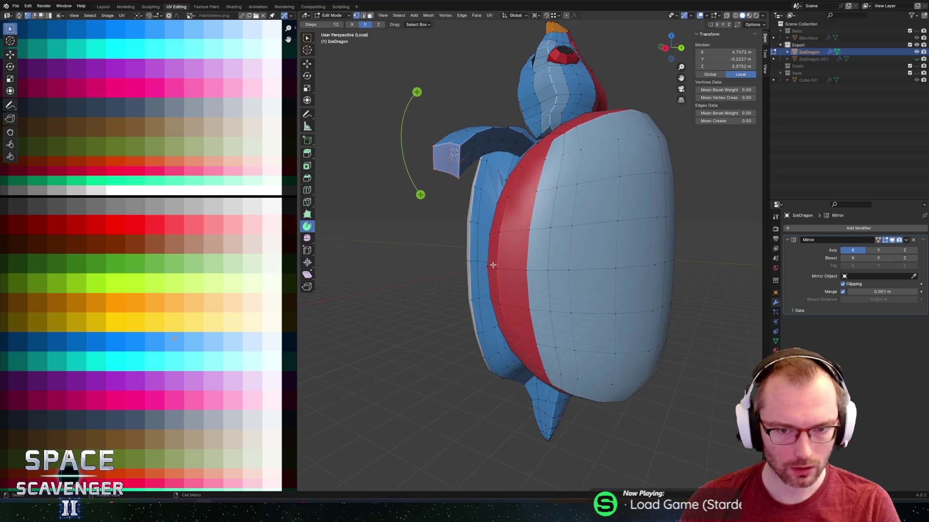
{"action": "left_click", "coordinate": [453, 154]}
{"action": "key", "text": "shift+s"}
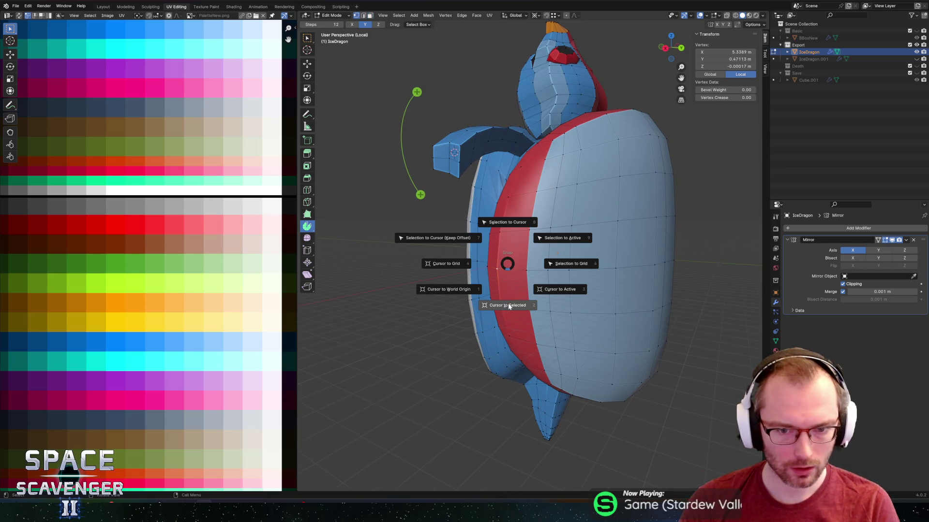
{"action": "left_click", "coordinate": [509, 306]}
Select only the flipper's end face.
{"action": "middle_click_drag", "start_coordinate": [509, 306], "coordinate": [512, 179]}
{"action": "key", "text": "alt+a"}
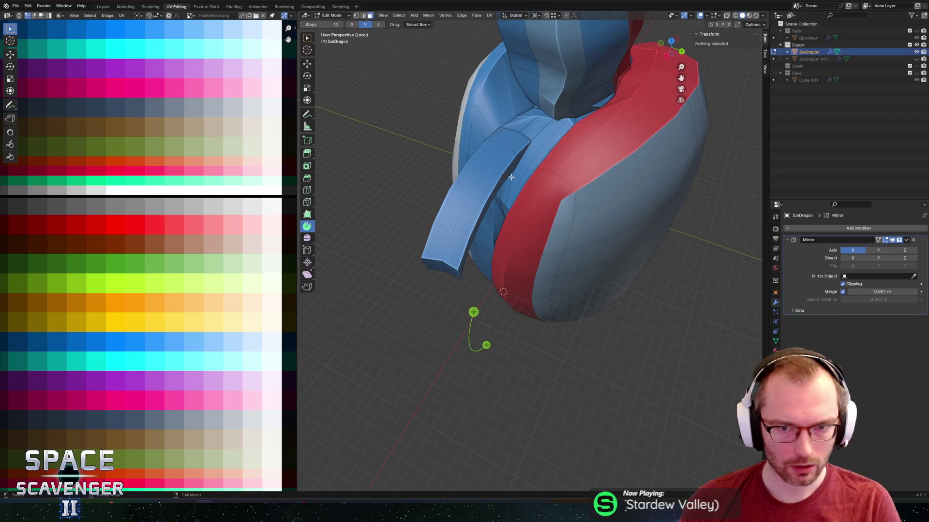
{"action": "left_click", "coordinate": [497, 171]}
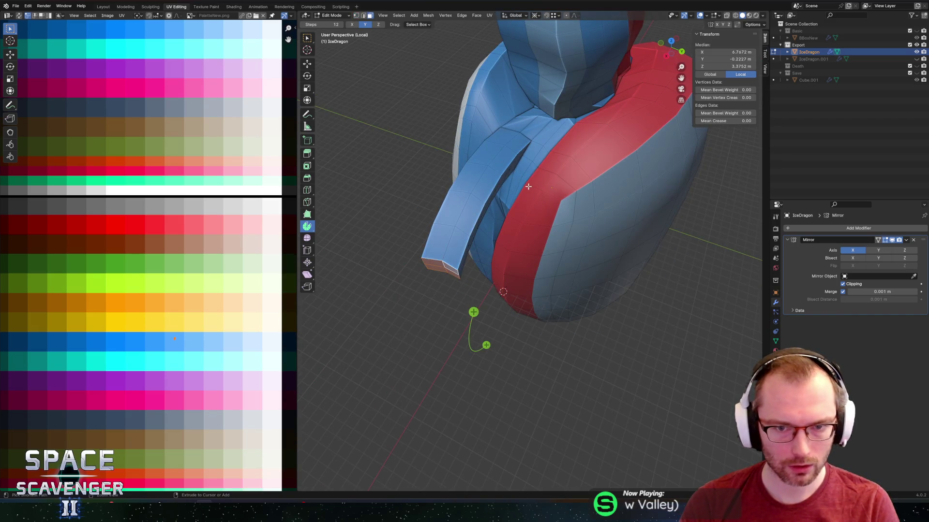
{"action": "key", "text": "h"}
{"action": "mouse_move", "coordinate": [498, 171]}
{"action": "middle_mouse_down"}
{"action": "mouse_move", "coordinate": [564, 156]}
{"action": "mouse_move", "coordinate": [510, 141]}
{"action": "mouse_move", "coordinate": [435, 235]}
{"action": "middle_mouse_up"}
Spin the end face into a second curved blade of about -60°, adjusting its centre.
{"action": "left_click", "coordinate": [434, 235]}
{"action": "left_click_drag", "start_coordinate": [434, 235], "coordinate": [440, 193]}
{"action": "mouse_move", "coordinate": [440, 194]}
{"action": "middle_mouse_down"}
{"action": "mouse_move", "coordinate": [444, 181]}
{"action": "mouse_move", "coordinate": [450, 194]}
{"action": "middle_mouse_up"}
{"action": "scroll", "coordinate": [450, 194], "scroll_direction": "up", "scroll_amount": 2}
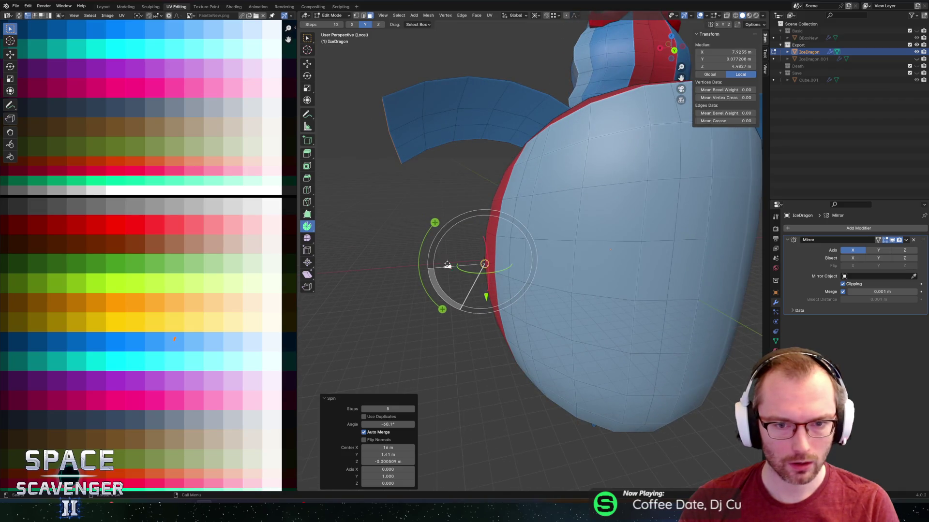
{"action": "mouse_move", "coordinate": [487, 297]}
{"action": "left_mouse_down"}
{"action": "mouse_move", "coordinate": [452, 269]}
{"action": "mouse_move", "coordinate": [486, 279]}
{"action": "left_mouse_up"}
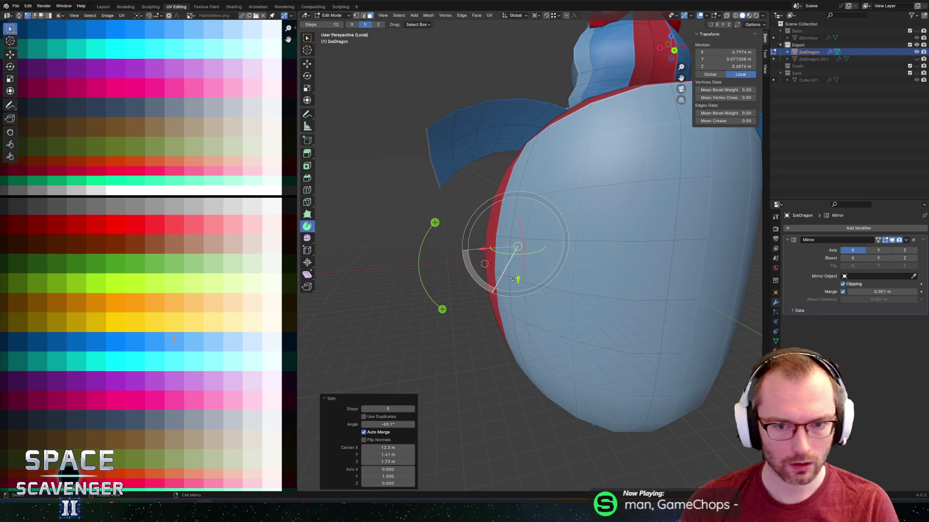
{"action": "mouse_move", "coordinate": [519, 306]}
{"action": "left_mouse_down"}
{"action": "mouse_move", "coordinate": [493, 279]}
{"action": "mouse_move", "coordinate": [465, 284]}
{"action": "left_mouse_up"}
{"action": "scroll", "coordinate": [466, 284], "scroll_direction": "down", "scroll_amount": 5}
{"action": "mouse_move", "coordinate": [466, 284]}
{"action": "middle_mouse_down"}
{"action": "mouse_move", "coordinate": [551, 173]}
{"action": "mouse_move", "coordinate": [527, 254]}
{"action": "mouse_move", "coordinate": [517, 249]}
{"action": "mouse_move", "coordinate": [537, 252]}
{"action": "mouse_move", "coordinate": [511, 235]}
{"action": "middle_mouse_up"}
{"action": "scroll", "coordinate": [524, 245], "scroll_direction": "up", "scroll_amount": 4}
Paint-select the side strip of faces beside the red band.
{"action": "left_click", "coordinate": [537, 253]}
{"action": "scroll", "coordinate": [511, 235], "scroll_direction": "up", "scroll_amount": 3}
{"action": "left_click", "coordinate": [513, 181]}
{"action": "key", "text": "c"}
{"action": "left_click_drag", "start_coordinate": [513, 181], "coordinate": [514, 324]}
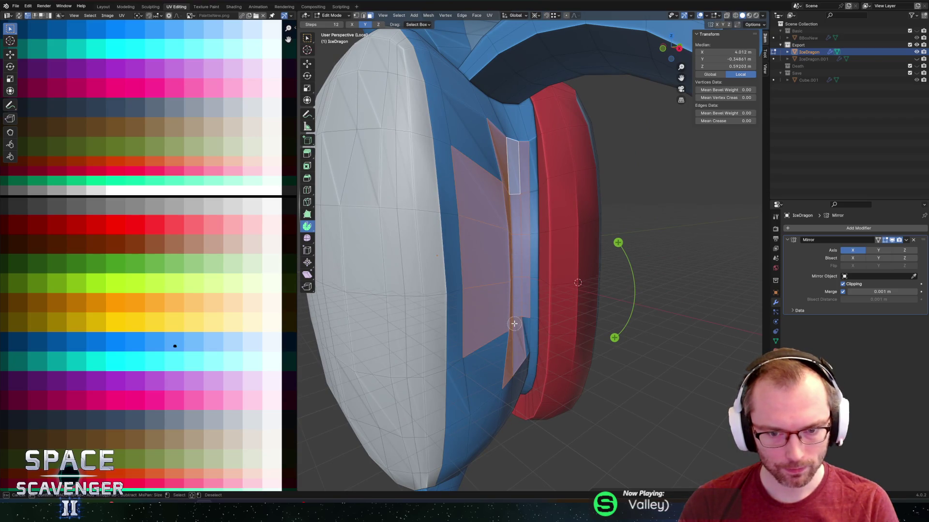
{"action": "mouse_move", "coordinate": [517, 162]}
{"action": "left_mouse_down"}
{"action": "mouse_move", "coordinate": [485, 160]}
{"action": "mouse_move", "coordinate": [488, 338]}
{"action": "left_mouse_up"}
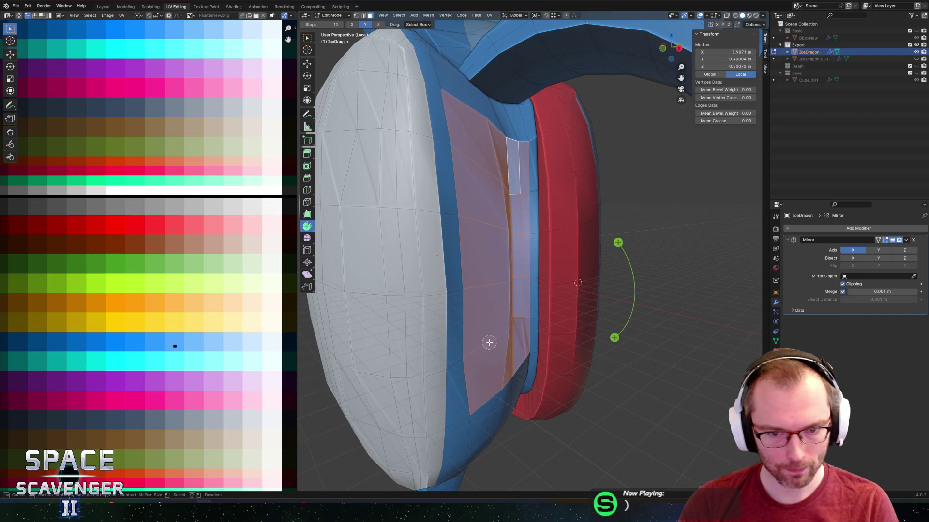
{"action": "right_click", "coordinate": [504, 253]}
{"action": "scroll", "coordinate": [478, 230], "scroll_direction": "down", "scroll_amount": 4}
{"action": "middle_click_drag", "start_coordinate": [478, 230], "coordinate": [340, 202]}
Apply Smooth Vertices to the strip with one repeat on all three axes.
{"action": "left_click", "coordinate": [307, 238]}
{"action": "middle_click_drag", "start_coordinate": [518, 248], "coordinate": [534, 266]}
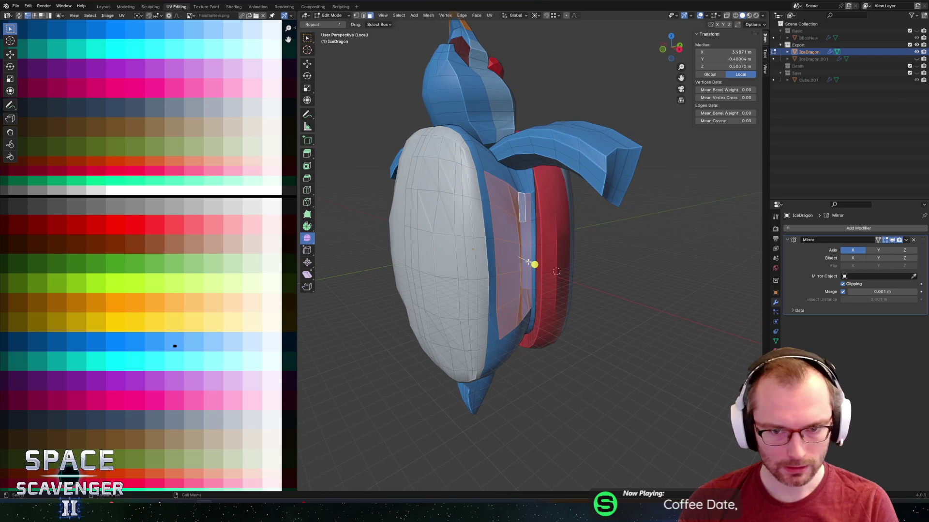
{"action": "left_click_drag", "start_coordinate": [535, 266], "coordinate": [580, 271]}
{"action": "left_click_drag", "start_coordinate": [667, 267], "coordinate": [663, 266]}
{"action": "mouse_move", "coordinate": [629, 242]}
{"action": "middle_mouse_down"}
{"action": "mouse_move", "coordinate": [571, 232]}
{"action": "mouse_move", "coordinate": [609, 220]}
{"action": "mouse_move", "coordinate": [598, 222]}
{"action": "mouse_move", "coordinate": [559, 263]}
{"action": "mouse_move", "coordinate": [543, 261]}
{"action": "mouse_move", "coordinate": [537, 200]}
{"action": "mouse_move", "coordinate": [511, 198]}
{"action": "middle_mouse_up"}
{"action": "key", "text": "Tab"}
{"action": "key", "text": "Tab"}
Reselect the side strip and smooth it again with factor 1.650.
{"action": "scroll", "coordinate": [497, 193], "scroll_direction": "up", "scroll_amount": 5}
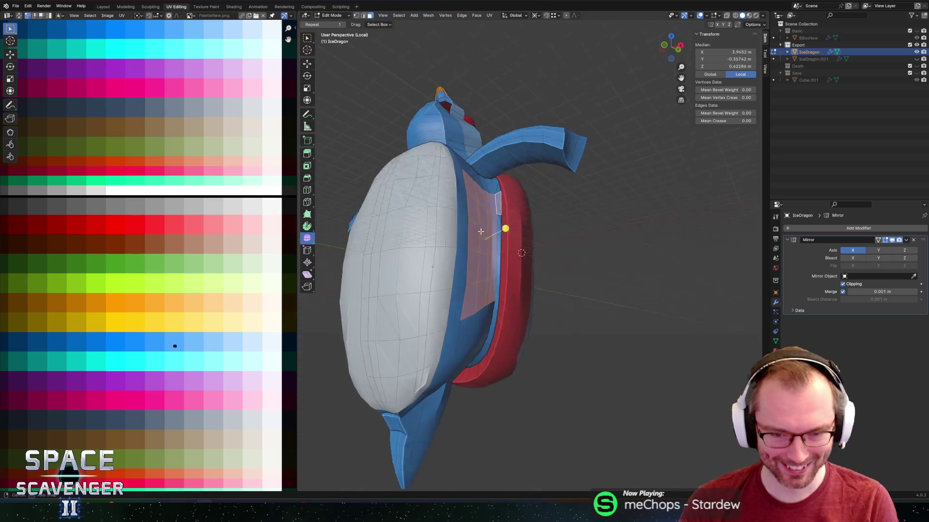
{"action": "left_click", "coordinate": [470, 326], "text": "ctrl"}
{"action": "mouse_move", "coordinate": [470, 327]}
{"action": "middle_mouse_down", "text": "shift"}
{"action": "mouse_move", "coordinate": [468, 181]}
{"action": "mouse_move", "coordinate": [476, 174]}
{"action": "mouse_move", "coordinate": [478, 209]}
{"action": "mouse_move", "coordinate": [492, 206]}
{"action": "middle_mouse_up", "text": "shift"}
{"action": "left_click", "coordinate": [438, 208], "text": "ctrl"}
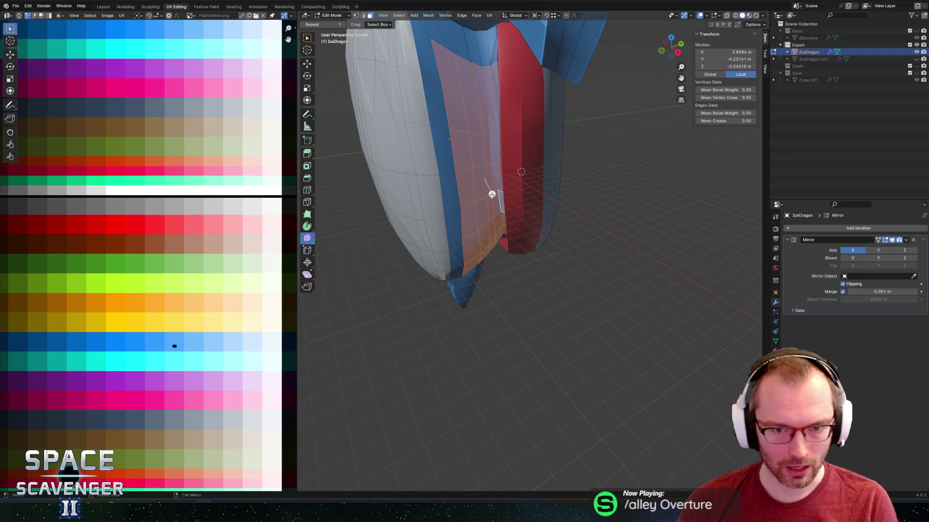
{"action": "key", "text": "alt+s"}
{"action": "left_click", "coordinate": [656, 196]}
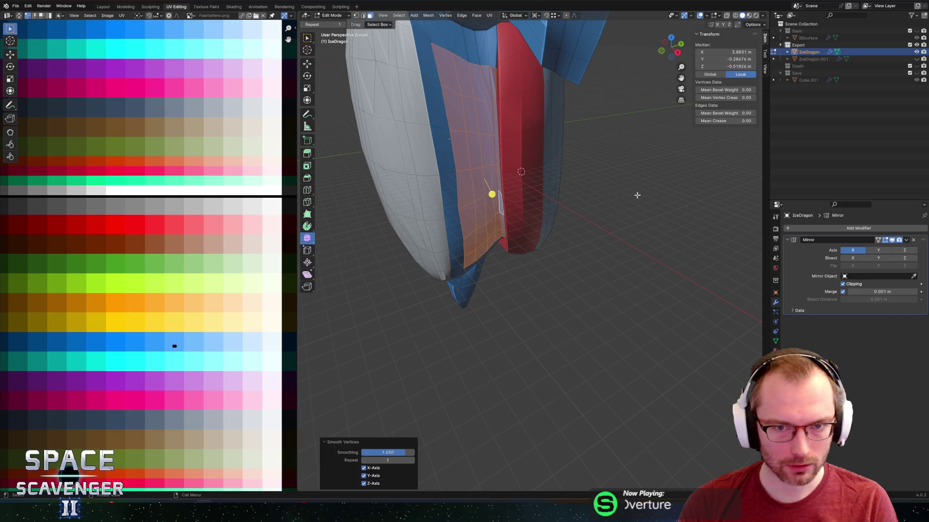
Edge-slide a vertical loop on the strip and preview the whole dragon.
{"action": "mouse_move", "coordinate": [531, 161]}
{"action": "middle_mouse_down"}
{"action": "mouse_move", "coordinate": [485, 149]}
{"action": "mouse_move", "coordinate": [521, 143]}
{"action": "mouse_move", "coordinate": [504, 145]}
{"action": "middle_mouse_up"}
{"action": "left_click", "coordinate": [504, 113], "text": "alt"}
{"action": "key", "text": "g"}
{"action": "key", "text": "g"}
{"action": "left_click", "coordinate": [504, 114]}
{"action": "key", "text": "g"}
{"action": "key", "text": "g"}
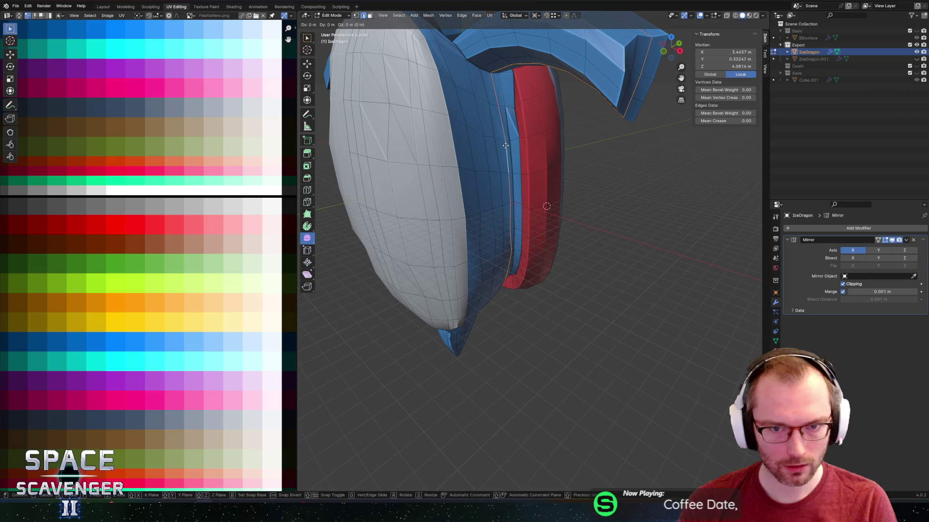
{"action": "left_click", "coordinate": [504, 145]}
{"action": "key", "text": "Tab"}
{"action": "key", "text": "KP_Decimal"}
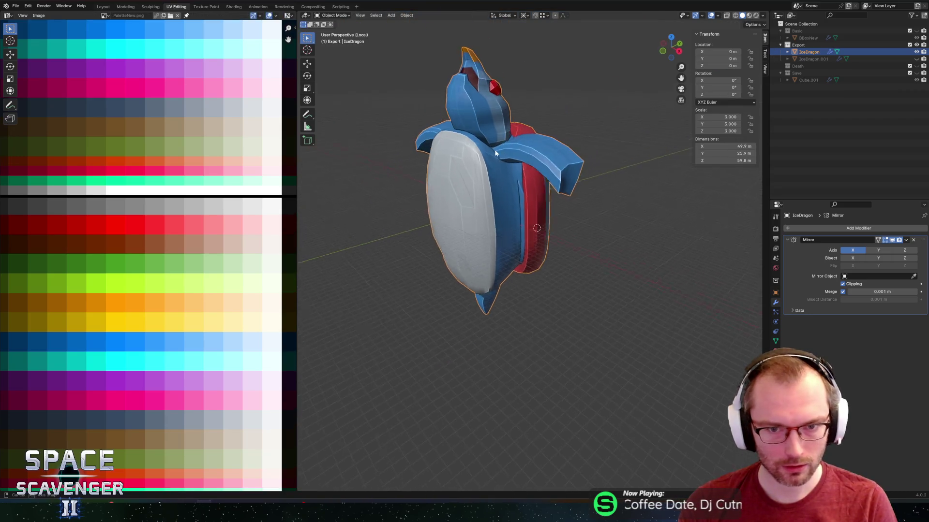
{"action": "key", "text": "Tab"}
{"action": "mouse_move", "coordinate": [491, 165]}
{"action": "middle_mouse_down"}
{"action": "mouse_move", "coordinate": [386, 164]}
{"action": "mouse_move", "coordinate": [479, 156]}
{"action": "middle_mouse_up"}
{"action": "scroll", "coordinate": [479, 156], "scroll_direction": "up", "scroll_amount": 2}
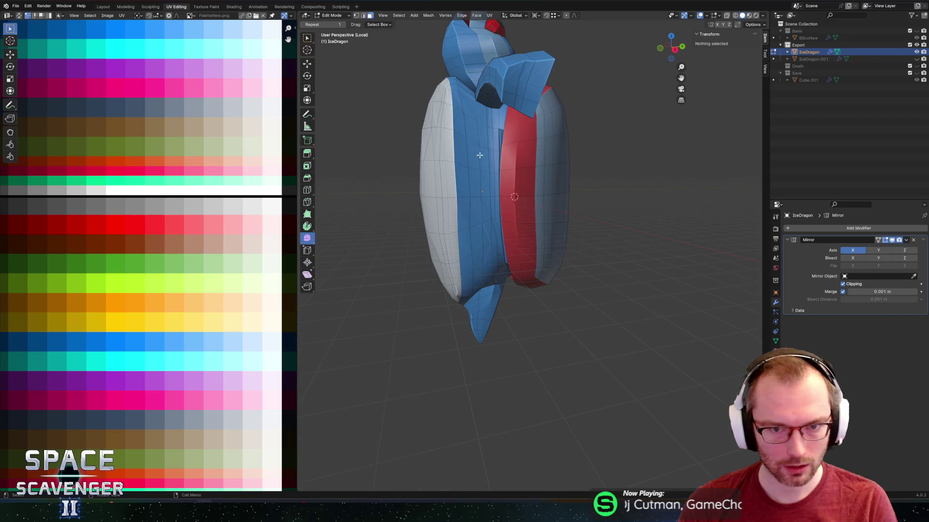
Select a face on the body side and spin it out into a curved flipper.
{"action": "left_click", "coordinate": [486, 155]}
{"action": "key", "text": "c"}
{"action": "right_click", "coordinate": [487, 151]}
{"action": "middle_click_drag", "start_coordinate": [487, 151], "coordinate": [358, 126]}
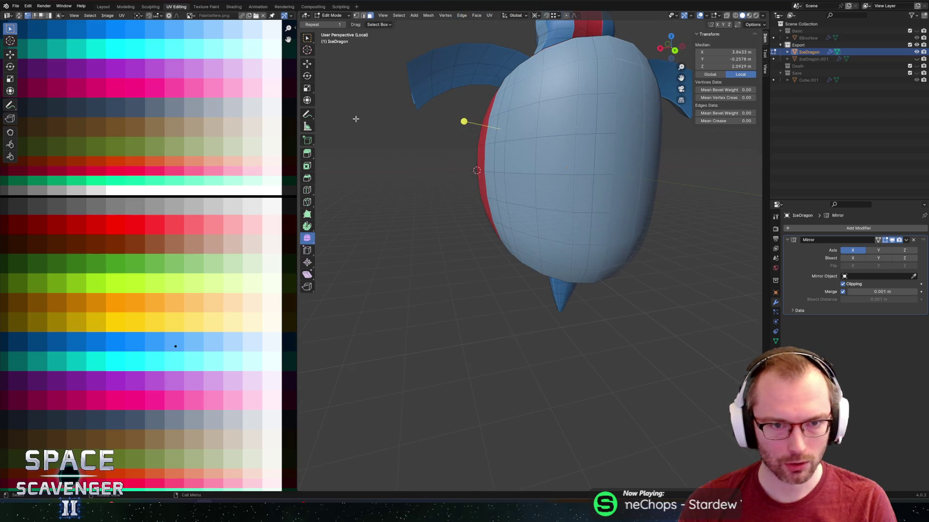
{"action": "key", "text": "shift+space"}
{"action": "mouse_move", "coordinate": [426, 122]}
{"action": "left_mouse_down"}
{"action": "mouse_move", "coordinate": [420, 179]}
{"action": "mouse_move", "coordinate": [436, 204]}
{"action": "mouse_move", "coordinate": [475, 218]}
{"action": "mouse_move", "coordinate": [479, 254]}
{"action": "left_mouse_up"}
Retune the flipper spin to -62.9° with its centre lowered to Z -7.71 m.
{"action": "left_click_drag", "start_coordinate": [442, 222], "coordinate": [470, 220]}
{"action": "mouse_move", "coordinate": [505, 250]}
{"action": "left_mouse_down"}
{"action": "mouse_move", "coordinate": [460, 232]}
{"action": "mouse_move", "coordinate": [427, 203]}
{"action": "mouse_move", "coordinate": [452, 199]}
{"action": "left_mouse_up"}
{"action": "left_click_drag", "start_coordinate": [507, 231], "coordinate": [490, 253]}
{"action": "left_click_drag", "start_coordinate": [446, 228], "coordinate": [438, 244]}
{"action": "mouse_move", "coordinate": [438, 244]}
{"action": "middle_mouse_down"}
{"action": "mouse_move", "coordinate": [483, 193]}
{"action": "mouse_move", "coordinate": [585, 132]}
{"action": "mouse_move", "coordinate": [455, 128]}
{"action": "middle_mouse_up"}
{"action": "key", "text": "Tab"}
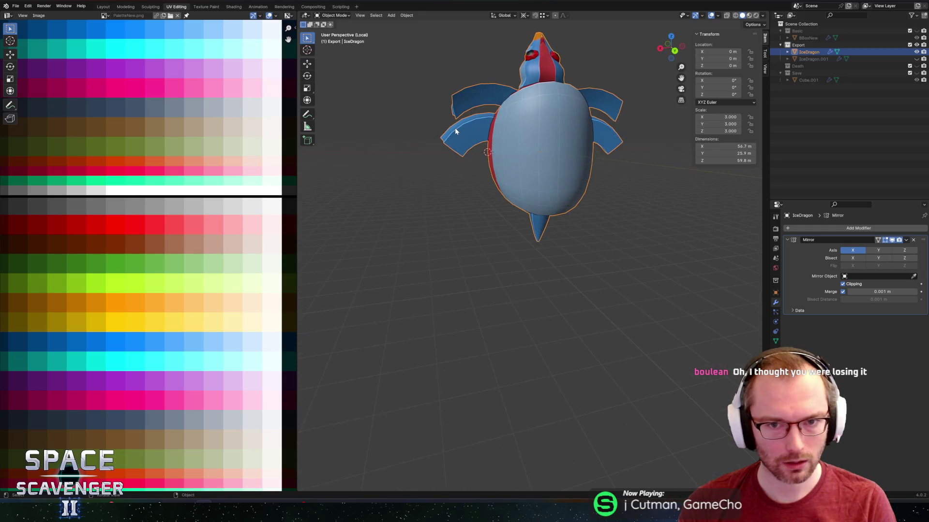
{"action": "mouse_move", "coordinate": [511, 137]}
{"action": "middle_mouse_down"}
{"action": "mouse_move", "coordinate": [579, 135]}
{"action": "mouse_move", "coordinate": [471, 151]}
{"action": "mouse_move", "coordinate": [534, 223]}
{"action": "mouse_move", "coordinate": [484, 174]}
{"action": "mouse_move", "coordinate": [488, 164]}
{"action": "mouse_move", "coordinate": [508, 178]}
{"action": "middle_mouse_up"}
{"action": "key", "text": "Tab"}
Spin a lower body face into a third flipper: 87.6°, 5 steps, centre Z -14.4 m.
{"action": "key", "text": "c"}
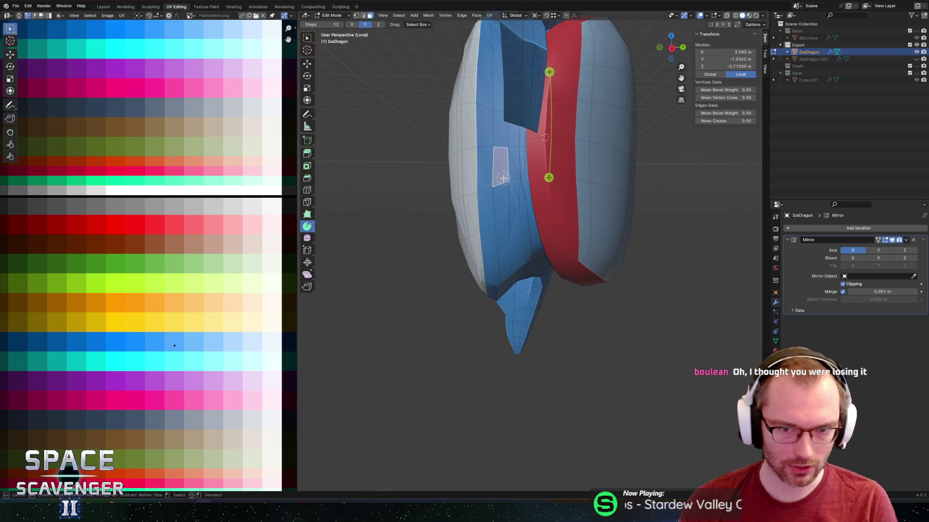
{"action": "left_click", "coordinate": [507, 178]}
{"action": "mouse_move", "coordinate": [573, 163]}
{"action": "middle_mouse_down"}
{"action": "mouse_move", "coordinate": [601, 152]}
{"action": "mouse_move", "coordinate": [601, 187]}
{"action": "mouse_move", "coordinate": [585, 151]}
{"action": "mouse_move", "coordinate": [512, 158]}
{"action": "mouse_move", "coordinate": [542, 103]}
{"action": "middle_mouse_up"}
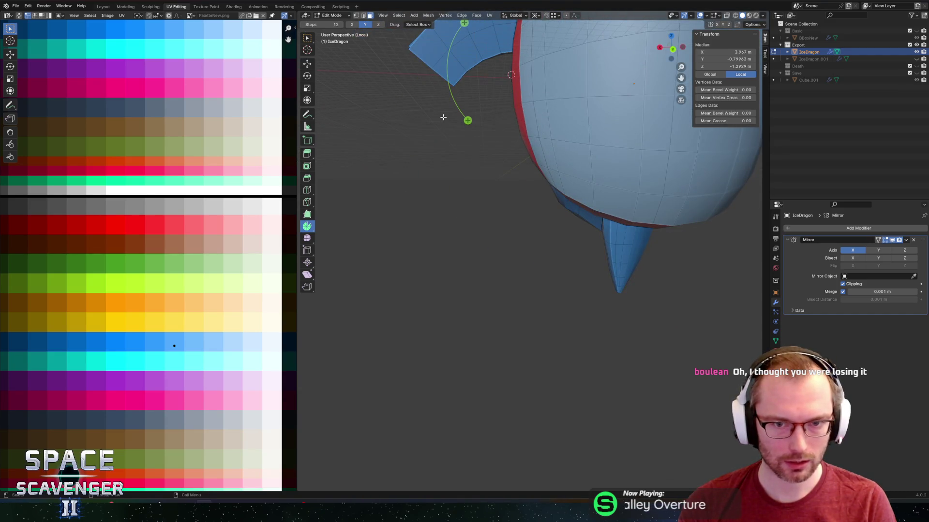
{"action": "left_click_drag", "start_coordinate": [468, 120], "coordinate": [495, 153]}
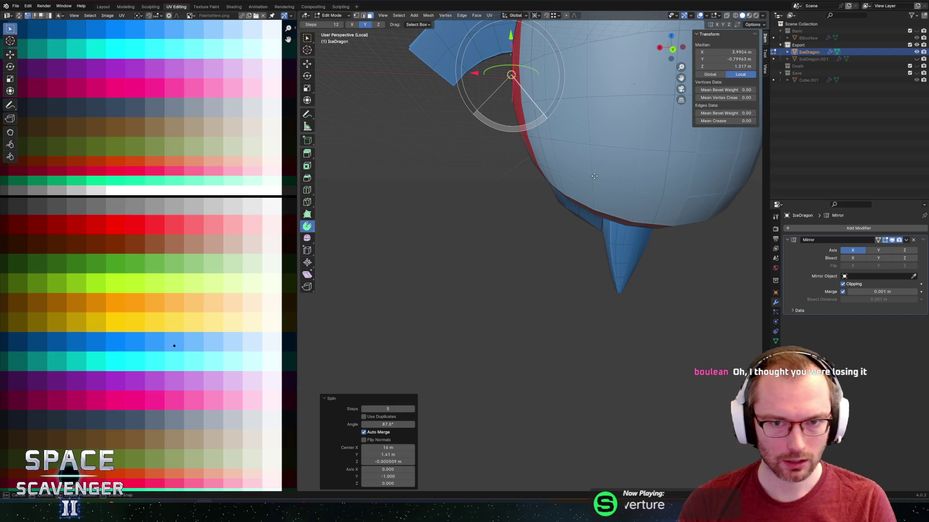
{"action": "left_click_drag", "start_coordinate": [512, 37], "coordinate": [521, 177]}
{"action": "left_click_drag", "start_coordinate": [476, 206], "coordinate": [511, 212]}
{"action": "mouse_move", "coordinate": [512, 212]}
{"action": "middle_mouse_down"}
{"action": "mouse_move", "coordinate": [559, 200]}
{"action": "mouse_move", "coordinate": [550, 178]}
{"action": "middle_mouse_up"}
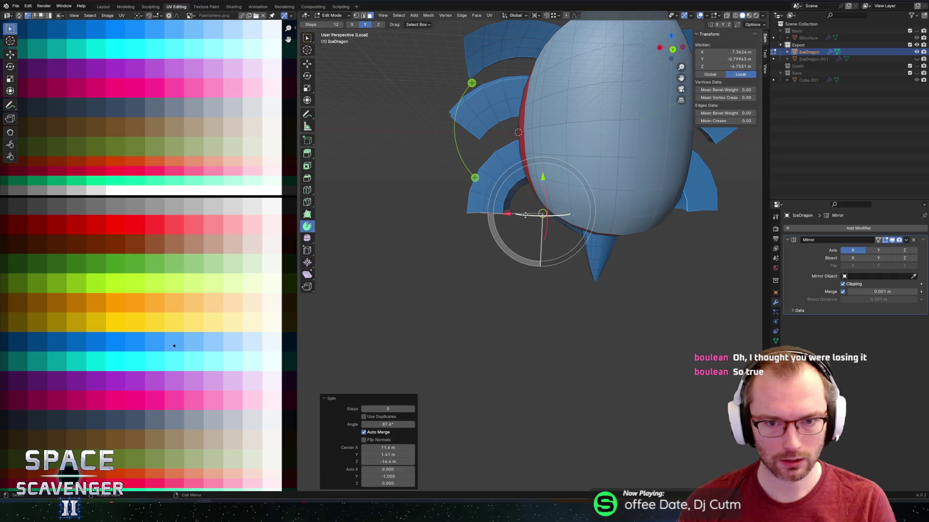
{"action": "mouse_move", "coordinate": [505, 219]}
{"action": "left_mouse_down"}
{"action": "mouse_move", "coordinate": [490, 214]}
{"action": "mouse_move", "coordinate": [513, 213]}
{"action": "left_mouse_up"}
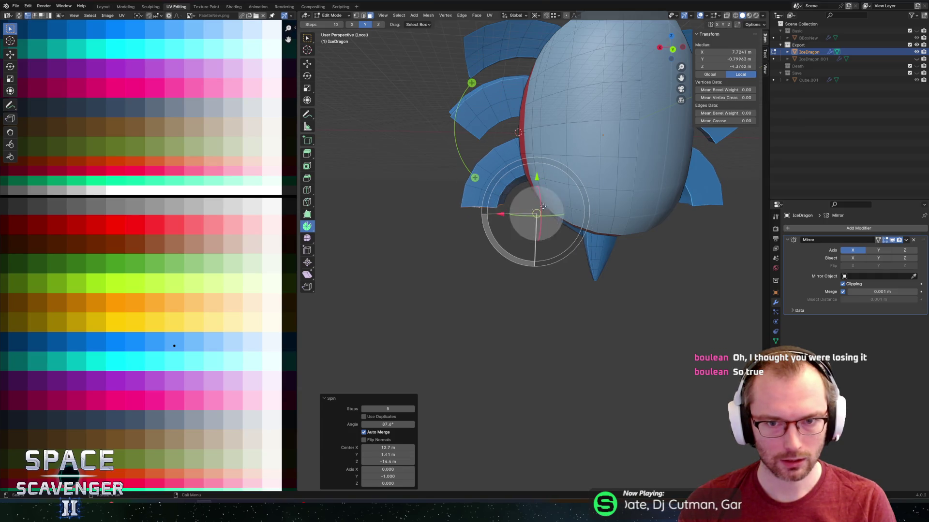
{"action": "key", "text": "Tab"}
{"action": "key", "text": "KP_Decimal"}
{"action": "mouse_move", "coordinate": [593, 166]}
{"action": "middle_mouse_down"}
{"action": "mouse_move", "coordinate": [475, 169]}
{"action": "mouse_move", "coordinate": [595, 164]}
{"action": "mouse_move", "coordinate": [509, 121]}
{"action": "middle_mouse_up"}
{"action": "key", "text": "Tab"}
Circle-select faces on the flippers and grow the selection with Select More.
{"action": "scroll", "coordinate": [509, 120], "scroll_direction": "up", "scroll_amount": 3}
{"action": "key", "text": "c"}
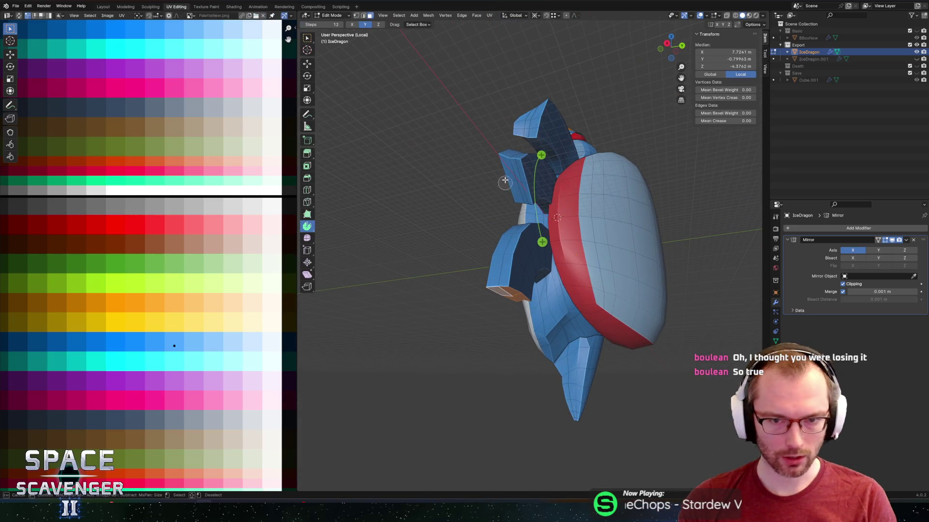
{"action": "left_click_drag", "start_coordinate": [514, 178], "coordinate": [516, 179]}
{"action": "middle_click_drag", "start_coordinate": [521, 115], "coordinate": [536, 96]}
{"action": "left_click", "coordinate": [536, 96]}
{"action": "left_click_drag", "start_coordinate": [536, 96], "coordinate": [531, 95]}
{"action": "right_click", "coordinate": [531, 95]}
{"action": "key", "text": "ctrl+KP_Add"}
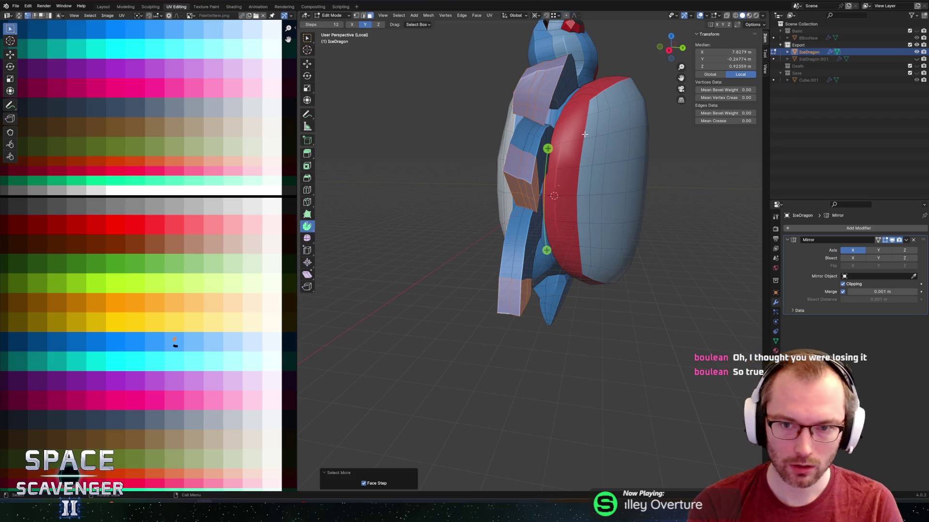
Grow the selection over the flippers and move their UVs onto the red palette swatch.
{"action": "key", "text": "ctrl+KP_Add"}
{"action": "key", "text": "ctrl+KP_Add"}
{"action": "key", "text": "ctrl+KP_Add"}
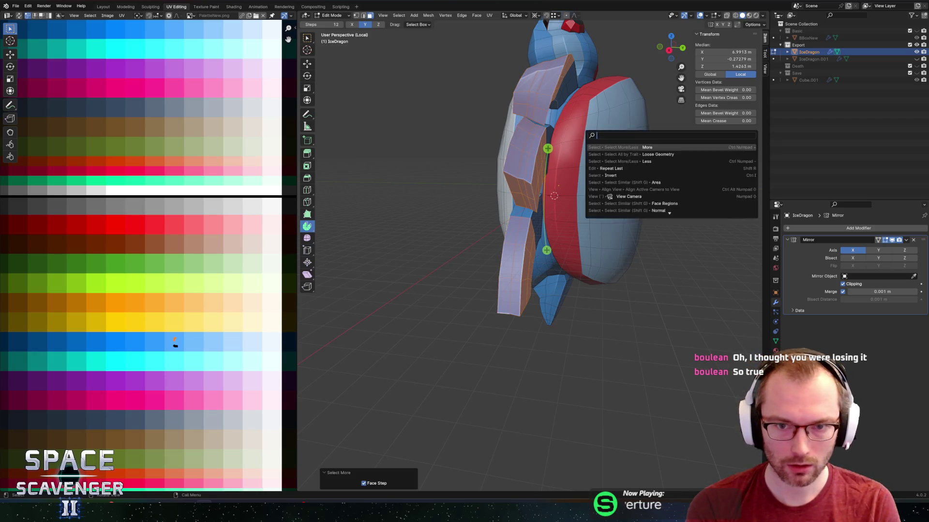
{"action": "middle_click_drag", "start_coordinate": [585, 134], "coordinate": [487, 141]}
{"action": "key", "text": "g"}
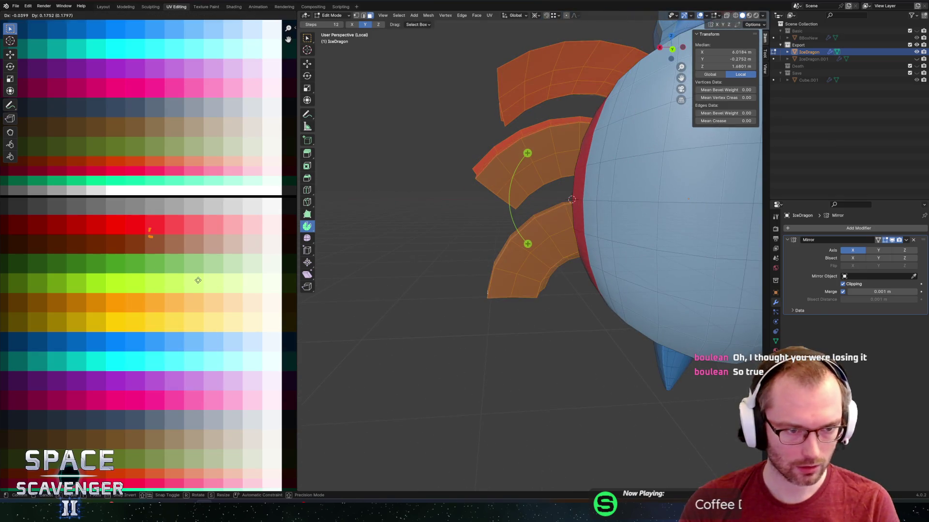
{"action": "left_click", "coordinate": [218, 274]}
Clear the selection and brush-select the top flipper's face, then close in on the upper flippers.
{"action": "middle_click_drag", "start_coordinate": [553, 217], "coordinate": [527, 213]}
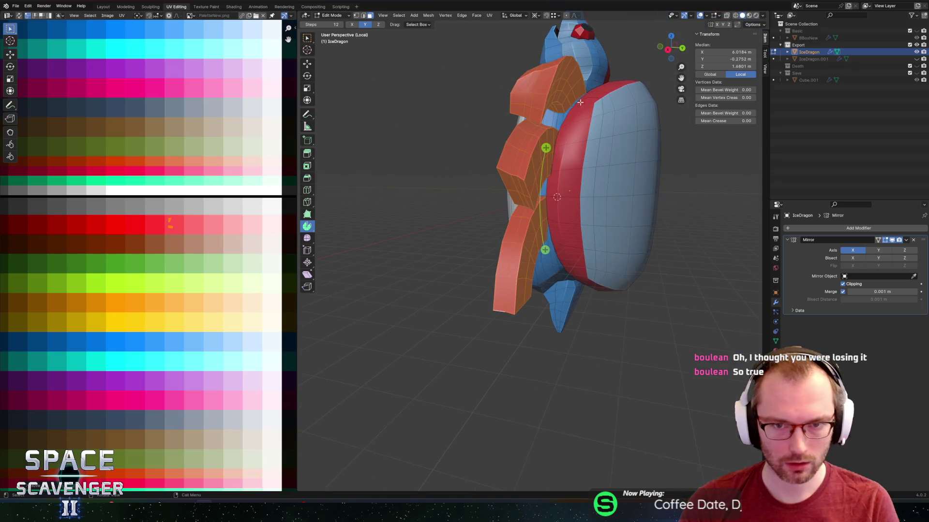
{"action": "key", "text": "alt+a"}
{"action": "key", "text": "c"}
{"action": "left_click_drag", "start_coordinate": [533, 90], "coordinate": [527, 104]}
{"action": "mouse_move", "coordinate": [528, 104]}
{"action": "middle_mouse_down"}
{"action": "mouse_move", "coordinate": [541, 135]}
{"action": "mouse_move", "coordinate": [532, 162]}
{"action": "middle_mouse_up"}
{"action": "key", "text": "Escape"}
{"action": "mouse_move", "coordinate": [522, 234]}
{"action": "middle_mouse_down"}
{"action": "mouse_move", "coordinate": [561, 213]}
{"action": "mouse_move", "coordinate": [607, 222]}
{"action": "mouse_move", "coordinate": [623, 249]}
{"action": "middle_mouse_up"}
{"action": "scroll", "coordinate": [561, 213], "scroll_direction": "up", "scroll_amount": 3}
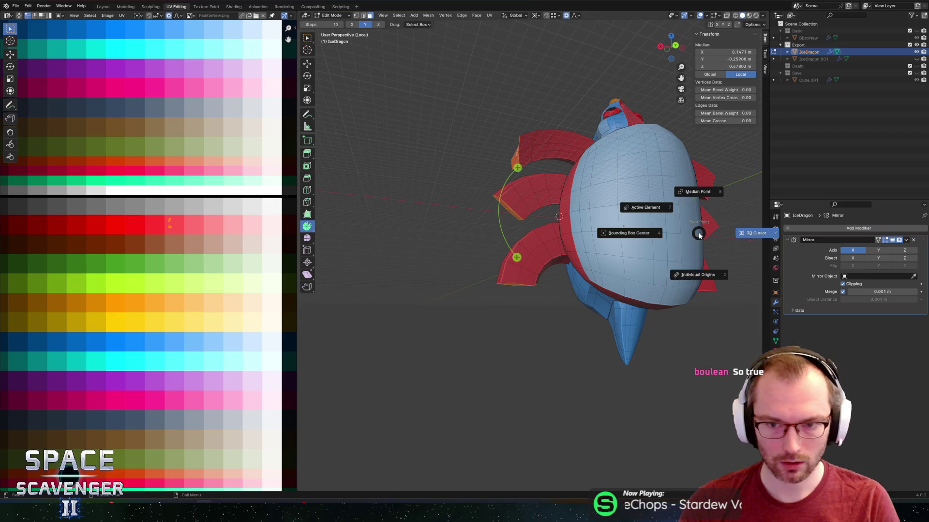
Scale the flipper faces down with smooth proportional falloff.
{"action": "key", "text": "s"}
{"action": "scroll", "coordinate": [652, 256], "scroll_direction": "down", "scroll_amount": 4}
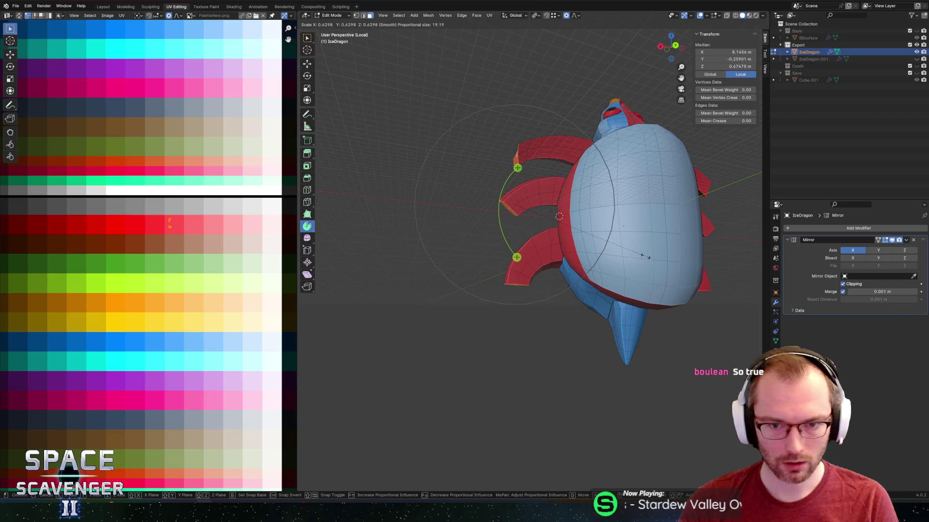
{"action": "key", "text": "shift+x"}
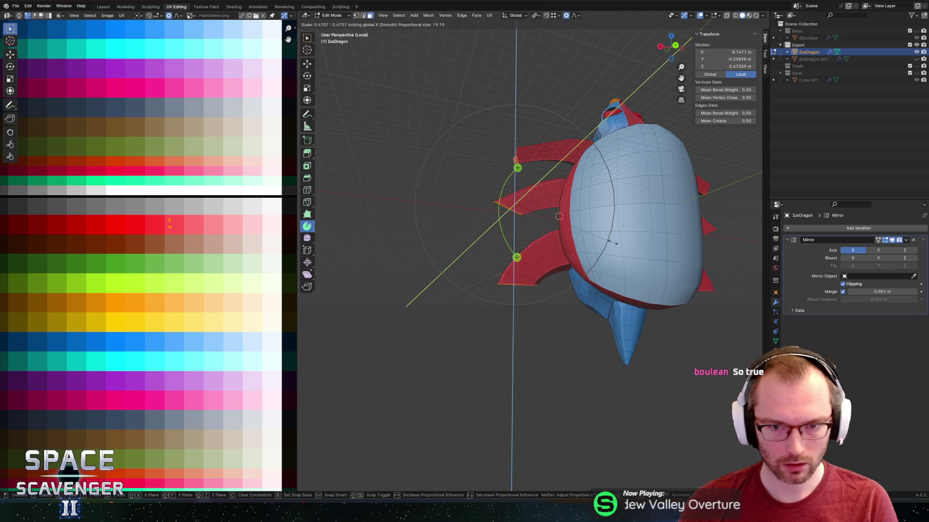
{"action": "key", "text": "shift+x"}
{"action": "key", "text": "shift+x"}
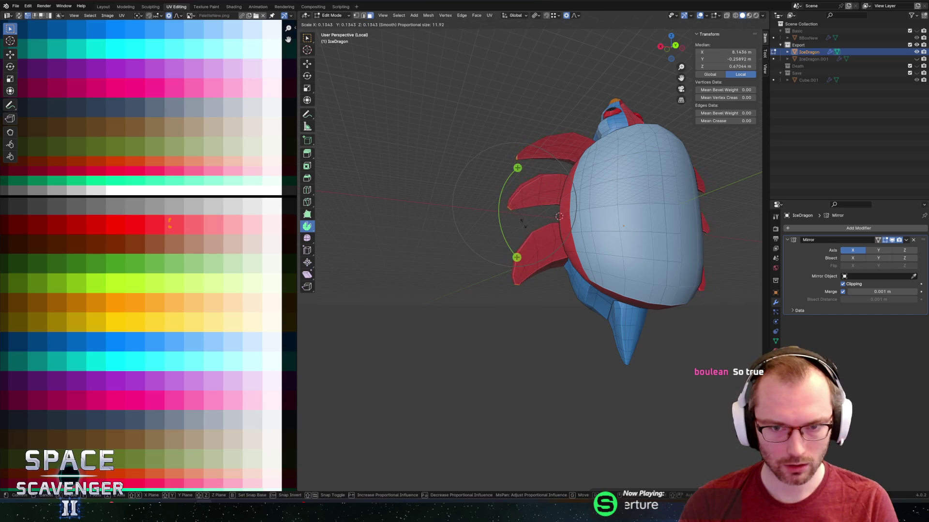
{"action": "left_click", "coordinate": [528, 220]}
Switch to edge select and grow the tip selection with Select More.
{"action": "key", "text": "2"}
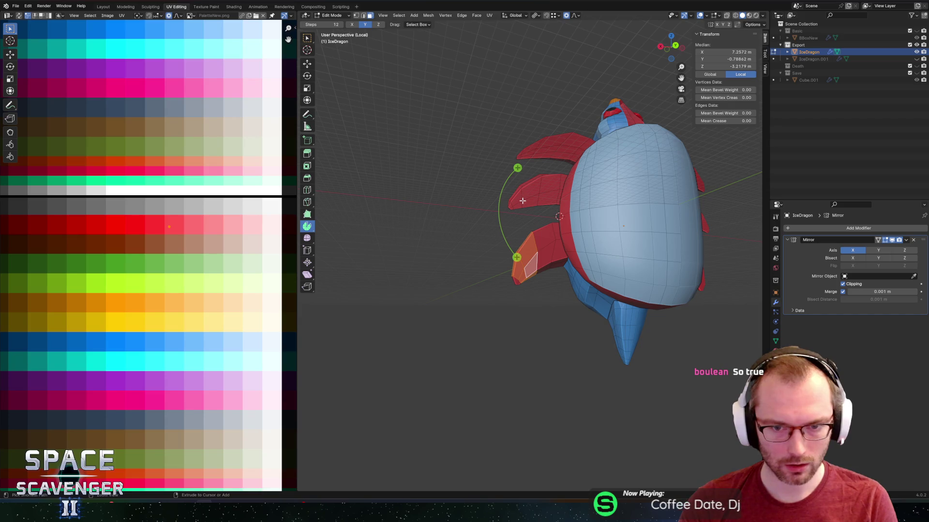
{"action": "left_click_drag", "start_coordinate": [565, 205], "coordinate": [564, 205]}
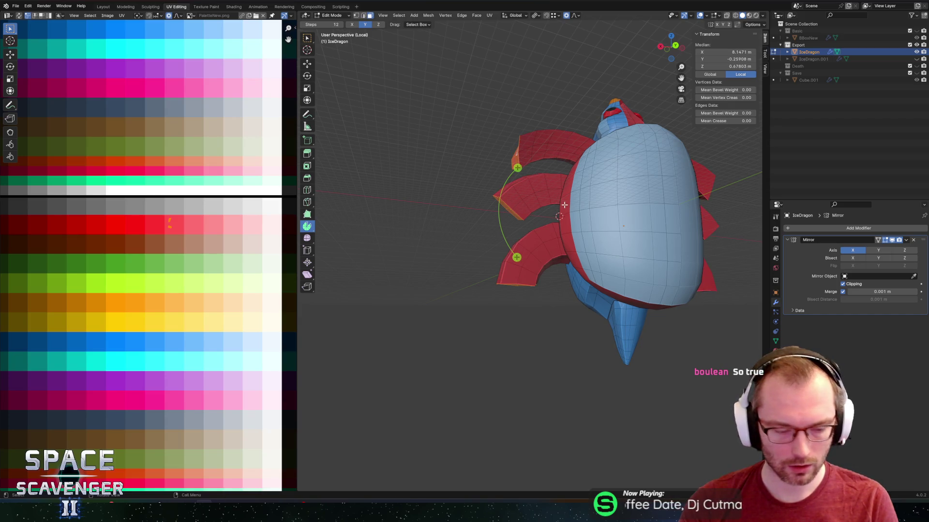
{"action": "key", "text": "F3"}
{"action": "type", "text": "more"}
{"action": "key", "text": "Return"}
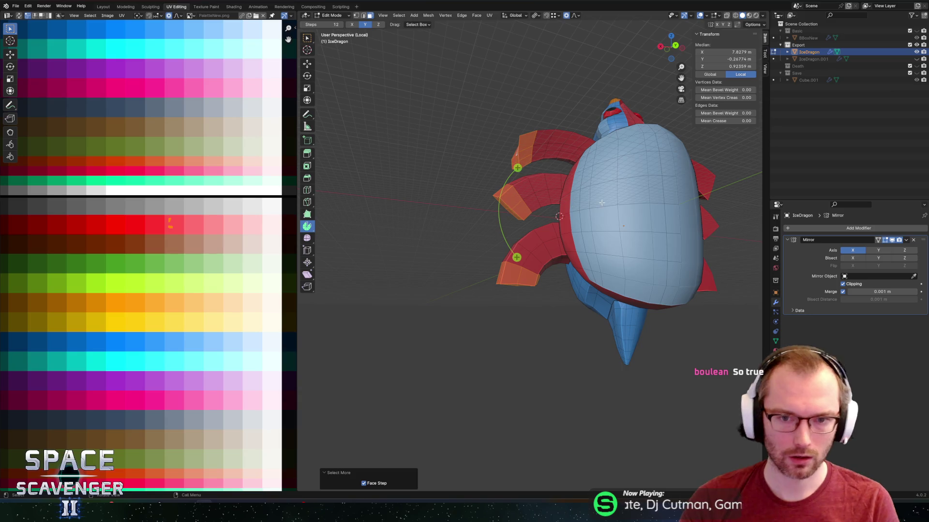
Set the pivot to Individual Origins and shrink each flipper tip to 0.242.
{"action": "key", "text": "s"}
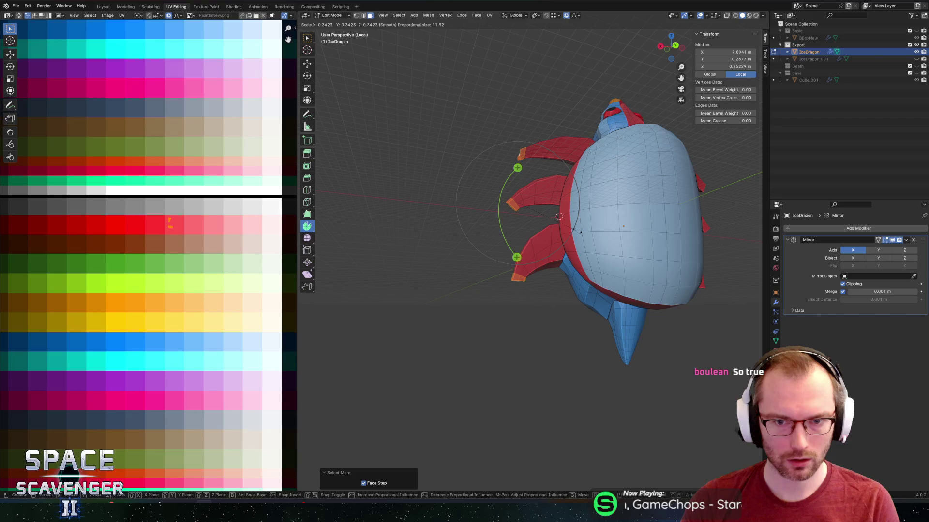
{"action": "key", "text": "Escape"}
{"action": "key", "text": "period"}
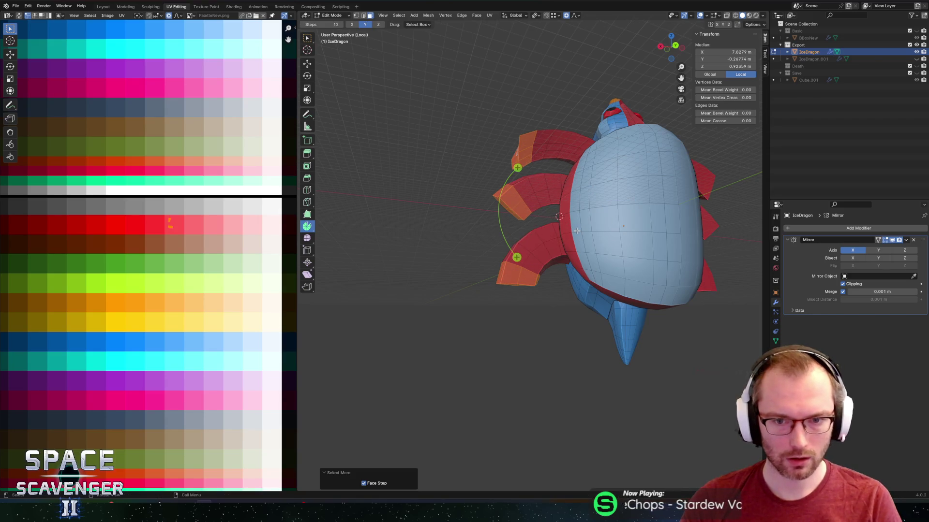
{"action": "key", "text": "period"}
{"action": "left_click", "coordinate": [576, 275]}
{"action": "key", "text": "s"}
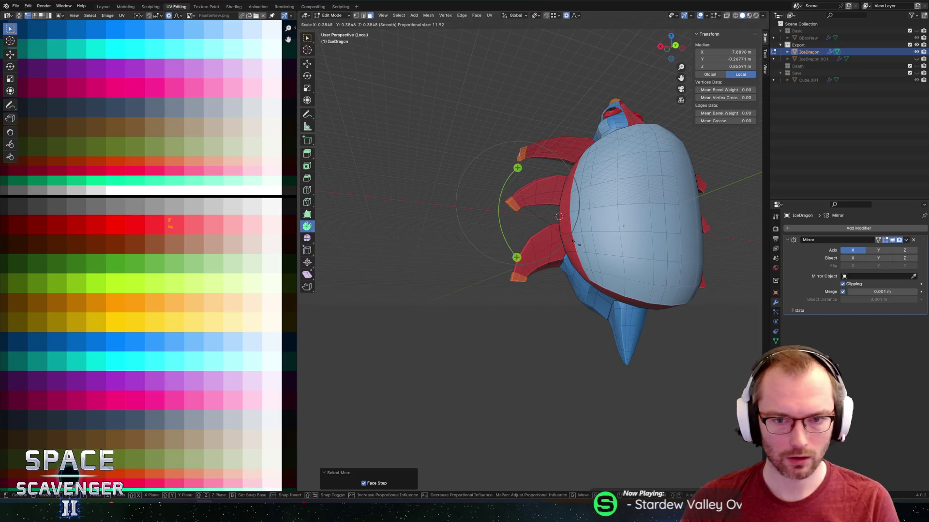
{"action": "left_click", "coordinate": [550, 240]}
Cancel a trial X-axis move of the tips and return to Object Mode.
{"action": "key", "text": "g"}
{"action": "key", "text": "x"}
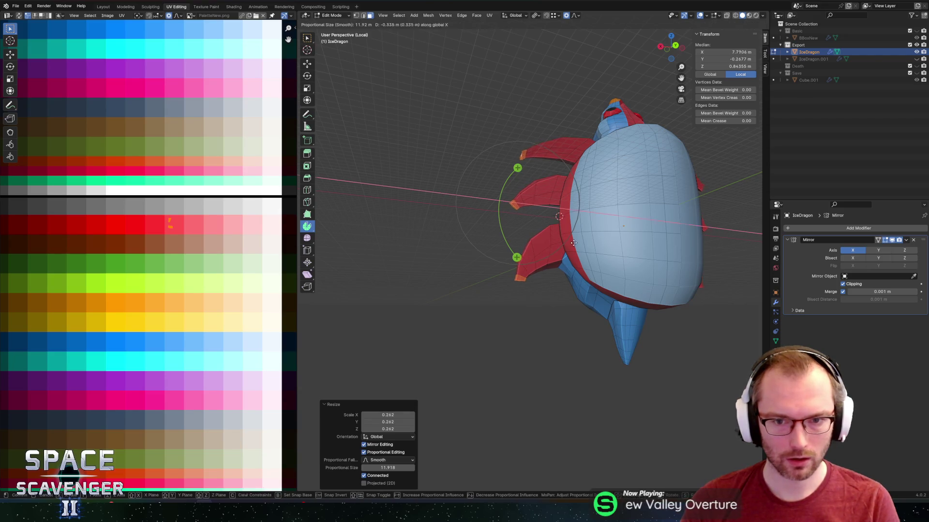
{"action": "scroll", "coordinate": [587, 238], "scroll_direction": "down", "scroll_amount": 2}
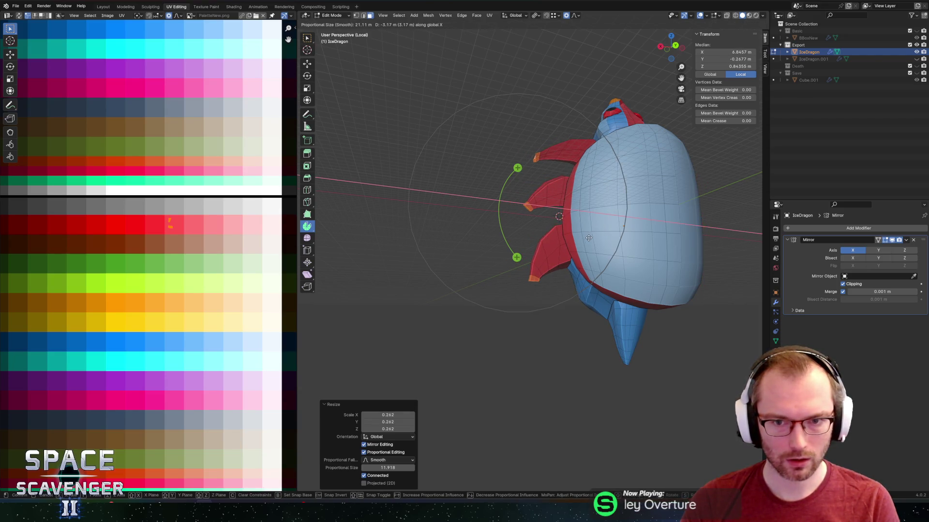
{"action": "right_click", "coordinate": [587, 238]}
{"action": "middle_click_drag", "start_coordinate": [587, 238], "coordinate": [684, 255]}
{"action": "key", "text": "Tab"}
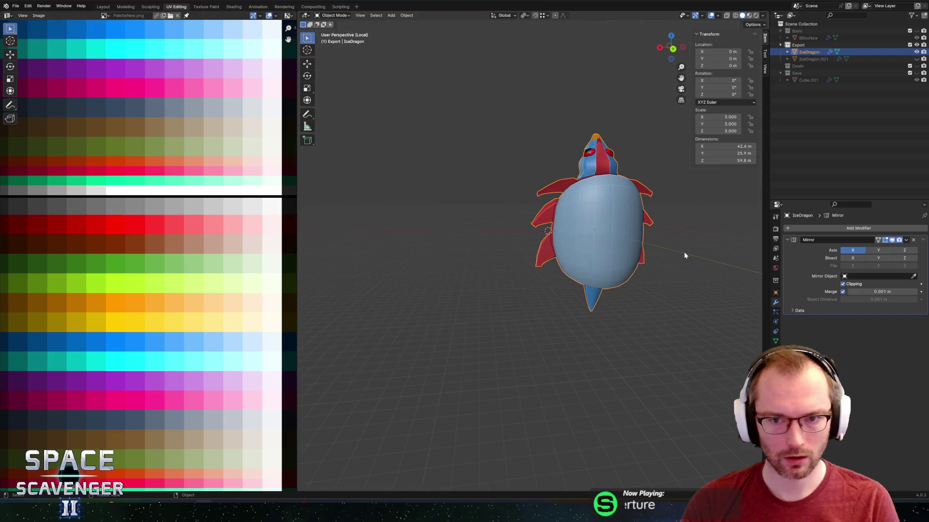
Export the IceDragon model from Blender and switch over to Unity.
{"action": "key", "text": "ctrl+shift+e"}
{"action": "left_click", "coordinate": [691, 441]}
{"action": "key", "text": "alt+Tab"}
{"action": "key", "text": "alt+Tab"}
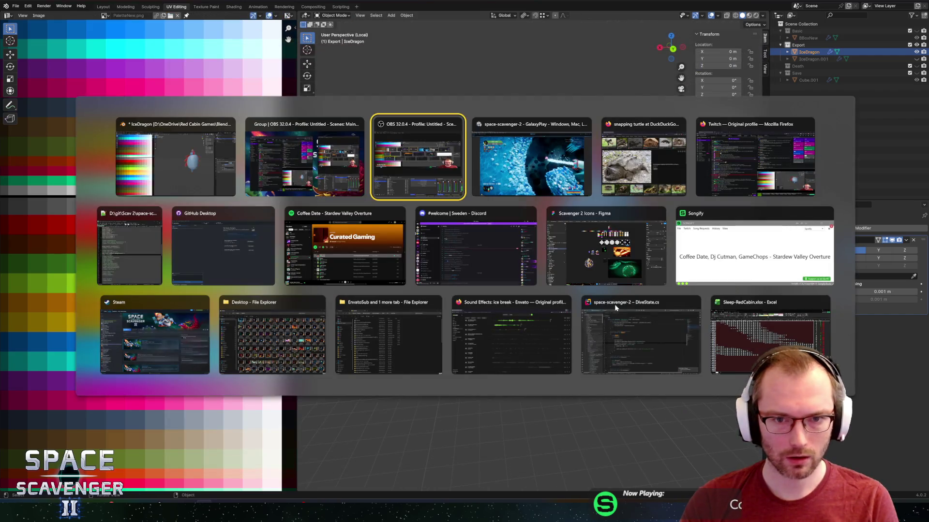
{"action": "key", "text": "alt+Tab"}
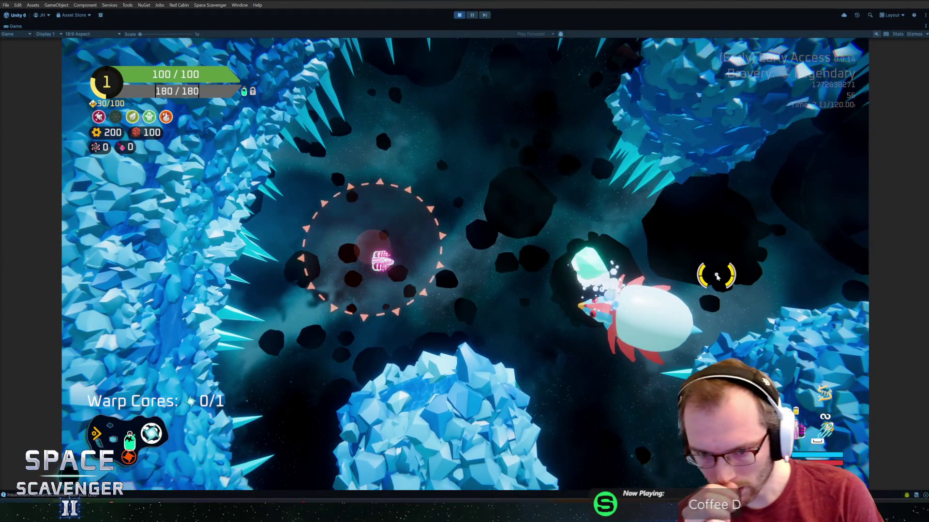
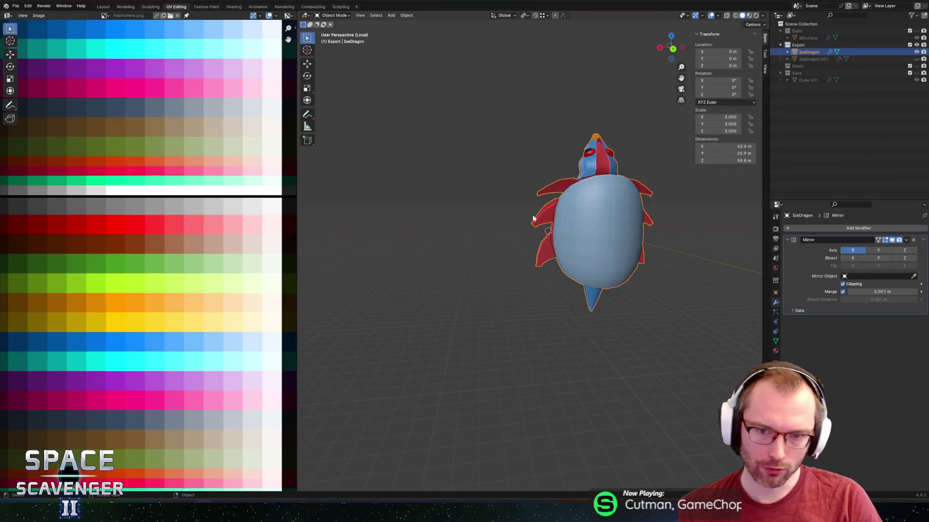
Orbit and zoom in on the IceDragon model, then switch it into Edit Mode.
{"action": "mouse_move", "coordinate": [533, 219]}
{"action": "middle_mouse_down"}
{"action": "mouse_move", "coordinate": [476, 210]}
{"action": "mouse_move", "coordinate": [489, 160]}
{"action": "mouse_move", "coordinate": [474, 173]}
{"action": "mouse_move", "coordinate": [491, 172]}
{"action": "middle_mouse_up"}
{"action": "scroll", "coordinate": [476, 209], "scroll_direction": "up", "scroll_amount": 3}
{"action": "scroll", "coordinate": [491, 172], "scroll_direction": "up", "scroll_amount": 3}
{"action": "mouse_move", "coordinate": [519, 252]}
{"action": "middle_mouse_down"}
{"action": "mouse_move", "coordinate": [532, 276]}
{"action": "mouse_move", "coordinate": [435, 251]}
{"action": "mouse_move", "coordinate": [425, 237]}
{"action": "mouse_move", "coordinate": [573, 254]}
{"action": "middle_mouse_up"}
{"action": "key", "text": "Tab"}
Shrink the arm-tip face using proportional scaling.
{"action": "left_click", "coordinate": [647, 231]}
{"action": "middle_click_drag", "start_coordinate": [647, 231], "coordinate": [687, 263]}
{"action": "key", "text": "s"}
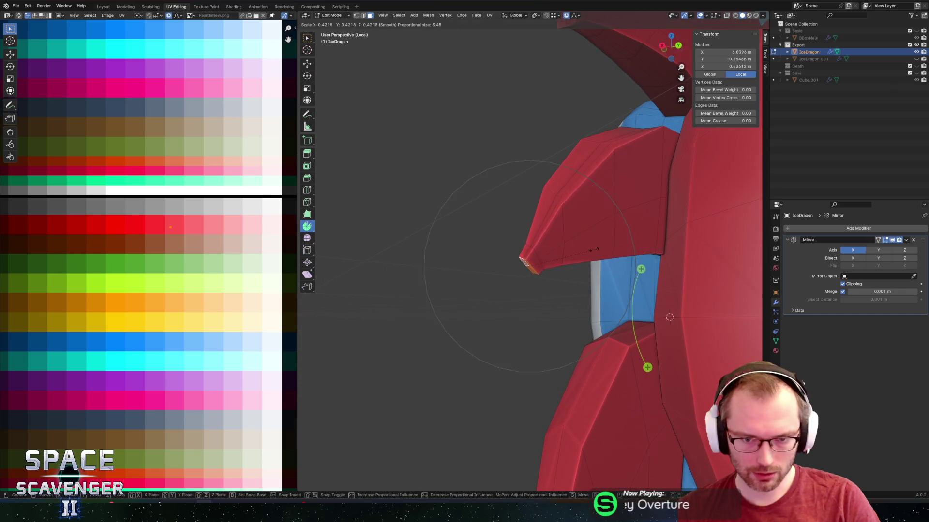
{"action": "left_click", "coordinate": [550, 245]}
Scale down a small chest-plate face with proportional falloff.
{"action": "mouse_move", "coordinate": [550, 245]}
{"action": "middle_mouse_down"}
{"action": "mouse_move", "coordinate": [566, 257]}
{"action": "mouse_move", "coordinate": [572, 158]}
{"action": "mouse_move", "coordinate": [531, 120]}
{"action": "middle_mouse_up"}
{"action": "scroll", "coordinate": [571, 158], "scroll_direction": "up", "scroll_amount": 2}
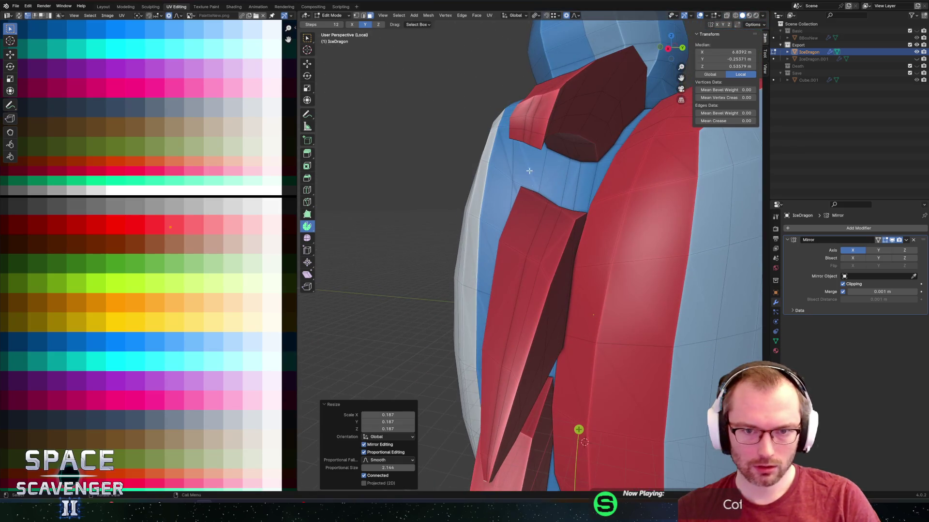
{"action": "left_click", "coordinate": [530, 119]}
{"action": "mouse_move", "coordinate": [591, 154]}
{"action": "middle_mouse_down"}
{"action": "mouse_move", "coordinate": [532, 138]}
{"action": "mouse_move", "coordinate": [517, 174]}
{"action": "mouse_move", "coordinate": [562, 248]}
{"action": "mouse_move", "coordinate": [583, 231]}
{"action": "mouse_move", "coordinate": [553, 253]}
{"action": "mouse_move", "coordinate": [545, 243]}
{"action": "mouse_move", "coordinate": [572, 319]}
{"action": "mouse_move", "coordinate": [593, 191]}
{"action": "mouse_move", "coordinate": [550, 243]}
{"action": "middle_mouse_up"}
{"action": "key", "text": "s"}
{"action": "left_click", "coordinate": [496, 137]}
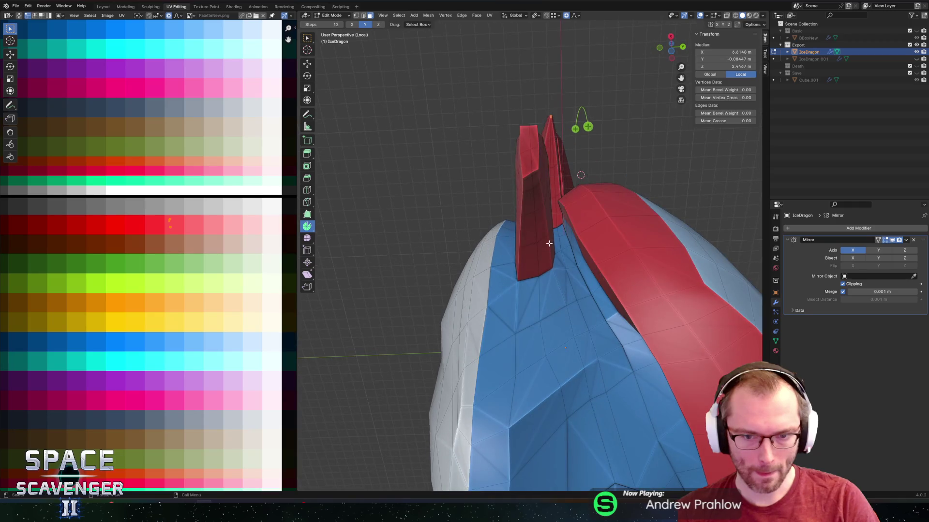
Rotate the selected back spikes around the Y axis.
{"action": "mouse_move", "coordinate": [545, 197]}
{"action": "middle_mouse_down"}
{"action": "mouse_move", "coordinate": [493, 244]}
{"action": "mouse_move", "coordinate": [546, 251]}
{"action": "middle_mouse_up"}
{"action": "key", "text": "r"}
{"action": "key", "text": "y"}
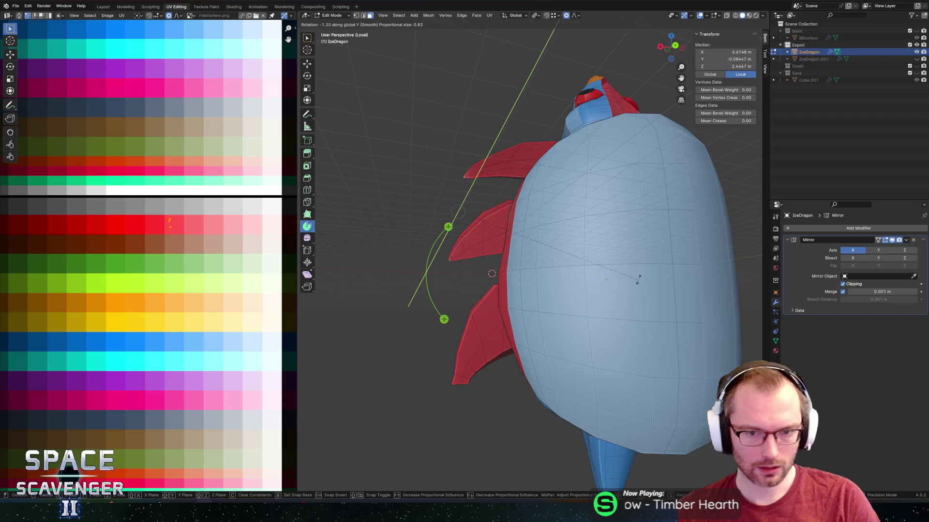
{"action": "key", "text": "Escape"}
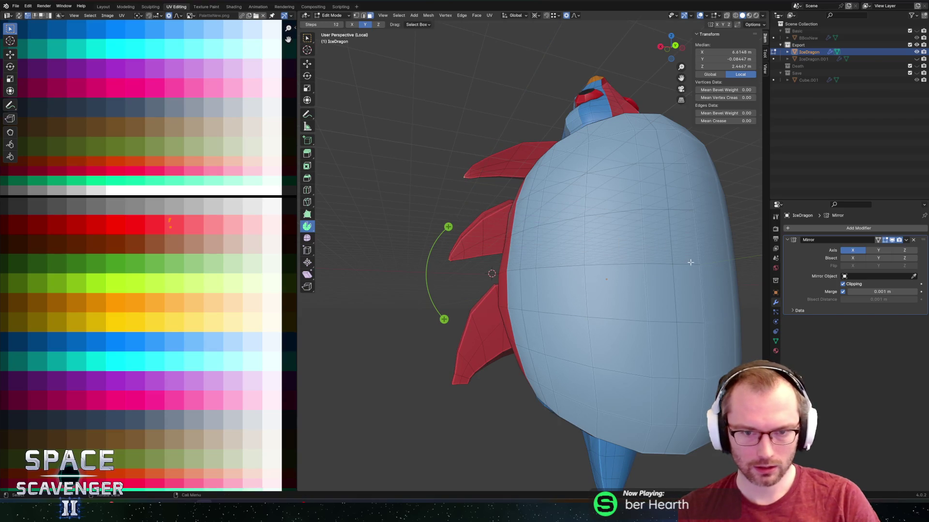
{"action": "key", "text": "r"}
{"action": "key", "text": "y"}
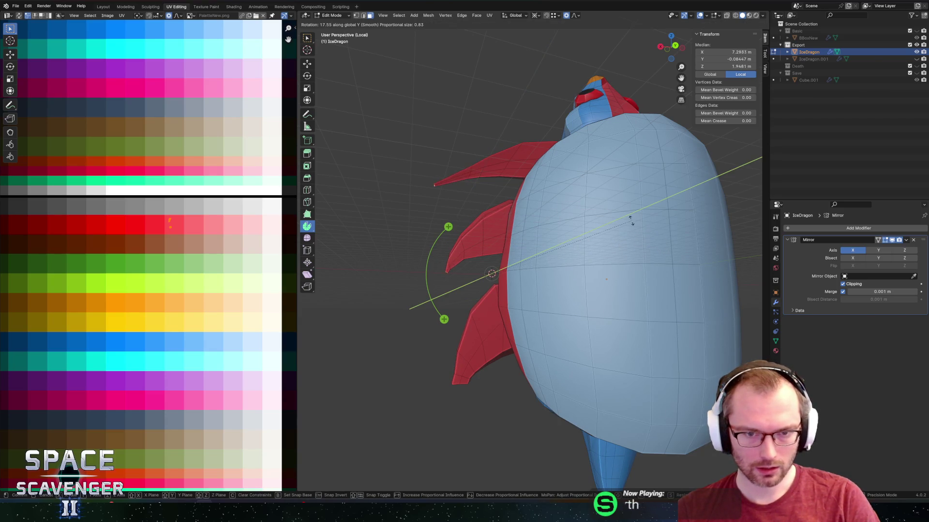
{"action": "left_click", "coordinate": [631, 221]}
Snap the 3D cursor to the selection and rotate the spikes around Y again.
{"action": "key", "text": "shift+s"}
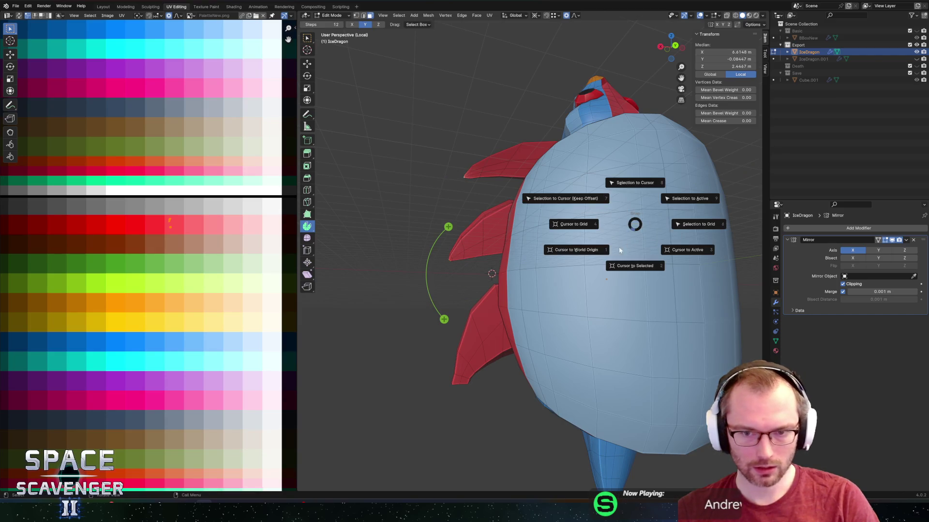
{"action": "left_click", "coordinate": [638, 252]}
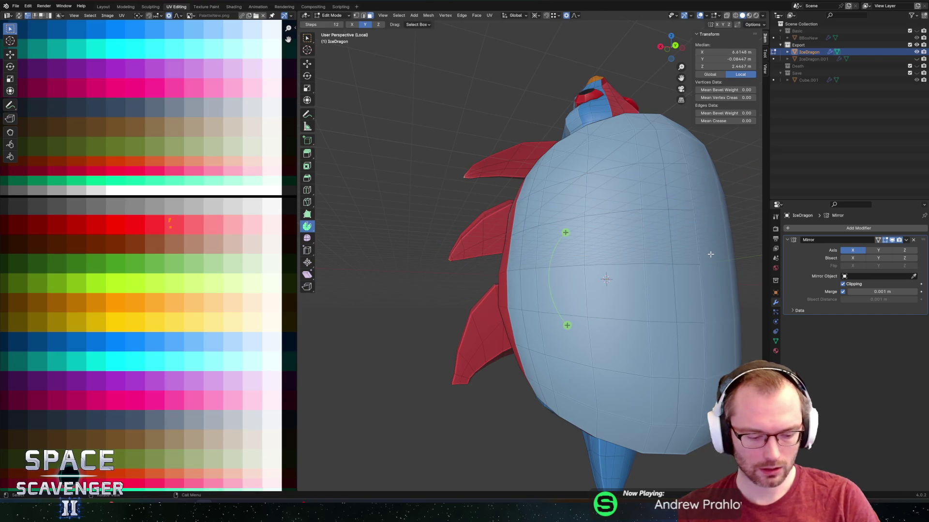
{"action": "key", "text": "r"}
{"action": "key", "text": "y"}
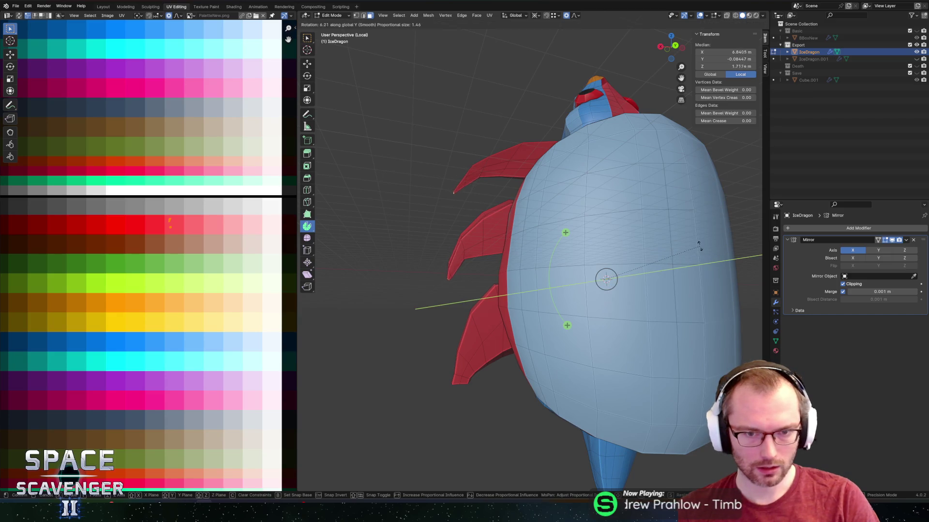
{"action": "left_click", "coordinate": [675, 240]}
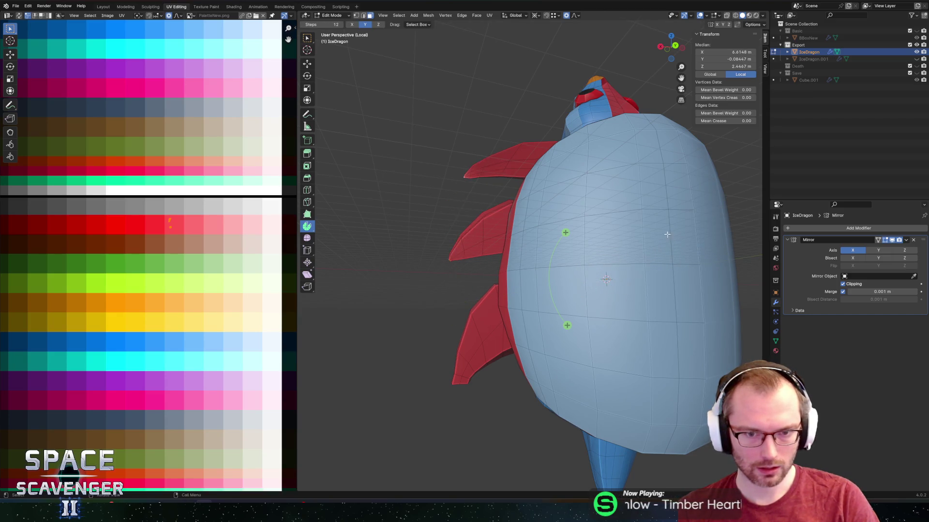
{"action": "scroll", "coordinate": [566, 238], "scroll_direction": "down", "scroll_amount": 5}
{"action": "scroll", "coordinate": [566, 239], "scroll_direction": "up", "scroll_amount": 5}
Move the back spikes vertically along Z.
{"action": "key", "text": "g"}
{"action": "key", "text": "z"}
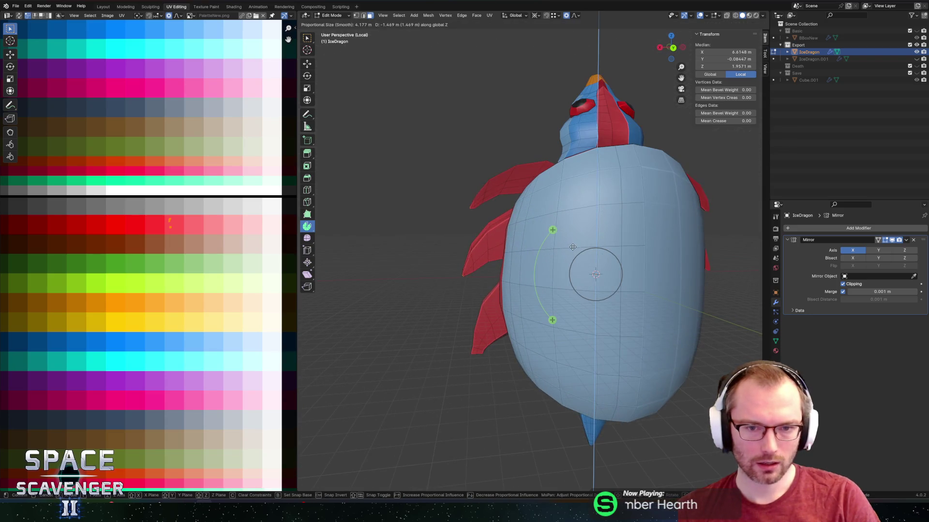
{"action": "left_click", "coordinate": [574, 251]}
{"action": "middle_click_drag", "start_coordinate": [574, 250], "coordinate": [559, 190]}
Select the faces of the three back spikes out to their tips.
{"action": "left_click", "coordinate": [560, 190]}
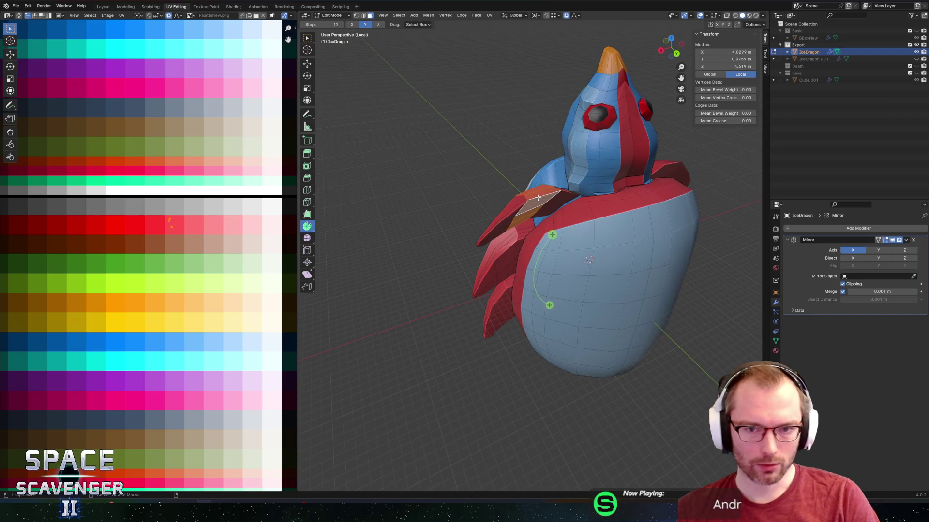
{"action": "scroll", "coordinate": [484, 145], "scroll_direction": "up", "scroll_amount": 5}
{"action": "left_click", "coordinate": [449, 123], "text": "ctrl"}
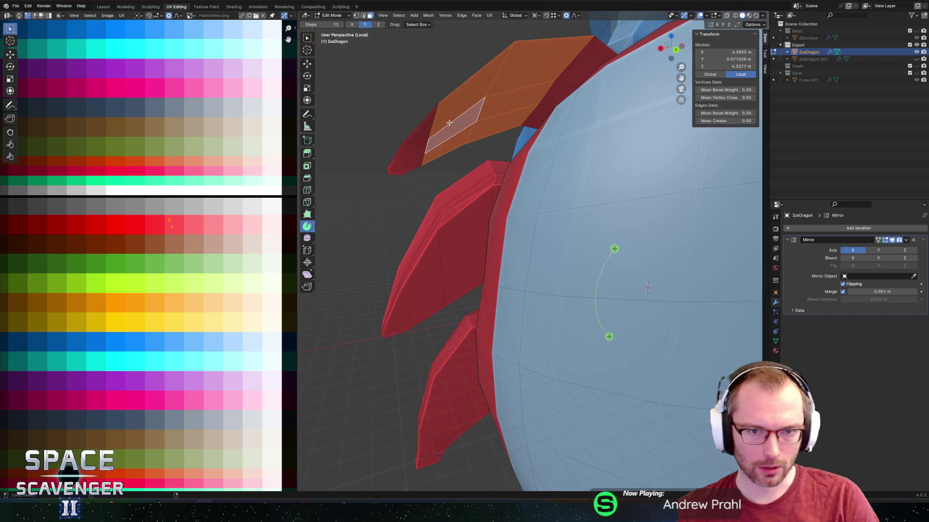
{"action": "left_click", "coordinate": [475, 202], "text": "shift"}
{"action": "left_click", "coordinate": [427, 225], "text": "ctrl"}
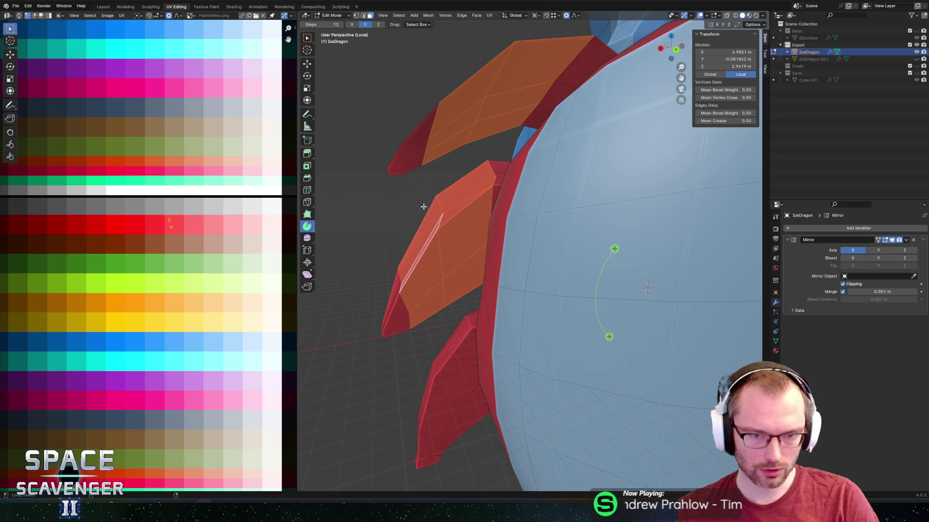
{"action": "left_click", "coordinate": [413, 159], "text": "ctrl"}
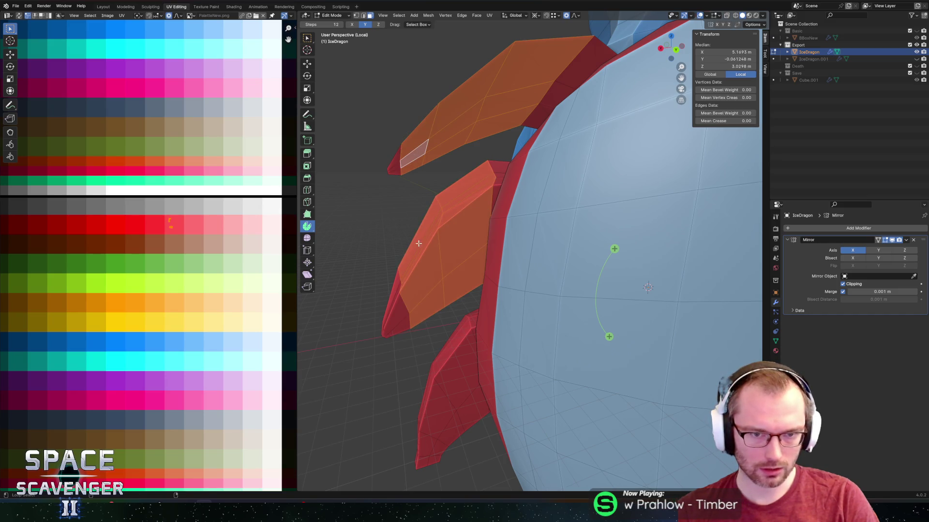
{"action": "left_click", "coordinate": [403, 321], "text": "ctrl"}
{"action": "left_click", "coordinate": [461, 395], "text": "shift"}
{"action": "left_click", "coordinate": [438, 392], "text": "ctrl"}
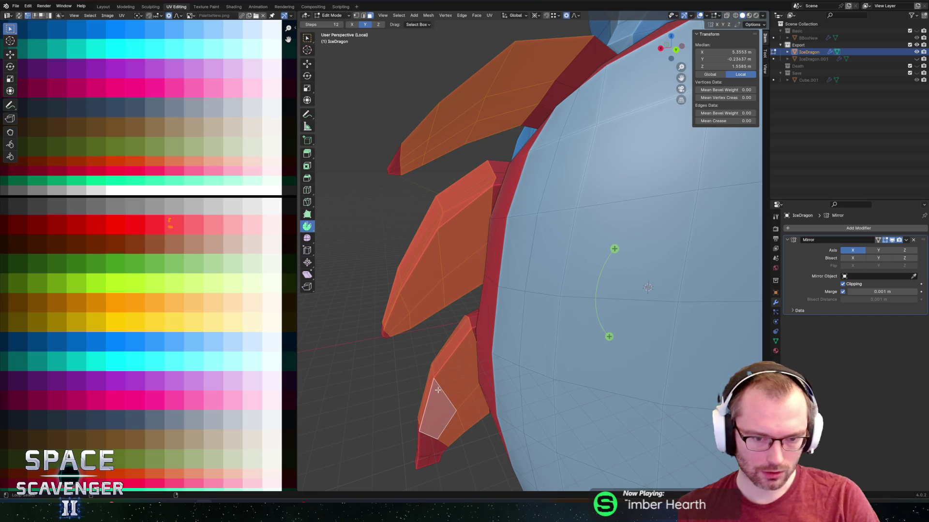
Set the pivot to the 3D Cursor and scale a spike-edge face.
{"action": "mouse_move", "coordinate": [438, 306]}
{"action": "middle_mouse_down"}
{"action": "mouse_move", "coordinate": [558, 116]}
{"action": "mouse_move", "coordinate": [541, 205]}
{"action": "mouse_move", "coordinate": [580, 232]}
{"action": "middle_mouse_up"}
{"action": "left_click", "coordinate": [529, 204]}
{"action": "key", "text": "period"}
{"action": "left_click", "coordinate": [620, 272]}
{"action": "key", "text": "s"}
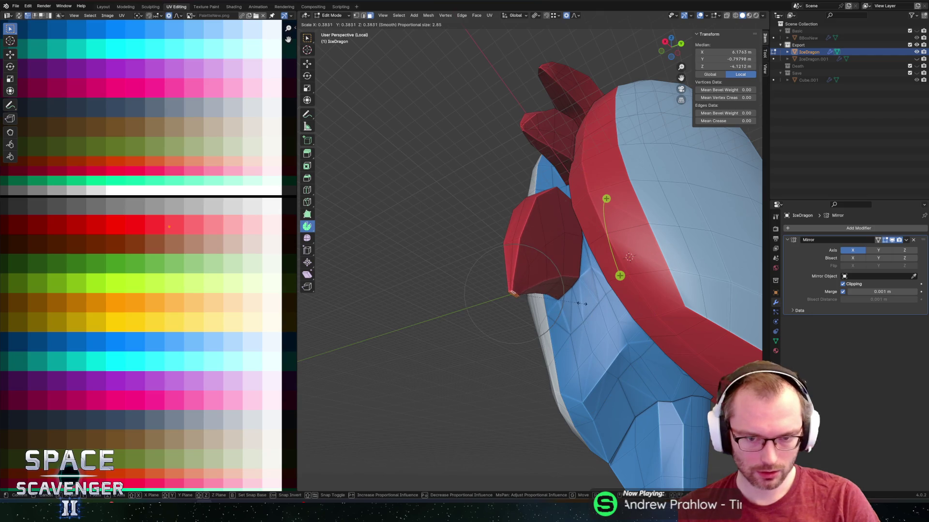
{"action": "left_click", "coordinate": [557, 303]}
Select the back spikes with L and circle-select their tips in X-ray.
{"action": "mouse_move", "coordinate": [557, 303]}
{"action": "middle_mouse_down"}
{"action": "mouse_move", "coordinate": [523, 208]}
{"action": "mouse_move", "coordinate": [516, 248]}
{"action": "middle_mouse_up"}
{"action": "left_click", "coordinate": [508, 272]}
{"action": "key", "text": "l"}
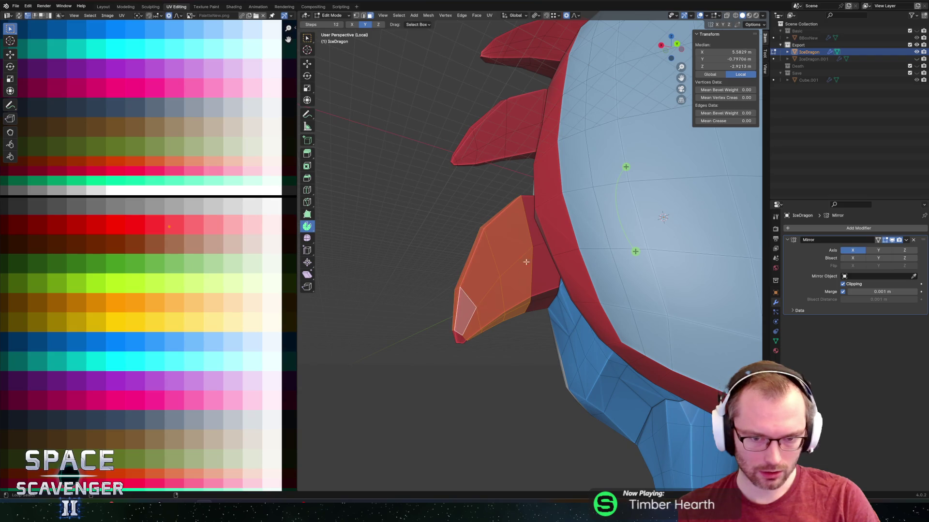
{"action": "key", "text": "l"}
{"action": "mouse_move", "coordinate": [493, 124]}
{"action": "middle_mouse_down"}
{"action": "mouse_move", "coordinate": [511, 184]}
{"action": "mouse_move", "coordinate": [495, 136]}
{"action": "middle_mouse_up"}
{"action": "key", "text": "l"}
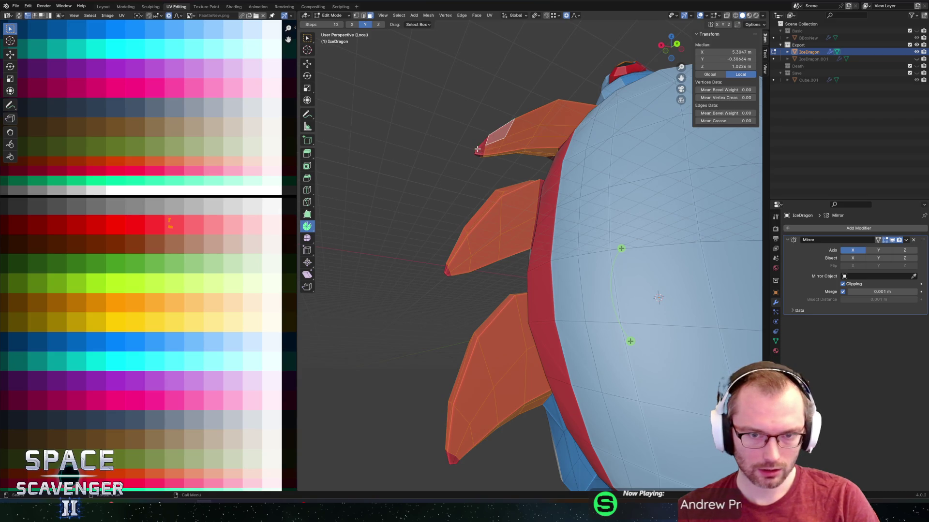
{"action": "key", "text": "alt+z"}
{"action": "key", "text": "c"}
{"action": "mouse_move", "coordinate": [478, 134]}
{"action": "left_mouse_down"}
{"action": "mouse_move", "coordinate": [442, 322]}
{"action": "mouse_move", "coordinate": [450, 452]}
{"action": "left_mouse_up"}
{"action": "key", "text": "Escape"}
{"action": "key", "text": "alt+z"}
Round the selected spikes into curved blades with the Smooth tool.
{"action": "scroll", "coordinate": [396, 196], "scroll_direction": "down", "scroll_amount": 3}
{"action": "mouse_move", "coordinate": [395, 196]}
{"action": "middle_mouse_down"}
{"action": "mouse_move", "coordinate": [494, 241]}
{"action": "mouse_move", "coordinate": [478, 261]}
{"action": "middle_mouse_up"}
{"action": "mouse_move", "coordinate": [586, 204]}
{"action": "middle_mouse_down"}
{"action": "mouse_move", "coordinate": [578, 281]}
{"action": "mouse_move", "coordinate": [378, 250]}
{"action": "middle_mouse_up"}
{"action": "scroll", "coordinate": [583, 222], "scroll_direction": "up", "scroll_amount": 4}
{"action": "scroll", "coordinate": [377, 250], "scroll_direction": "down", "scroll_amount": 2}
{"action": "left_click", "coordinate": [307, 238]}
{"action": "mouse_move", "coordinate": [551, 271]}
{"action": "middle_mouse_down"}
{"action": "mouse_move", "coordinate": [557, 252]}
{"action": "mouse_move", "coordinate": [553, 271]}
{"action": "middle_mouse_up"}
{"action": "left_click_drag", "start_coordinate": [494, 285], "coordinate": [521, 289]}
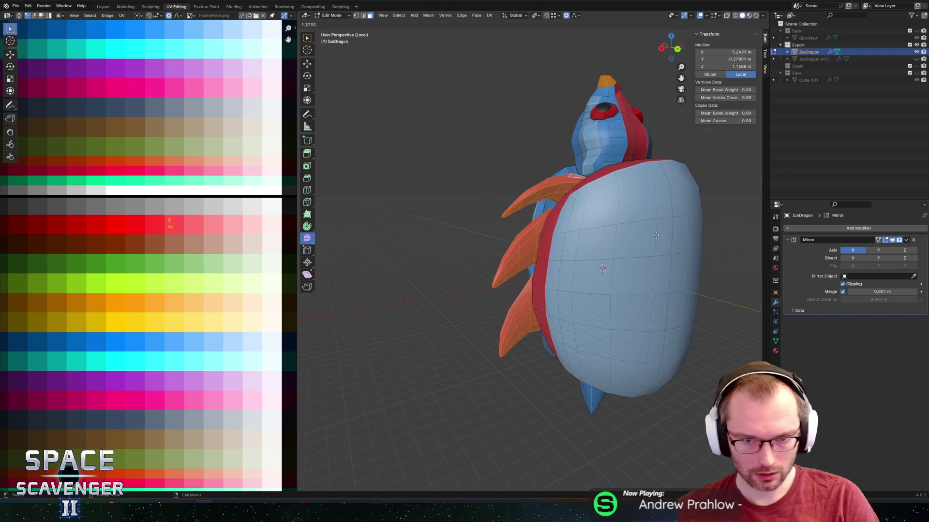
{"action": "mouse_move", "coordinate": [721, 200]}
{"action": "left_mouse_down"}
{"action": "mouse_move", "coordinate": [591, 240]}
{"action": "mouse_move", "coordinate": [624, 233]}
{"action": "left_mouse_up"}
{"action": "mouse_move", "coordinate": [624, 233]}
{"action": "middle_mouse_down"}
{"action": "mouse_move", "coordinate": [498, 273]}
{"action": "mouse_move", "coordinate": [506, 253]}
{"action": "mouse_move", "coordinate": [527, 265]}
{"action": "middle_mouse_up"}
Preview the dragon in Object Mode, then return to Edit Mode and select a spike face.
{"action": "key", "text": "Tab"}
{"action": "scroll", "coordinate": [584, 213], "scroll_direction": "up", "scroll_amount": 3}
{"action": "scroll", "coordinate": [583, 214], "scroll_direction": "down", "scroll_amount": 5}
{"action": "key", "text": "Tab"}
{"action": "mouse_move", "coordinate": [569, 225]}
{"action": "middle_mouse_down"}
{"action": "mouse_move", "coordinate": [573, 195]}
{"action": "mouse_move", "coordinate": [542, 267]}
{"action": "middle_mouse_up"}
{"action": "left_click", "coordinate": [573, 195]}
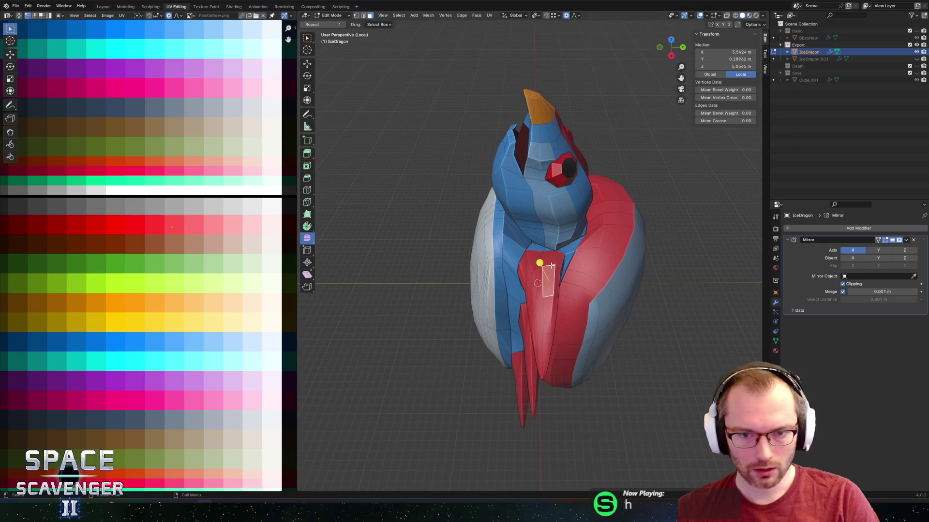
Lower the chest plate along Z with proportional editing.
{"action": "scroll", "coordinate": [549, 266], "scroll_direction": "up", "scroll_amount": 2}
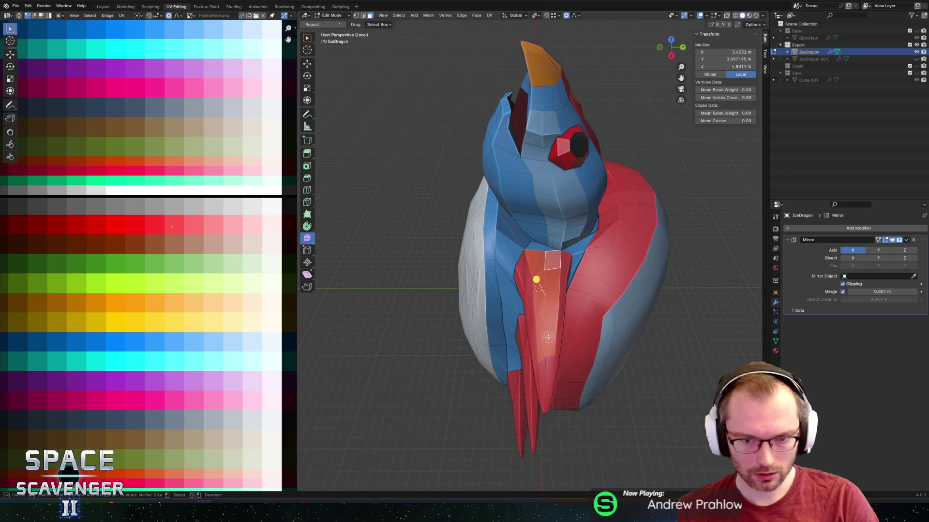
{"action": "scroll", "coordinate": [545, 354], "scroll_direction": "up", "scroll_amount": 3}
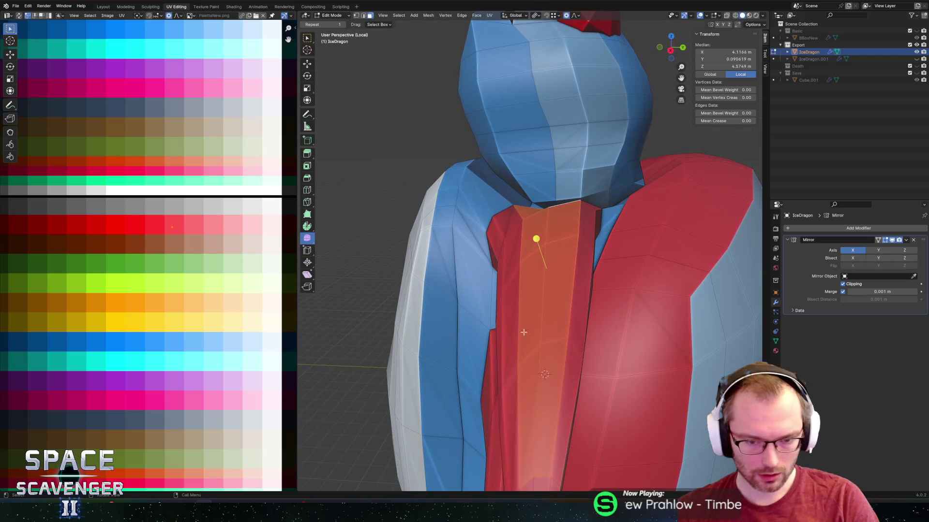
{"action": "scroll", "coordinate": [545, 328], "scroll_direction": "down", "scroll_amount": 5}
{"action": "middle_click_drag", "start_coordinate": [546, 328], "coordinate": [464, 271]}
{"action": "key", "text": "g"}
{"action": "key", "text": "z"}
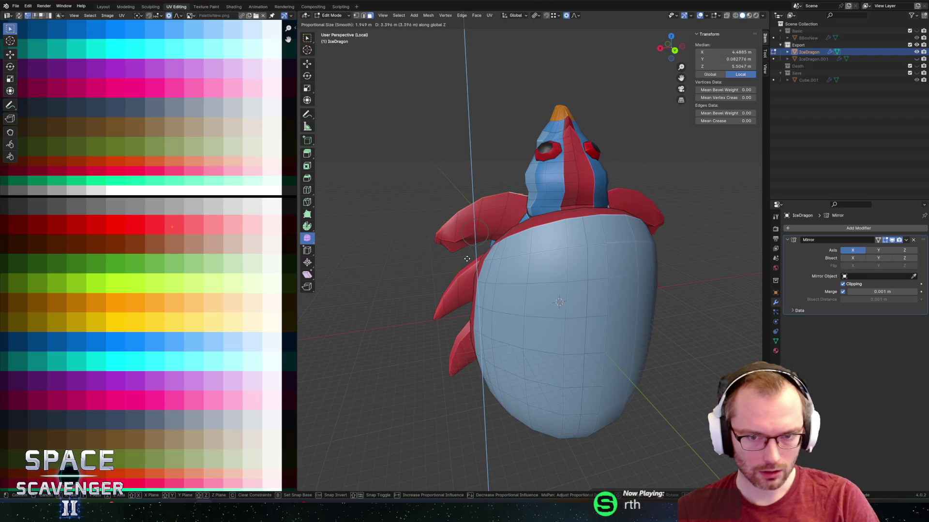
{"action": "left_click", "coordinate": [467, 259]}
Move the vertex at the head's lower corner vertically along Z.
{"action": "mouse_move", "coordinate": [467, 259]}
{"action": "middle_mouse_down"}
{"action": "mouse_move", "coordinate": [479, 228]}
{"action": "mouse_move", "coordinate": [478, 159]}
{"action": "middle_mouse_up"}
{"action": "scroll", "coordinate": [473, 198], "scroll_direction": "up", "scroll_amount": 4}
{"action": "scroll", "coordinate": [479, 195], "scroll_direction": "up", "scroll_amount": 3}
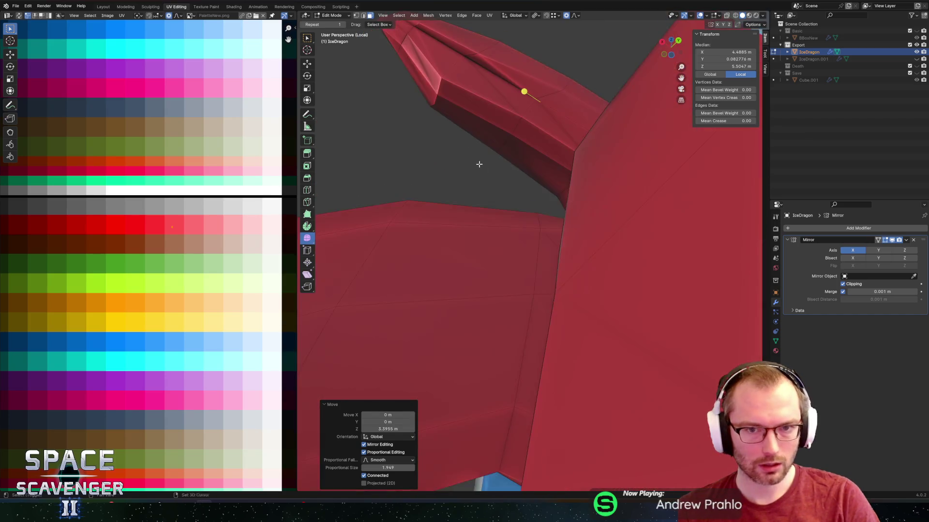
{"action": "scroll", "coordinate": [478, 159], "scroll_direction": "down", "scroll_amount": 3}
{"action": "left_click", "coordinate": [510, 237]}
{"action": "scroll", "coordinate": [512, 239], "scroll_direction": "up", "scroll_amount": 4}
{"action": "mouse_move", "coordinate": [517, 255]}
{"action": "middle_mouse_down"}
{"action": "mouse_move", "coordinate": [561, 271]}
{"action": "mouse_move", "coordinate": [565, 237]}
{"action": "mouse_move", "coordinate": [585, 230]}
{"action": "middle_mouse_up"}
{"action": "key", "text": "g"}
{"action": "key", "text": "z"}
{"action": "left_click", "coordinate": [582, 207]}
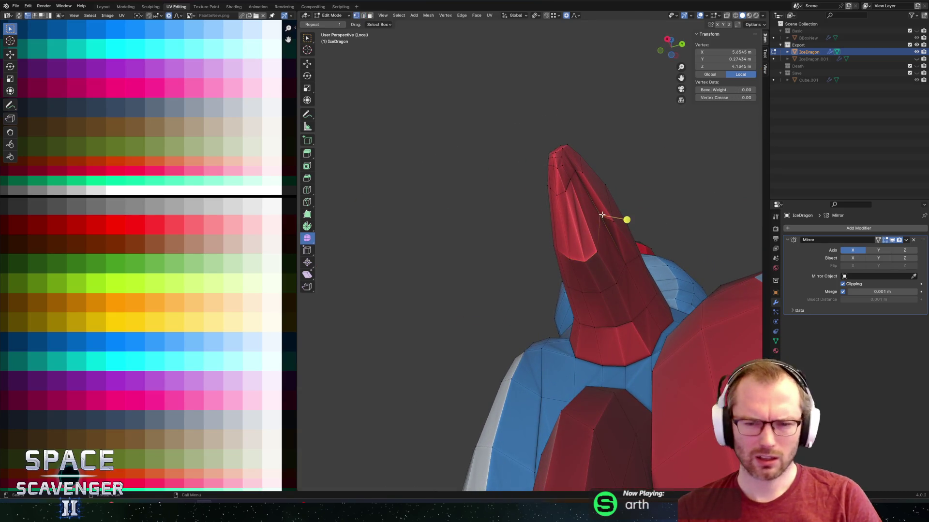
Select the whole curved upper spike and lower it along Z.
{"action": "mouse_move", "coordinate": [627, 201]}
{"action": "middle_mouse_down"}
{"action": "mouse_move", "coordinate": [662, 234]}
{"action": "mouse_move", "coordinate": [629, 213]}
{"action": "mouse_move", "coordinate": [588, 248]}
{"action": "mouse_move", "coordinate": [549, 217]}
{"action": "mouse_move", "coordinate": [551, 201]}
{"action": "mouse_move", "coordinate": [568, 204]}
{"action": "mouse_move", "coordinate": [621, 252]}
{"action": "middle_mouse_up"}
{"action": "key", "text": "ctrl+KP_Add"}
{"action": "key", "text": "l"}
{"action": "key", "text": "alt+z"}
{"action": "key", "text": "alt+z"}
{"action": "middle_click_drag", "start_coordinate": [614, 267], "coordinate": [619, 237]}
{"action": "key", "text": "g"}
{"action": "key", "text": "z"}
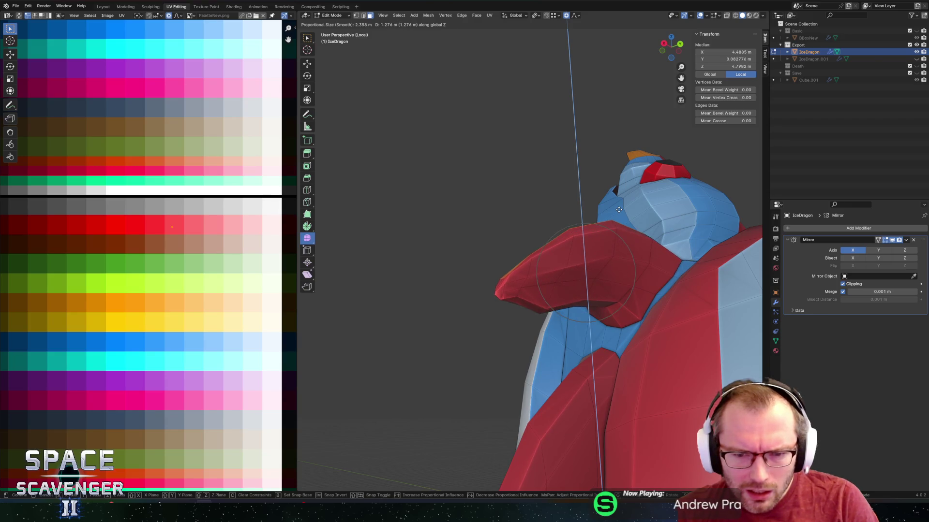
{"action": "left_click", "coordinate": [572, 246]}
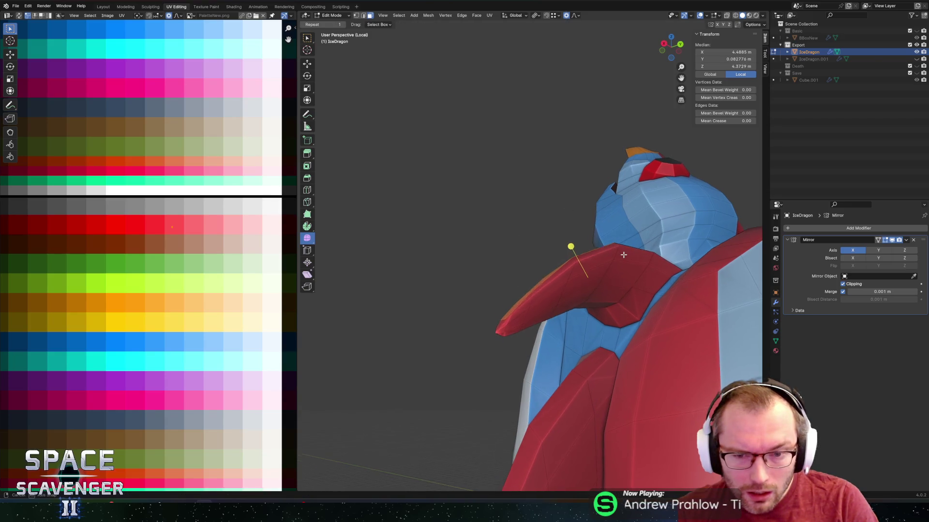
{"action": "mouse_move", "coordinate": [571, 247]}
{"action": "middle_mouse_down"}
{"action": "mouse_move", "coordinate": [608, 303]}
{"action": "mouse_move", "coordinate": [590, 255]}
{"action": "mouse_move", "coordinate": [619, 326]}
{"action": "mouse_move", "coordinate": [578, 222]}
{"action": "mouse_move", "coordinate": [552, 309]}
{"action": "middle_mouse_up"}
{"action": "key", "text": "g"}
{"action": "key", "text": "z"}
{"action": "left_click", "coordinate": [609, 293]}
Move the chest plate's centre ridge edge along Z.
{"action": "left_click", "coordinate": [564, 224]}
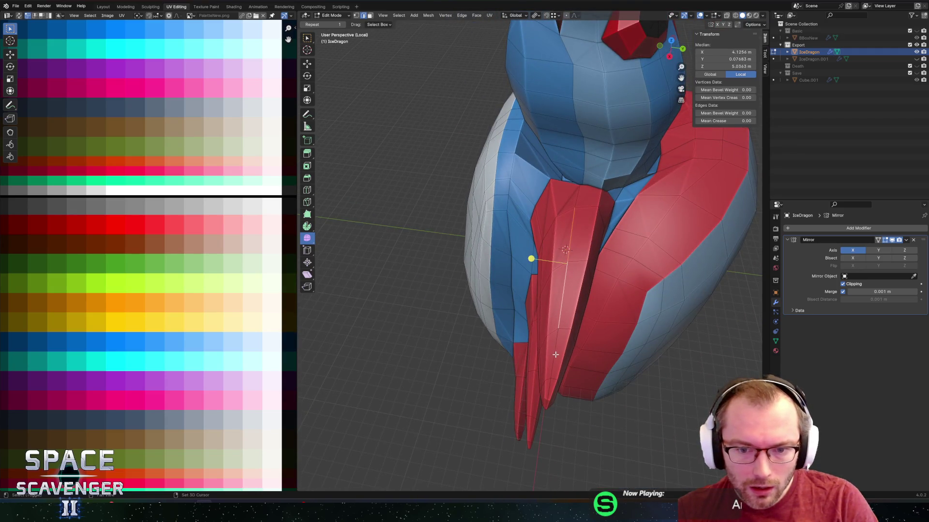
{"action": "mouse_move", "coordinate": [549, 382]}
{"action": "middle_mouse_down"}
{"action": "mouse_move", "coordinate": [531, 311]}
{"action": "mouse_move", "coordinate": [505, 284]}
{"action": "mouse_move", "coordinate": [572, 260]}
{"action": "mouse_move", "coordinate": [604, 271]}
{"action": "mouse_move", "coordinate": [618, 195]}
{"action": "mouse_move", "coordinate": [632, 231]}
{"action": "mouse_move", "coordinate": [564, 240]}
{"action": "mouse_move", "coordinate": [550, 176]}
{"action": "mouse_move", "coordinate": [609, 247]}
{"action": "mouse_move", "coordinate": [477, 180]}
{"action": "mouse_move", "coordinate": [481, 190]}
{"action": "mouse_move", "coordinate": [532, 190]}
{"action": "mouse_move", "coordinate": [468, 188]}
{"action": "middle_mouse_up"}
{"action": "key", "text": "g"}
{"action": "key", "text": "z"}
{"action": "left_click", "coordinate": [511, 274]}
Raise a single vertex near the beak by 0.99357 m along Z.
{"action": "left_click", "coordinate": [614, 274]}
{"action": "key", "text": "g"}
{"action": "key", "text": "z"}
{"action": "left_click", "coordinate": [614, 265]}
{"action": "key", "text": "grave"}
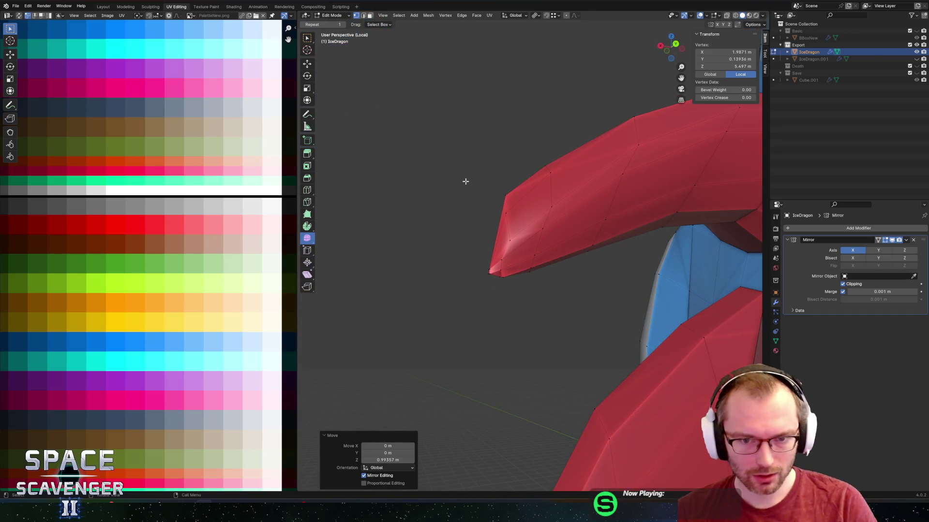
Box-select the upper back spike's tip vertices in X-ray and lower them along Z.
{"action": "key", "text": "alt+z"}
{"action": "mouse_move", "coordinate": [429, 133]}
{"action": "left_mouse_down"}
{"action": "mouse_move", "coordinate": [517, 291]}
{"action": "mouse_move", "coordinate": [516, 306]}
{"action": "left_mouse_up"}
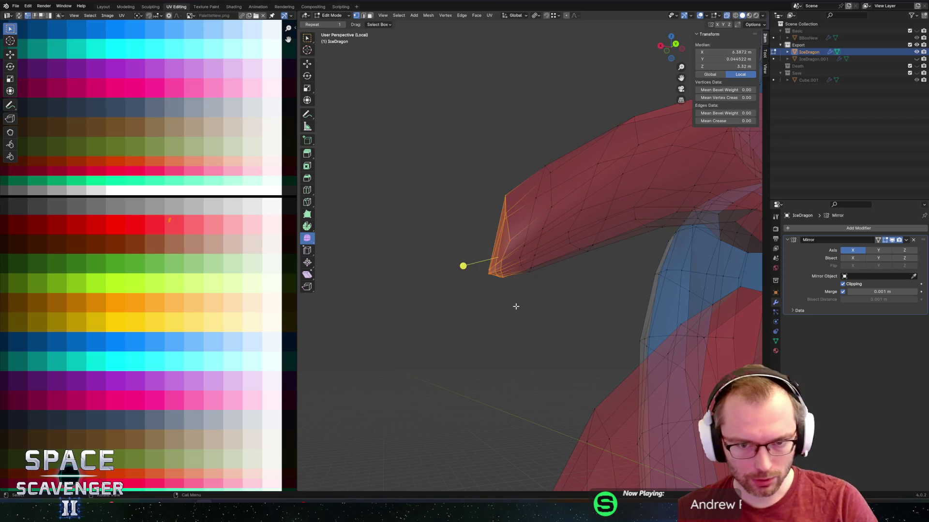
{"action": "key", "text": "alt+z"}
{"action": "middle_click_drag", "start_coordinate": [532, 290], "coordinate": [533, 307]}
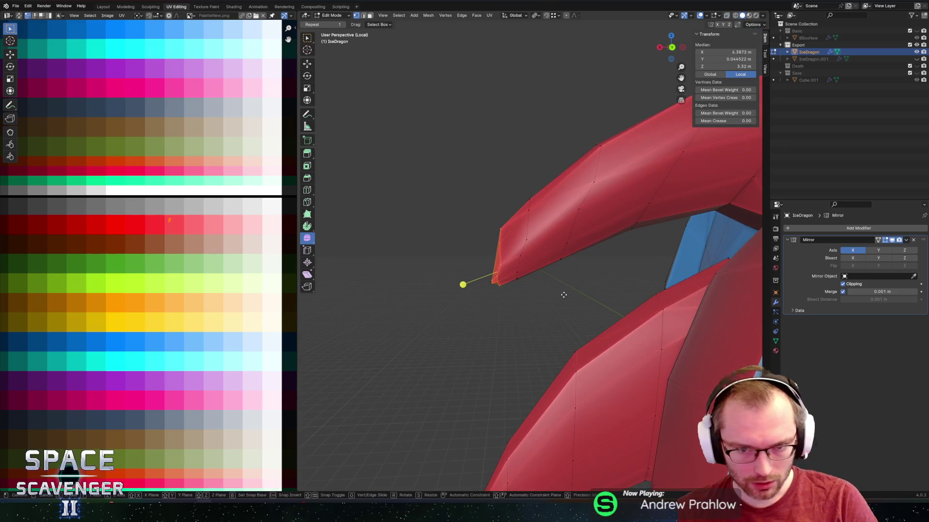
{"action": "key", "text": "g"}
{"action": "key", "text": "x"}
{"action": "key", "text": "z"}
{"action": "left_click", "coordinate": [556, 312]}
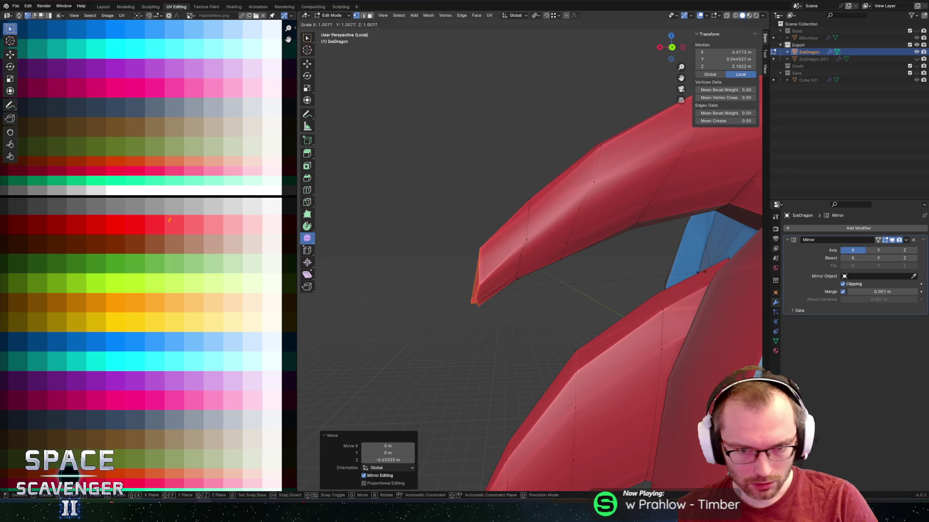
Shrink the spike tip and drop it slightly lower along Z.
{"action": "key", "text": "r"}
{"action": "key", "text": "y"}
{"action": "key", "text": "Escape"}
{"action": "key", "text": "s"}
{"action": "left_click", "coordinate": [546, 212]}
{"action": "key", "text": "g"}
{"action": "key", "text": "z"}
{"action": "left_click", "coordinate": [525, 232]}
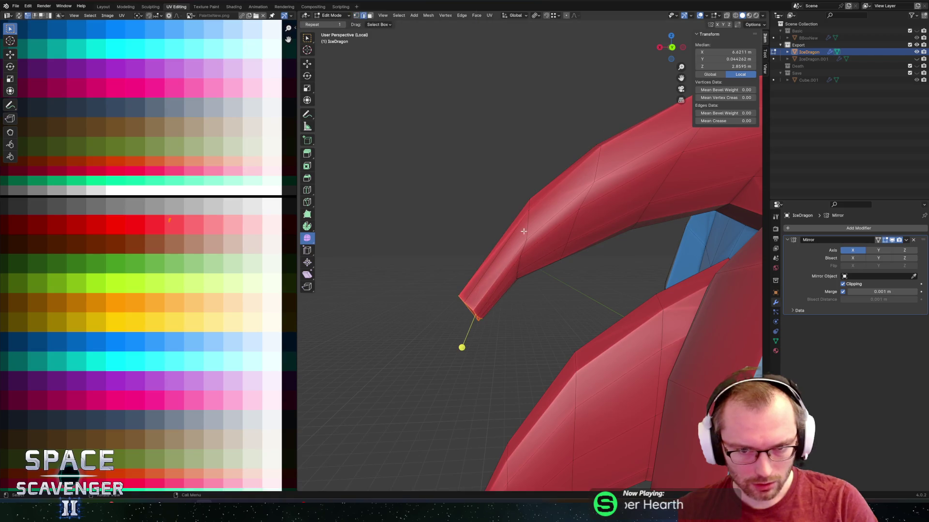
Edge-slide the next loop, rotate it on Y and scale it down to taper the spike.
{"action": "key", "text": "g"}
{"action": "key", "text": "g"}
{"action": "left_click", "coordinate": [505, 263]}
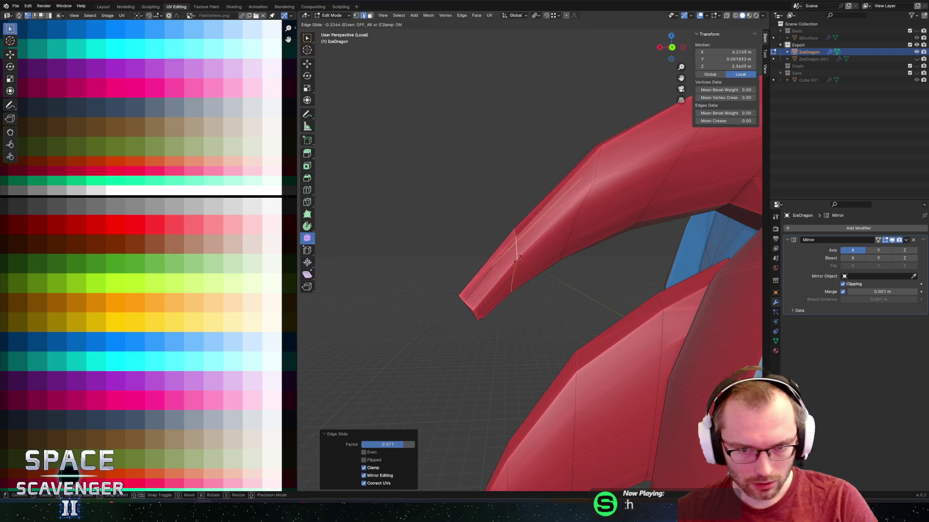
{"action": "key", "text": "r"}
{"action": "key", "text": "y"}
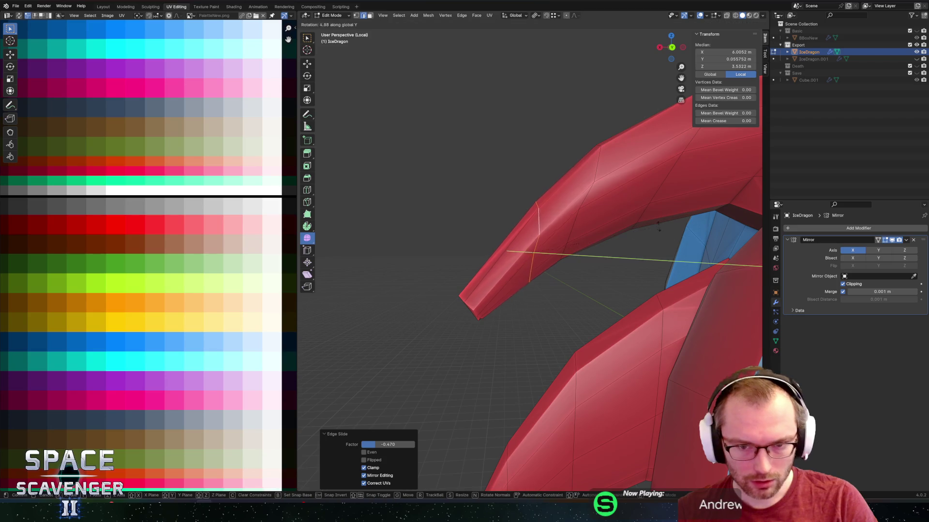
{"action": "left_click", "coordinate": [668, 216]}
{"action": "key", "text": "s"}
{"action": "left_click", "coordinate": [634, 214]}
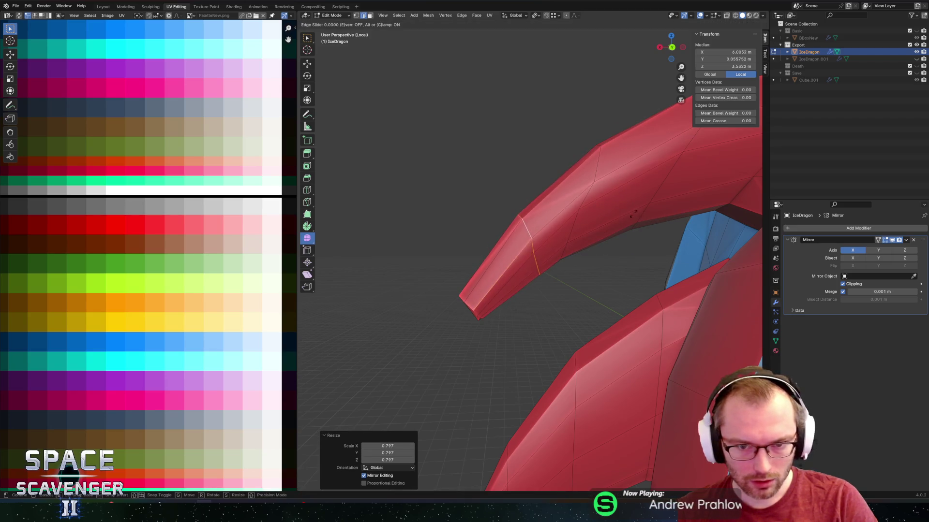
{"action": "key", "text": "g"}
{"action": "key", "text": "g"}
{"action": "left_click", "coordinate": [613, 229]}
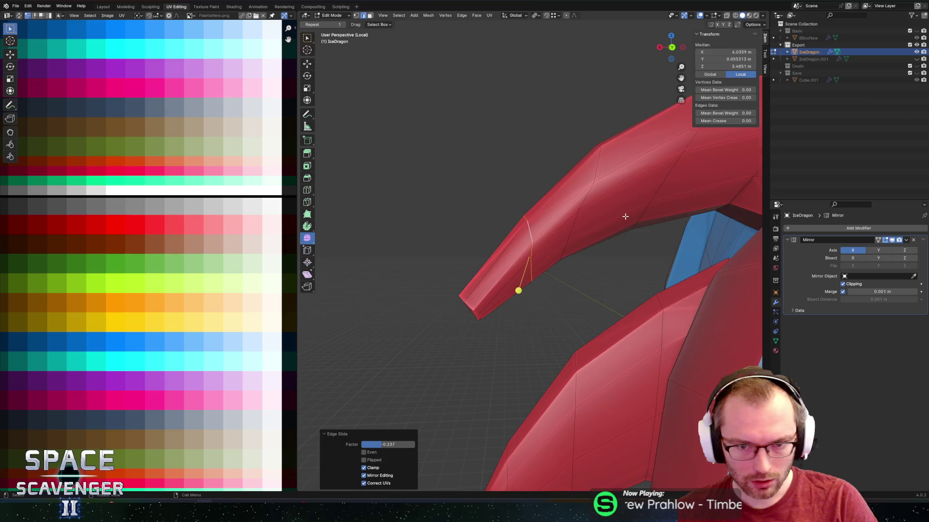
Frame the dragon and circle-select the faces on the upper part of the spike.
{"action": "key", "text": "Tab"}
{"action": "key", "text": "KP_Decimal"}
{"action": "mouse_move", "coordinate": [624, 232]}
{"action": "middle_mouse_down"}
{"action": "mouse_move", "coordinate": [676, 234]}
{"action": "mouse_move", "coordinate": [582, 237]}
{"action": "mouse_move", "coordinate": [615, 197]}
{"action": "mouse_move", "coordinate": [692, 204]}
{"action": "mouse_move", "coordinate": [616, 214]}
{"action": "mouse_move", "coordinate": [550, 196]}
{"action": "mouse_move", "coordinate": [546, 203]}
{"action": "middle_mouse_up"}
{"action": "scroll", "coordinate": [675, 234], "scroll_direction": "up", "scroll_amount": 3}
{"action": "key", "text": "Tab"}
{"action": "left_click", "coordinate": [545, 203]}
{"action": "scroll", "coordinate": [546, 204], "scroll_direction": "up", "scroll_amount": 3}
{"action": "middle_click_drag", "start_coordinate": [571, 145], "coordinate": [545, 286]}
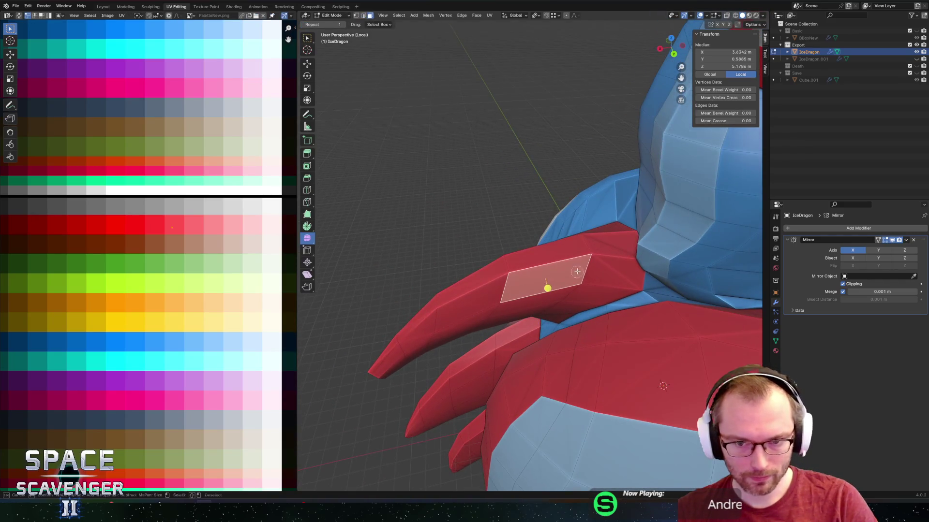
{"action": "key", "text": "c"}
{"action": "left_click", "coordinate": [586, 242]}
{"action": "left_click_drag", "start_coordinate": [583, 255], "coordinate": [545, 256]}
{"action": "right_click", "coordinate": [545, 256]}
Add the spike's lower and remaining faces to the selection from below.
{"action": "mouse_move", "coordinate": [545, 256]}
{"action": "middle_mouse_down"}
{"action": "mouse_move", "coordinate": [570, 245]}
{"action": "mouse_move", "coordinate": [514, 333]}
{"action": "middle_mouse_up"}
{"action": "key", "text": "c"}
{"action": "left_click", "coordinate": [511, 341]}
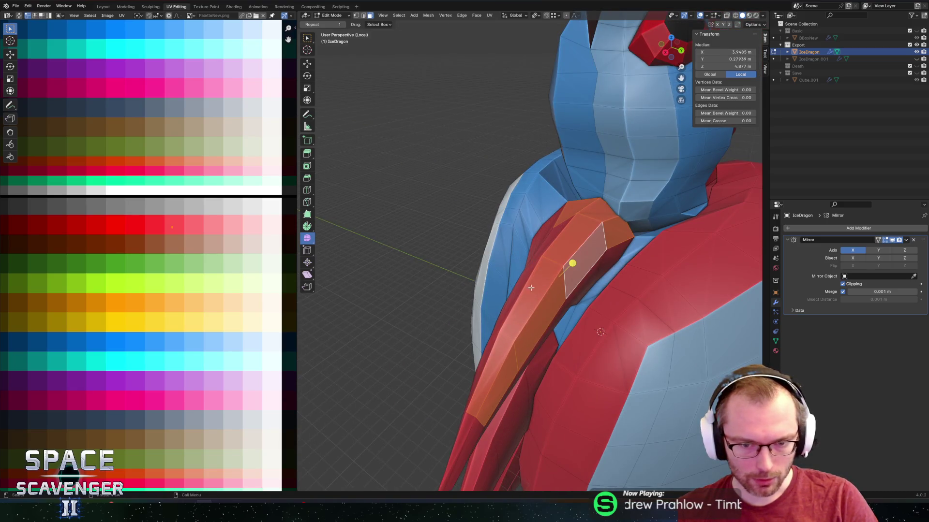
{"action": "middle_click_drag", "start_coordinate": [528, 291], "coordinate": [591, 270]}
{"action": "left_click_drag", "start_coordinate": [572, 239], "coordinate": [601, 326]}
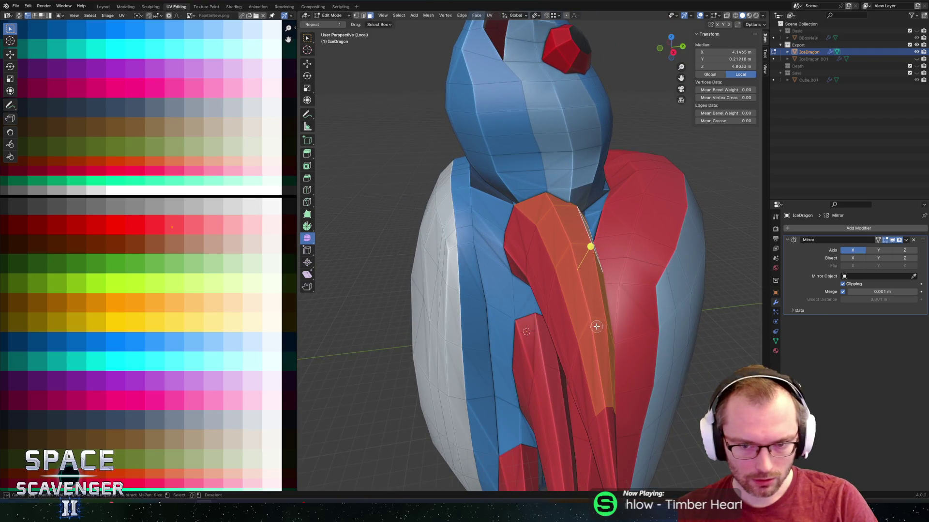
{"action": "mouse_move", "coordinate": [592, 322]}
{"action": "middle_mouse_down"}
{"action": "mouse_move", "coordinate": [448, 326]}
{"action": "mouse_move", "coordinate": [486, 222]}
{"action": "mouse_move", "coordinate": [501, 250]}
{"action": "mouse_move", "coordinate": [575, 234]}
{"action": "mouse_move", "coordinate": [556, 208]}
{"action": "middle_mouse_up"}
{"action": "key", "text": "c"}
{"action": "left_click", "coordinate": [576, 235]}
{"action": "key", "text": "Escape"}
{"action": "scroll", "coordinate": [583, 245], "scroll_direction": "down", "scroll_amount": 5}
{"action": "scroll", "coordinate": [556, 208], "scroll_direction": "up", "scroll_amount": 3}
Raise the spike 0.716 m along Z and push it about 1.0 m outward along X.
{"action": "key", "text": "g"}
{"action": "key", "text": "z"}
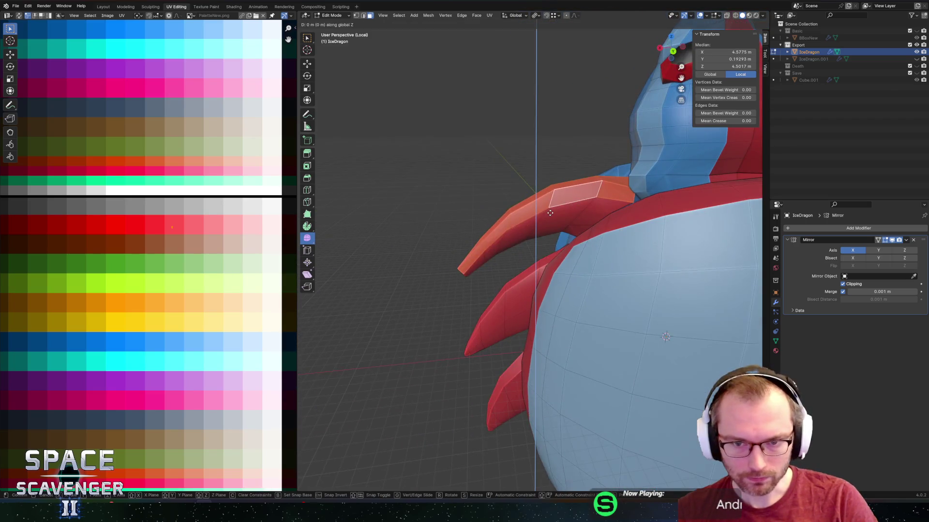
{"action": "left_click", "coordinate": [553, 202]}
{"action": "key", "text": "g"}
{"action": "key", "text": "x"}
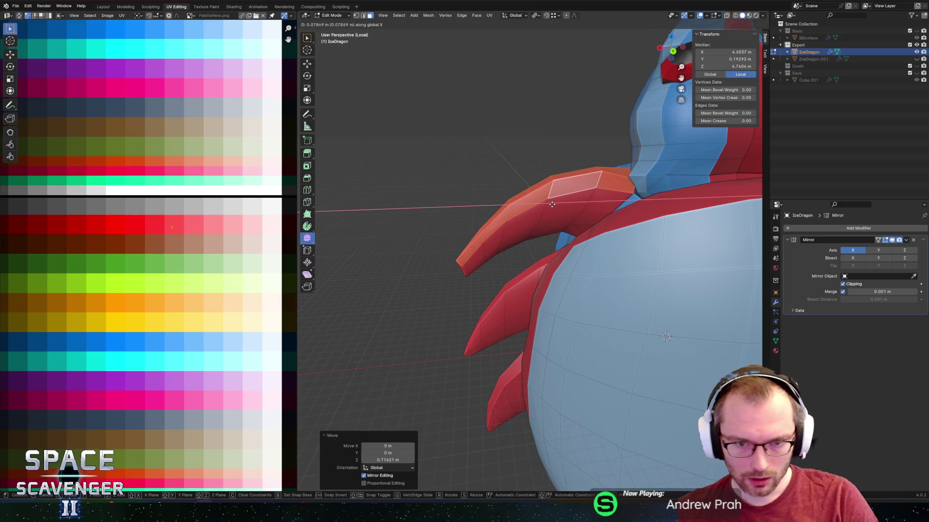
{"action": "left_click", "coordinate": [543, 206]}
{"action": "scroll", "coordinate": [543, 206], "scroll_direction": "down", "scroll_amount": 5}
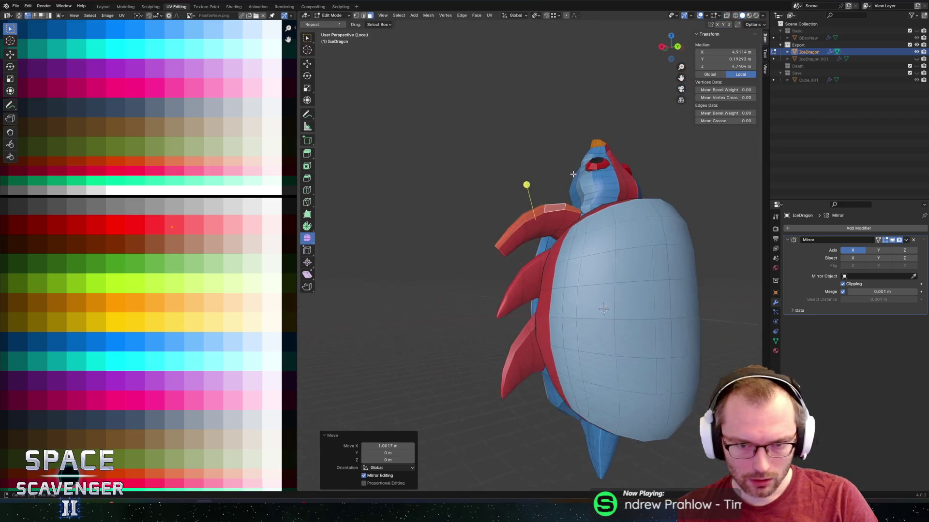
{"action": "scroll", "coordinate": [543, 205], "scroll_direction": "up", "scroll_amount": 6}
{"action": "mouse_move", "coordinate": [580, 198]}
{"action": "middle_mouse_down"}
{"action": "mouse_move", "coordinate": [617, 195]}
{"action": "mouse_move", "coordinate": [572, 193]}
{"action": "mouse_move", "coordinate": [523, 231]}
{"action": "middle_mouse_up"}
{"action": "left_click", "coordinate": [523, 231]}
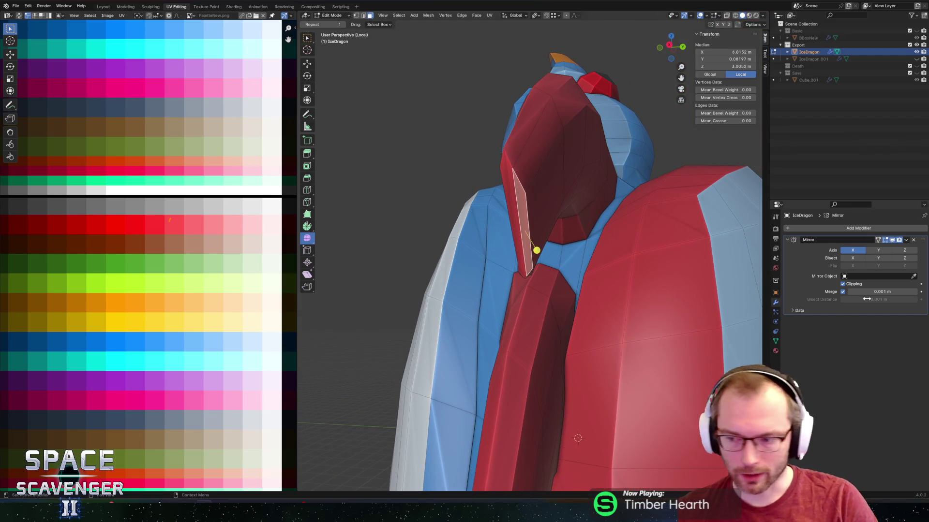